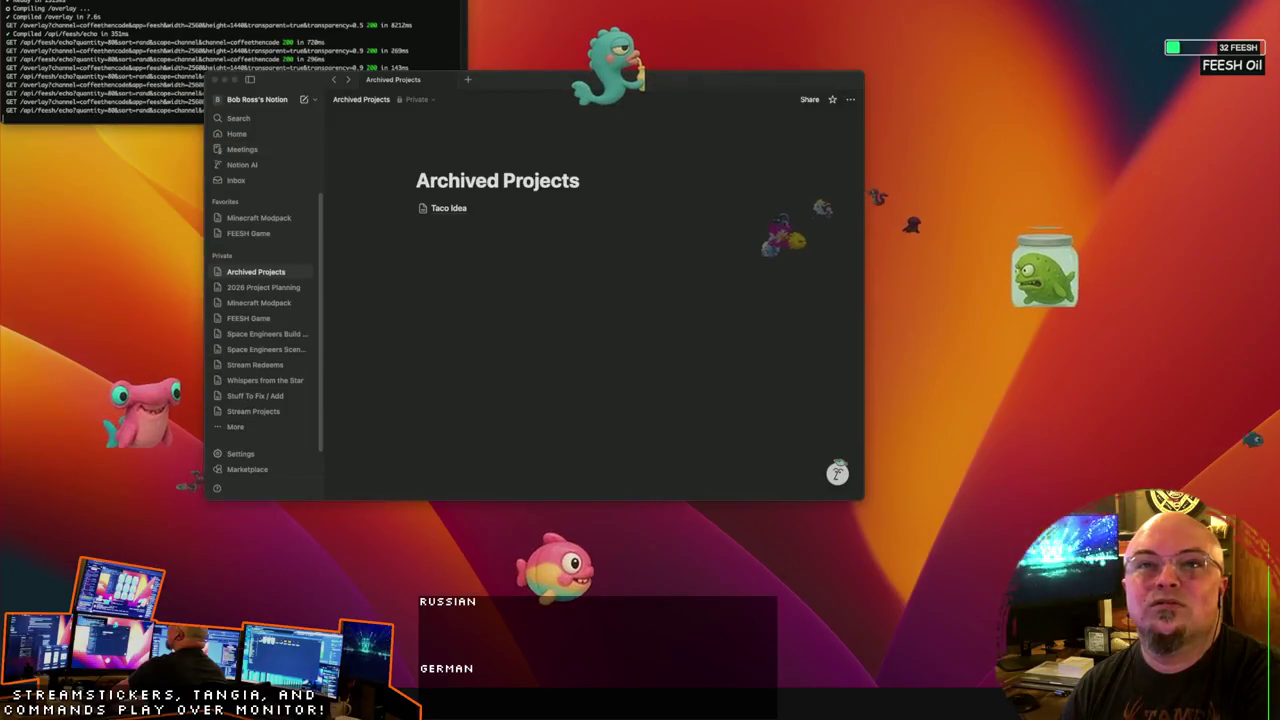
# Step: Preview the pink hammerhead sticker sheet image in Quick Look
pyautogui.press('space')
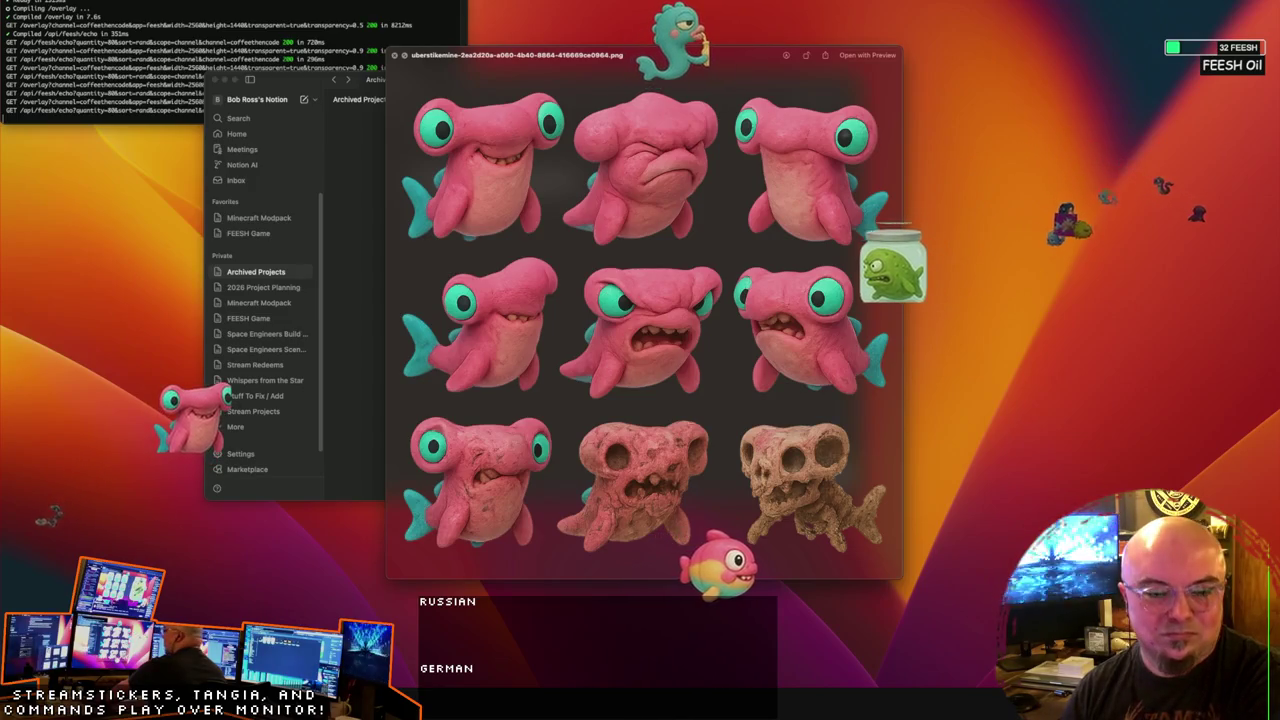
# Step: Flip through the other sticker images, then close the Quick Look preview
pyautogui.press('Up')
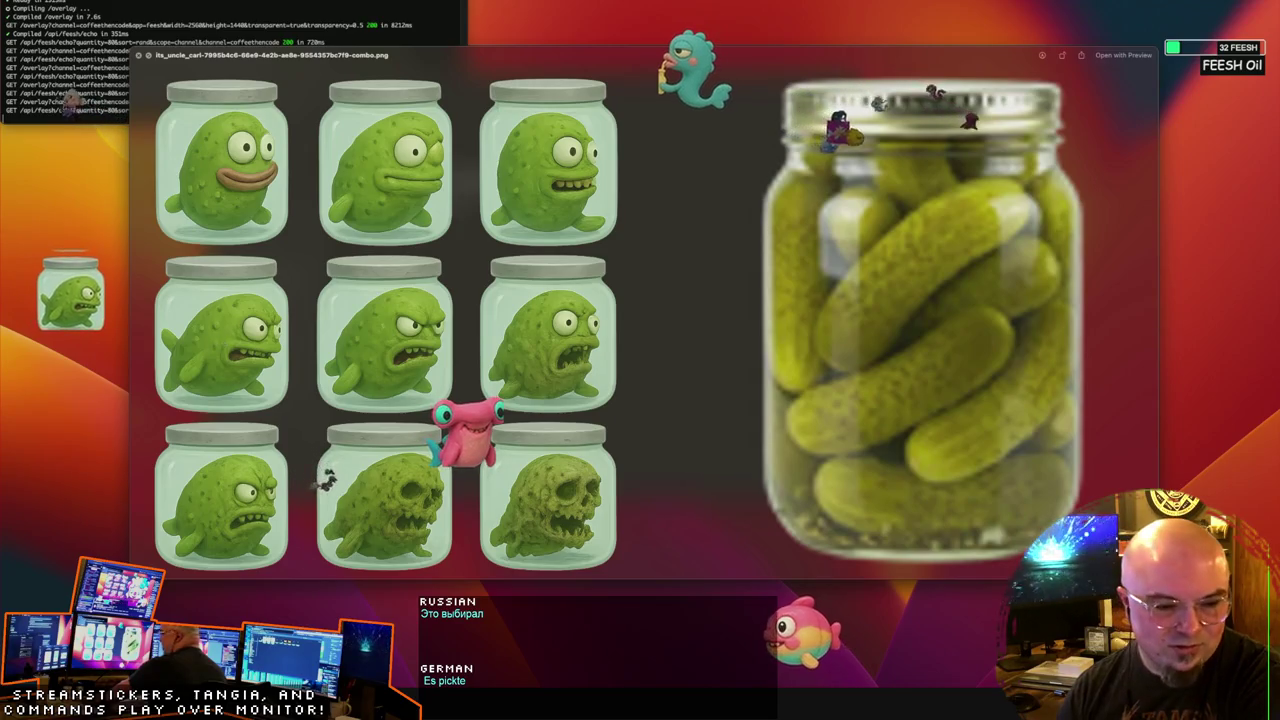
pyautogui.press('Down')
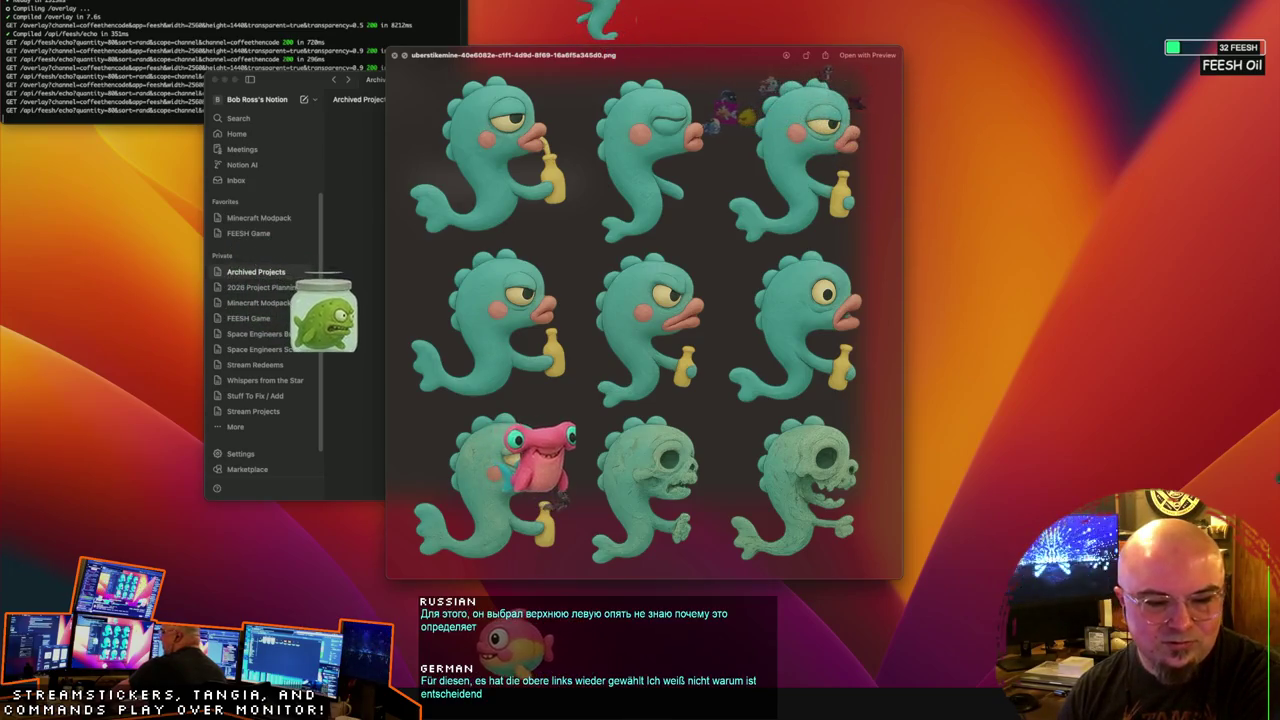
pyautogui.press('Down')
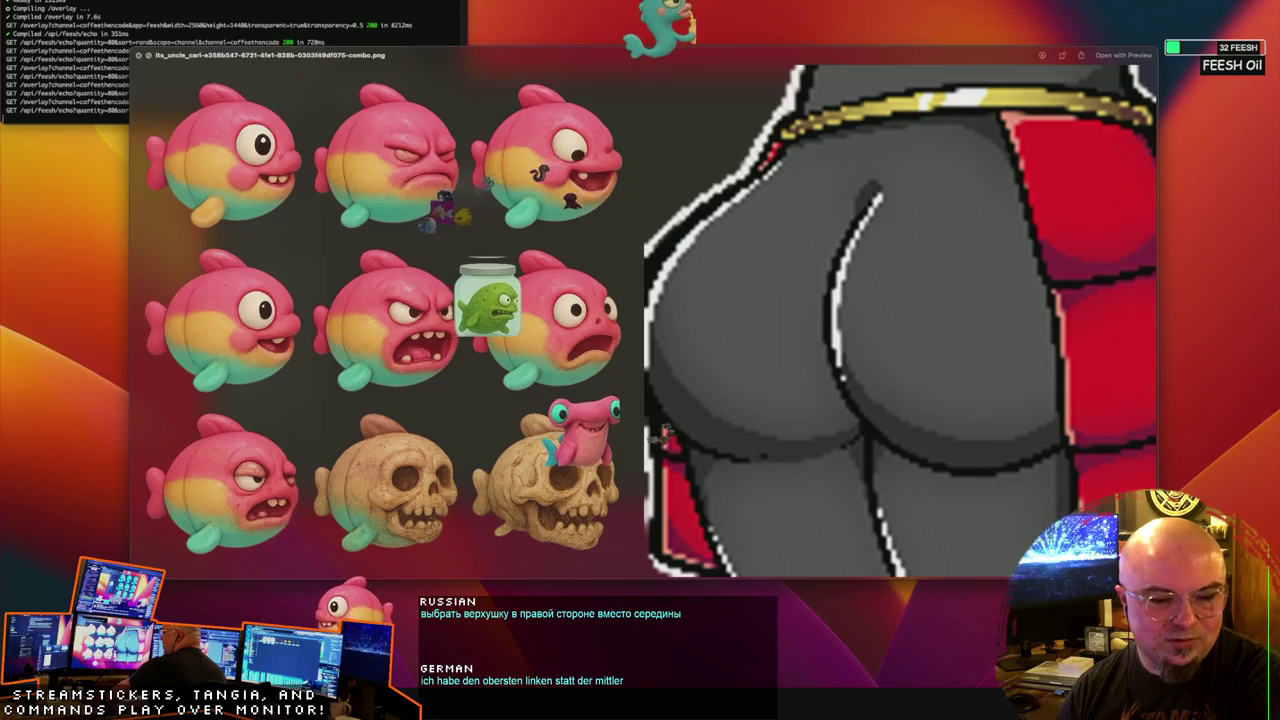
pyautogui.press('space')
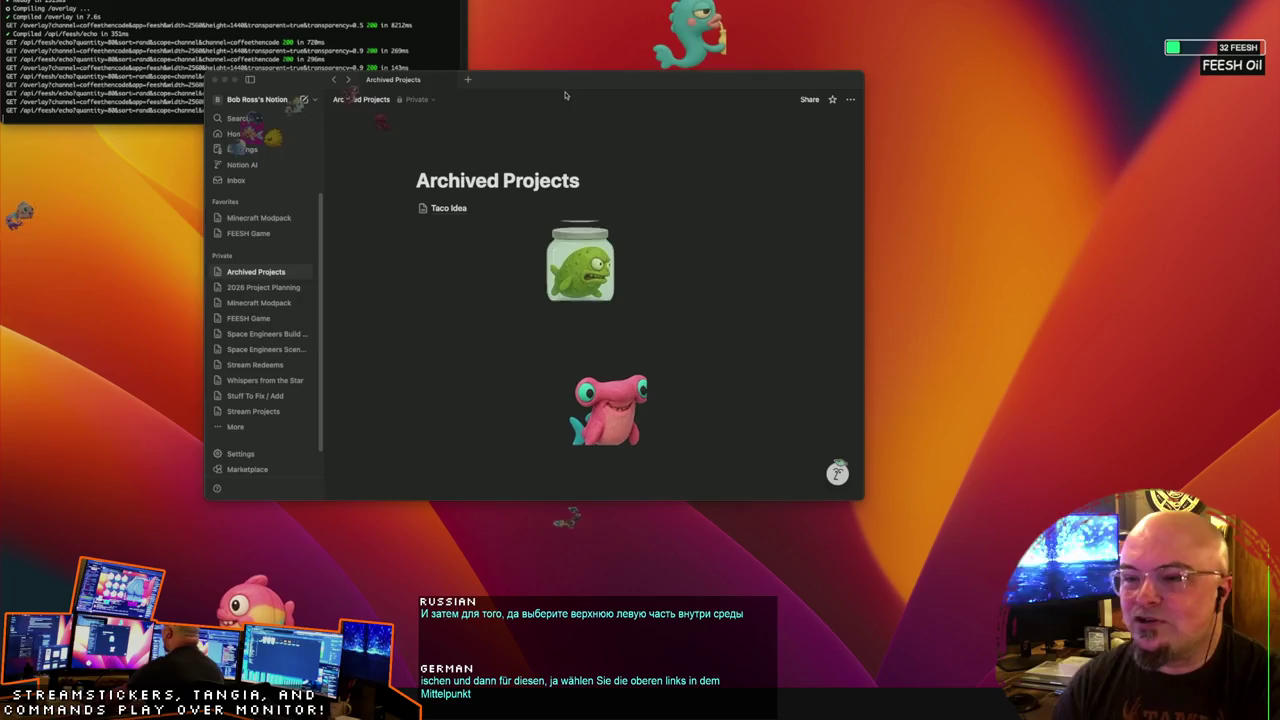
# Step: Move Archived Projects to the bottom of private pages in manual order, then open 2026 Project Planning
pyautogui.moveTo(565, 97); pyautogui.dragTo(560, 87)
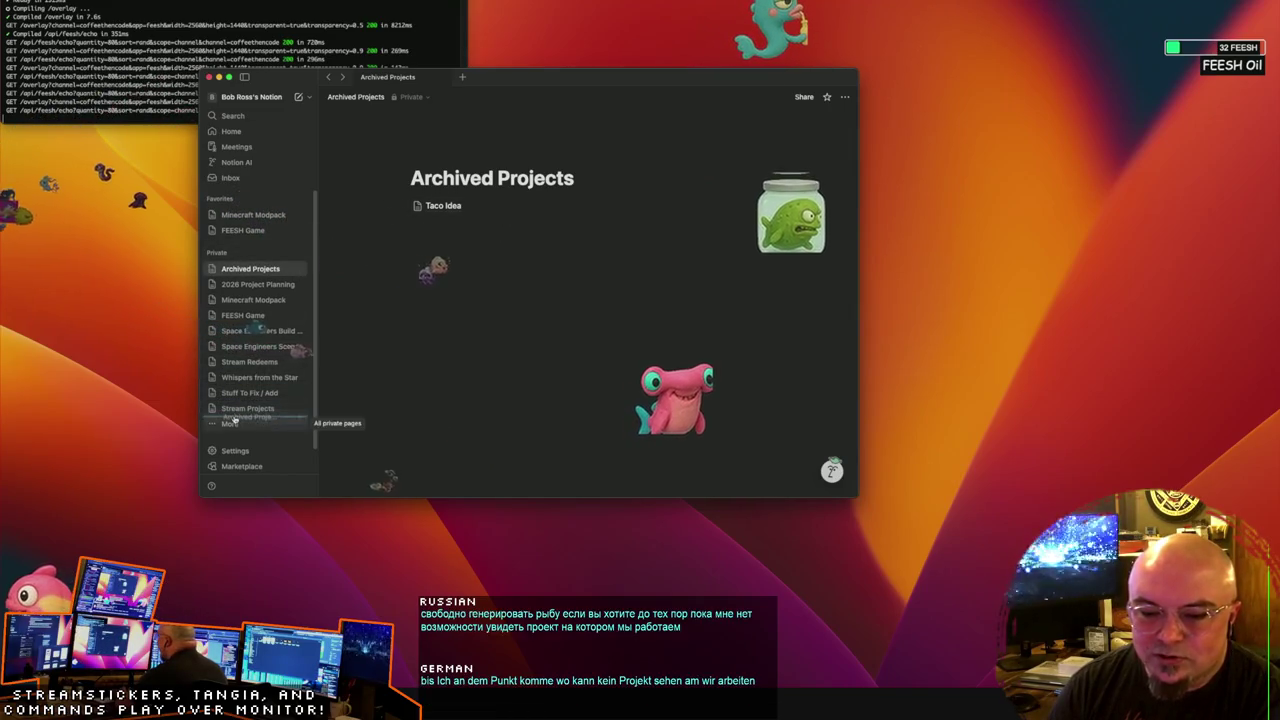
pyautogui.moveTo(230, 347); pyautogui.dragTo(236, 412)
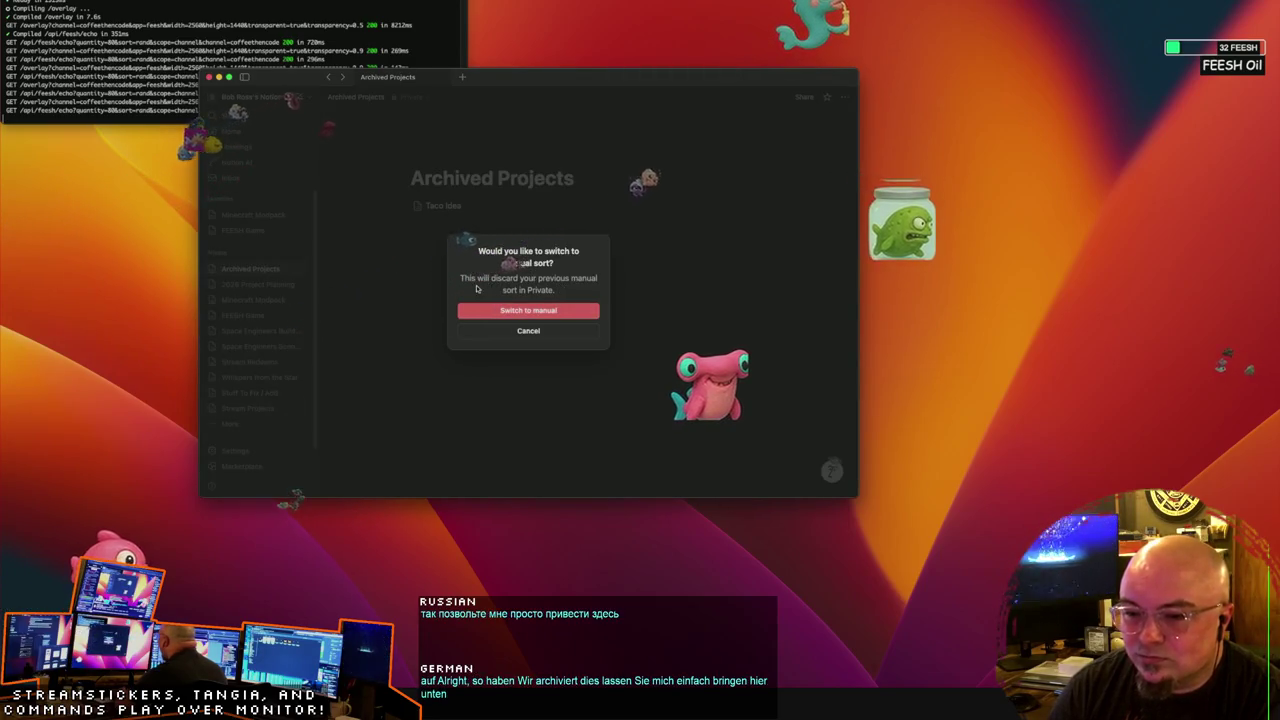
pyautogui.click(527, 313)
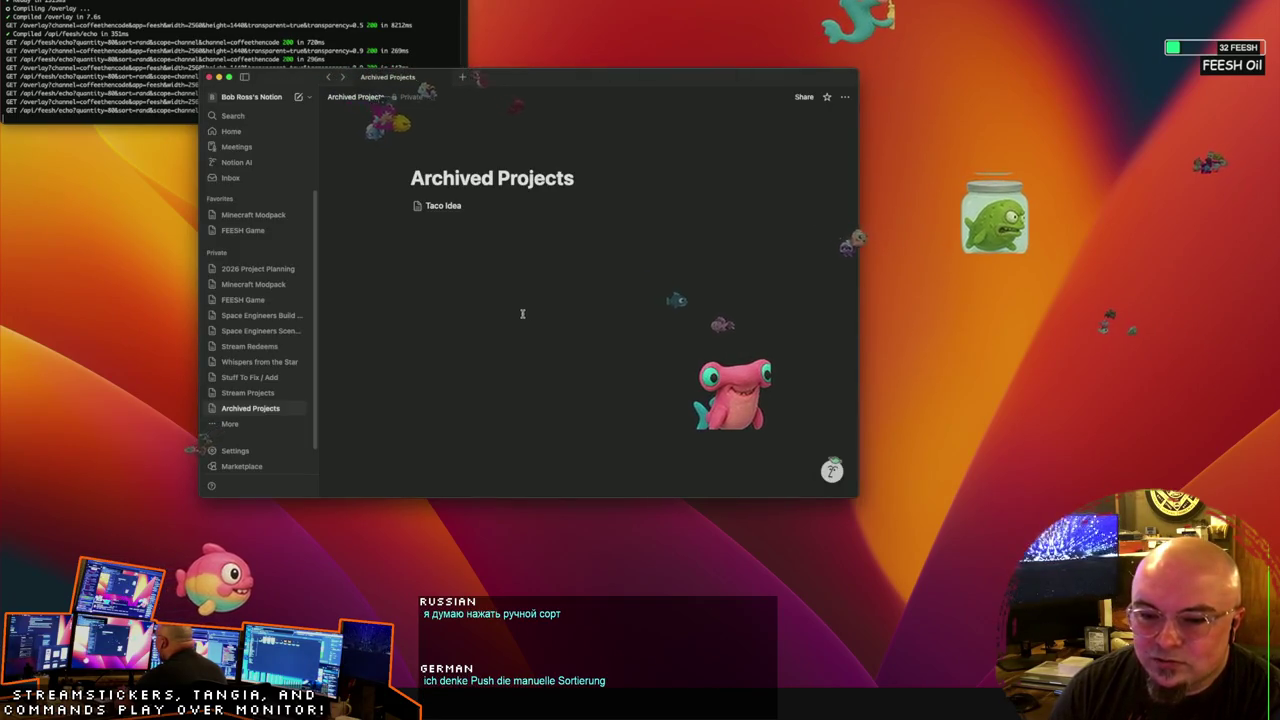
pyautogui.click(250, 270)
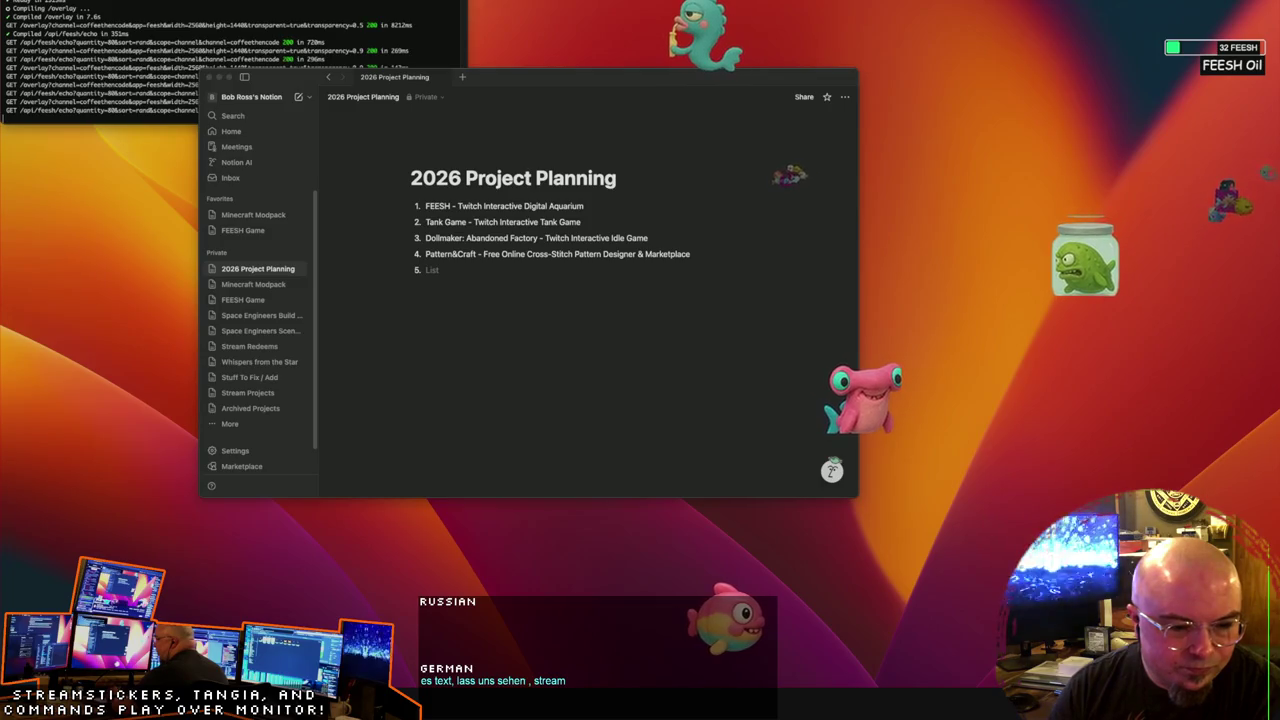
# Step: Add 'I Suck At Bills - Free Cash Forecasting App' as list item 5 and start item 6
pyautogui.click(475, 295)
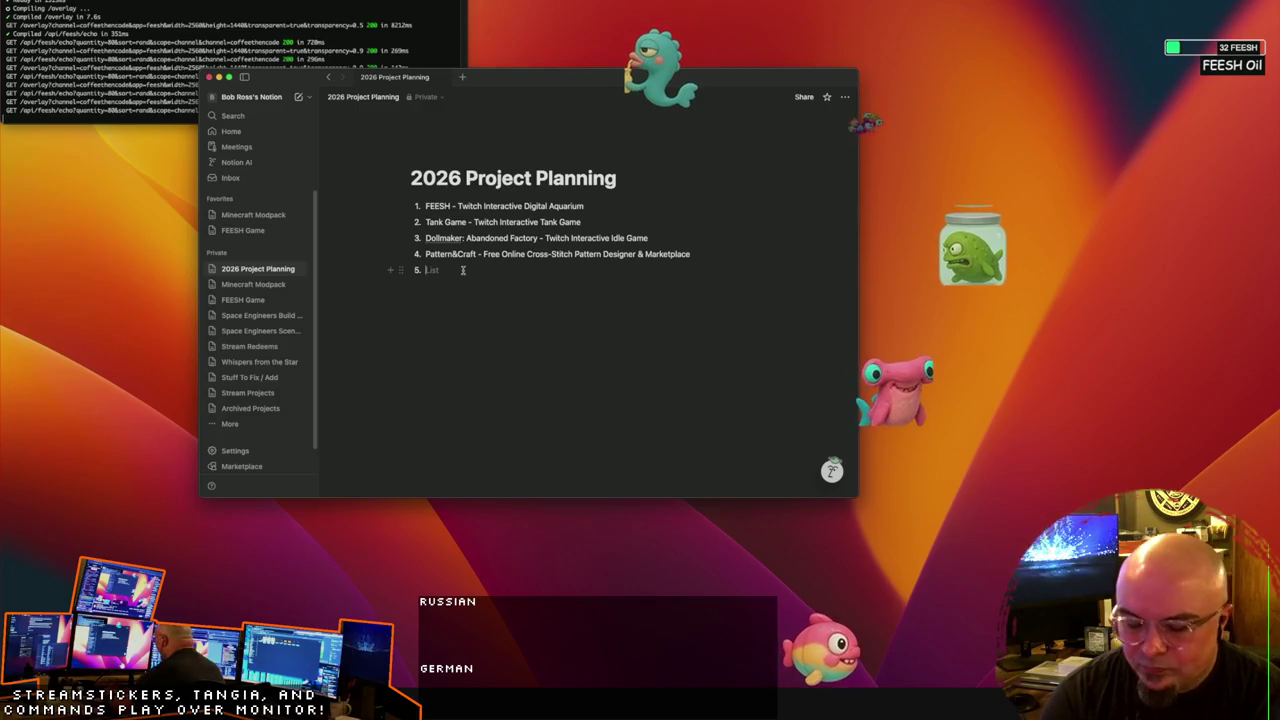
pyautogui.write('(')
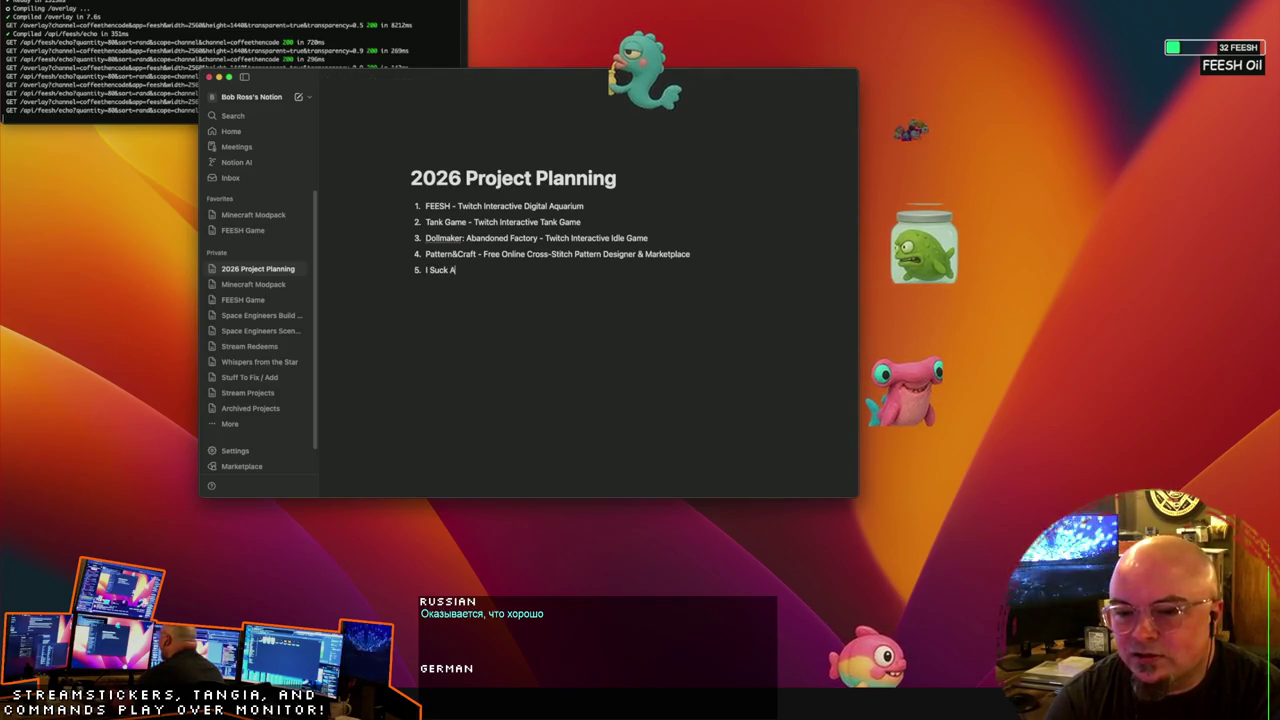
pyautogui.write(' - F')
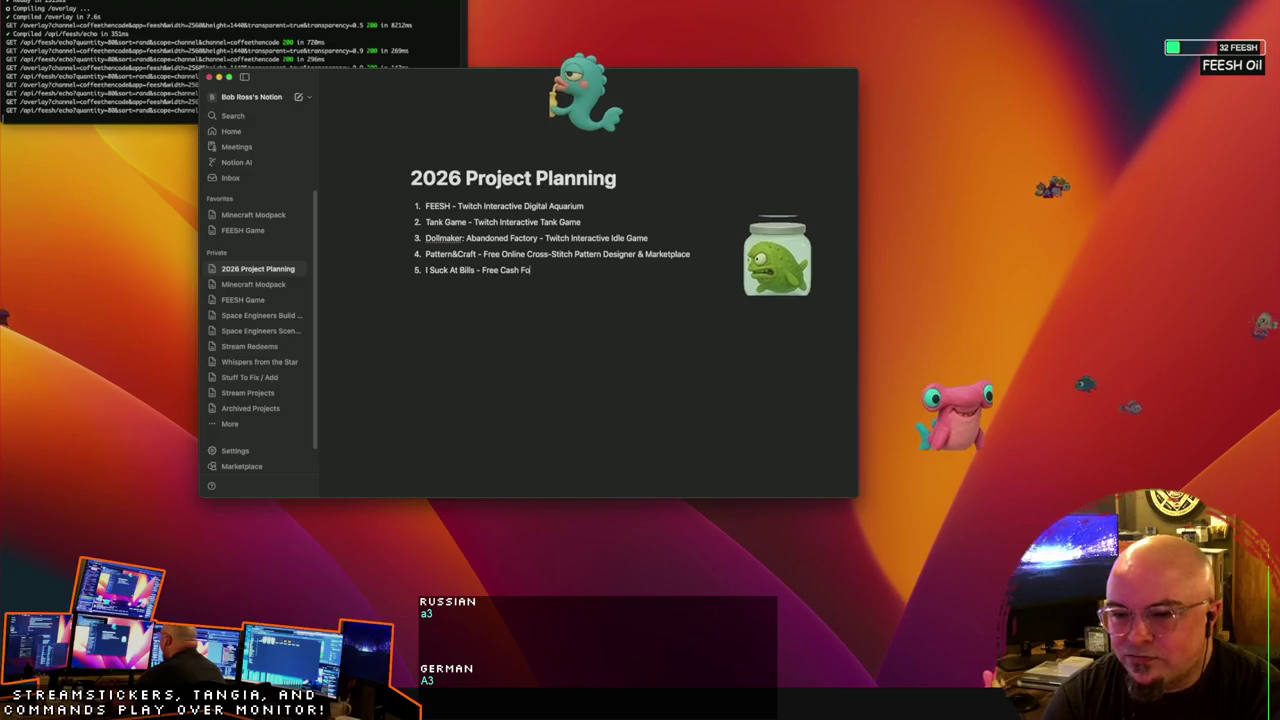
pyautogui.write('recasting App')
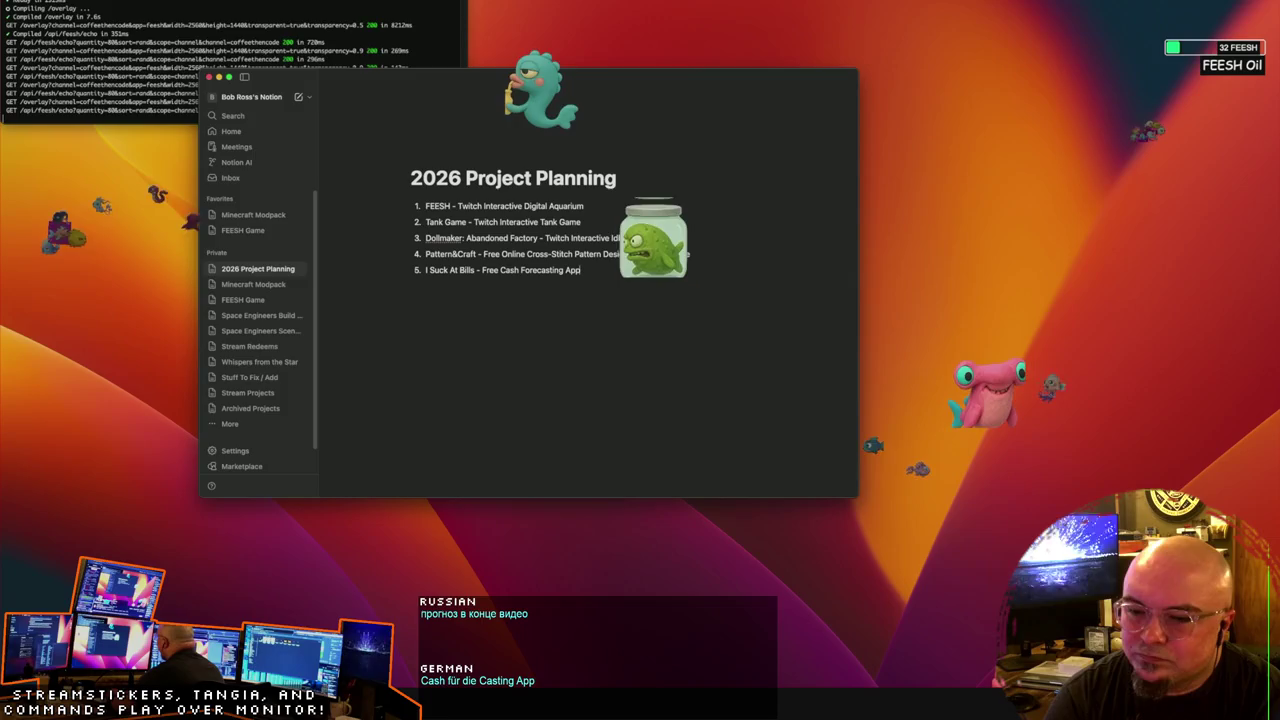
pyautogui.press('Return')
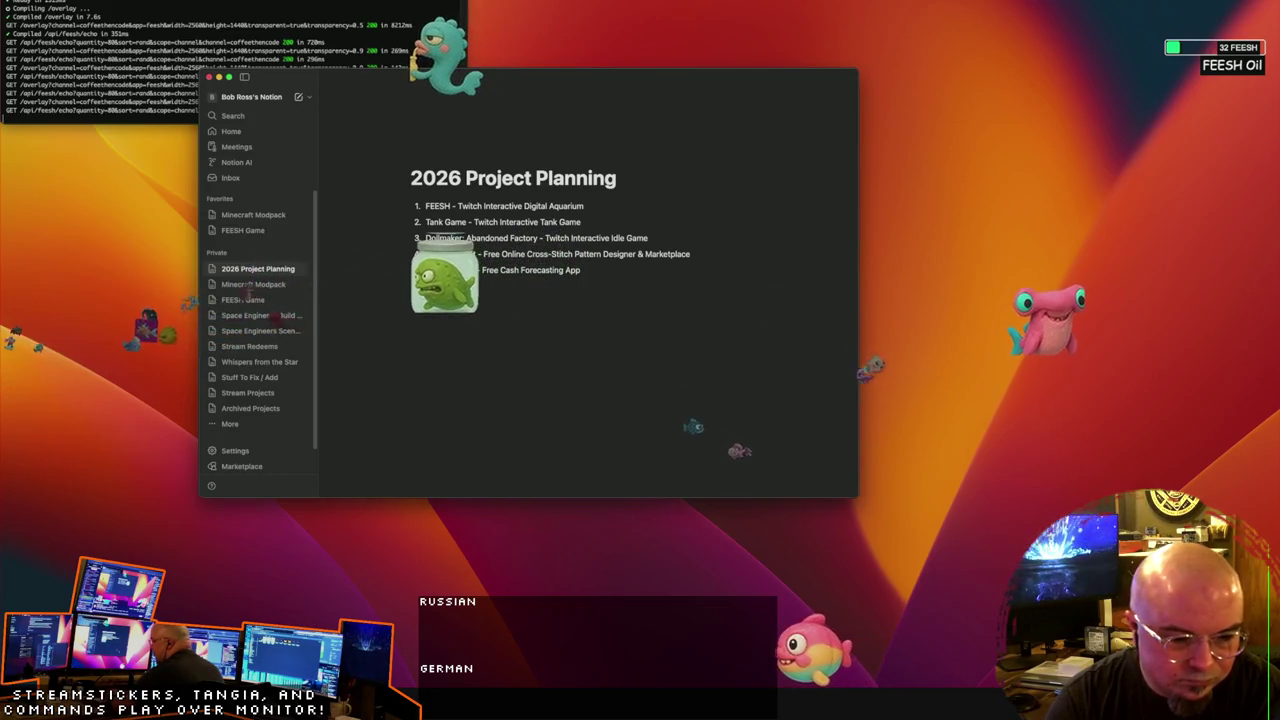
# Step: Enter 'Mayhem Bot - Streamer Bot Replacement' as item 6, leaving an empty item 7
pyautogui.write('Mayhem Bot - Streamer Bot Replacement')
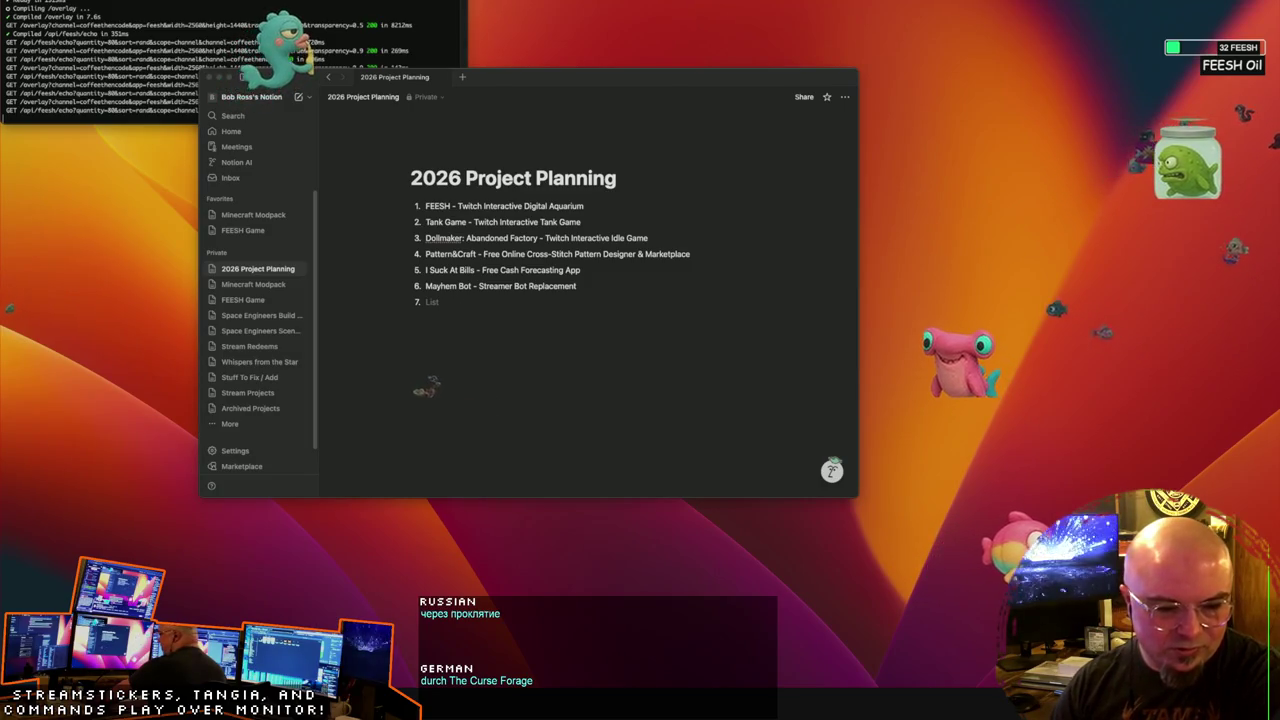
# Step: Fill item 7 with 'Patreon' and begin an eighth item
pyautogui.click(455, 303)
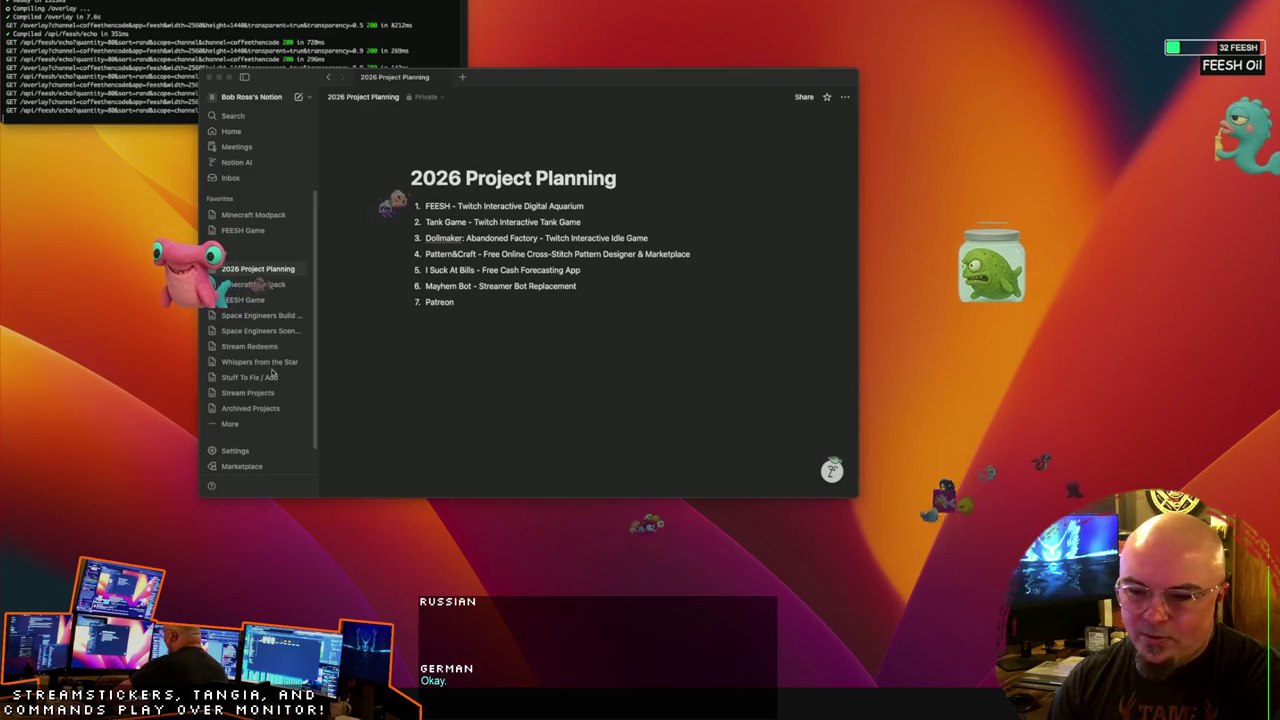
pyautogui.press('Return')
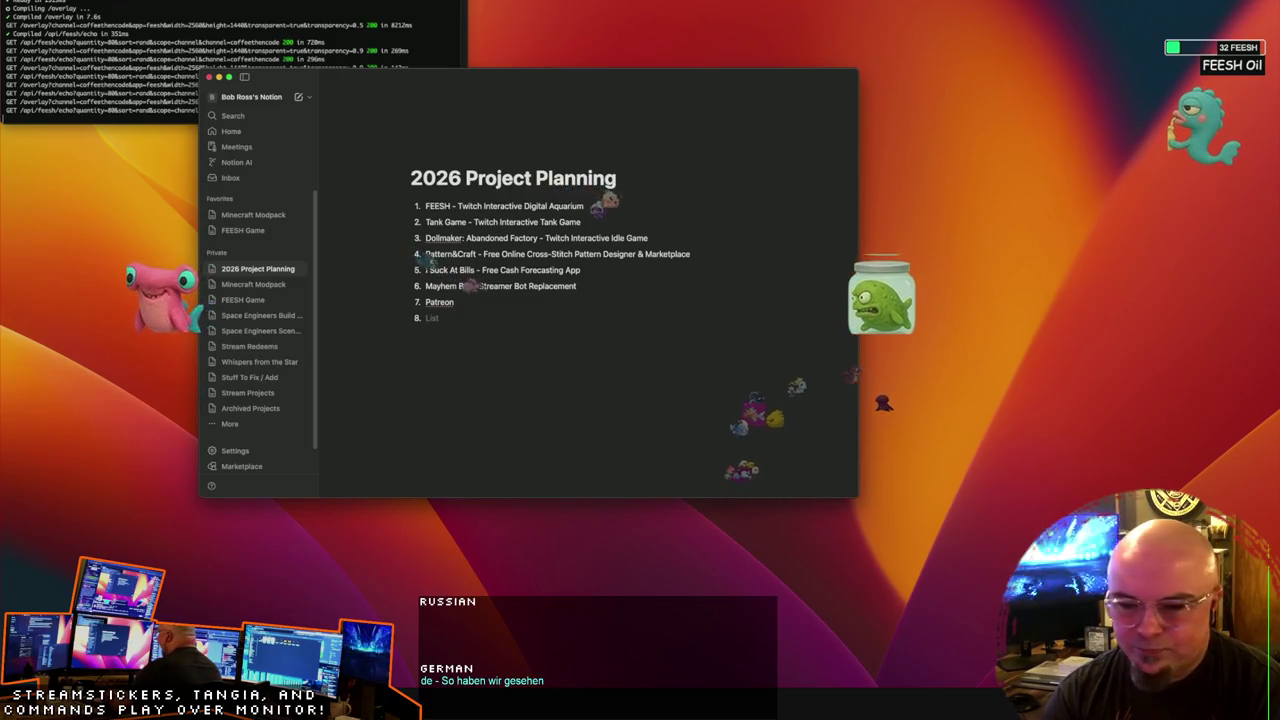
# Step: Write item 8 as 'AI Twitch Interactive Companion (SAS-AI)', fixing typos, and start item 9
pyautogui.write('AI')
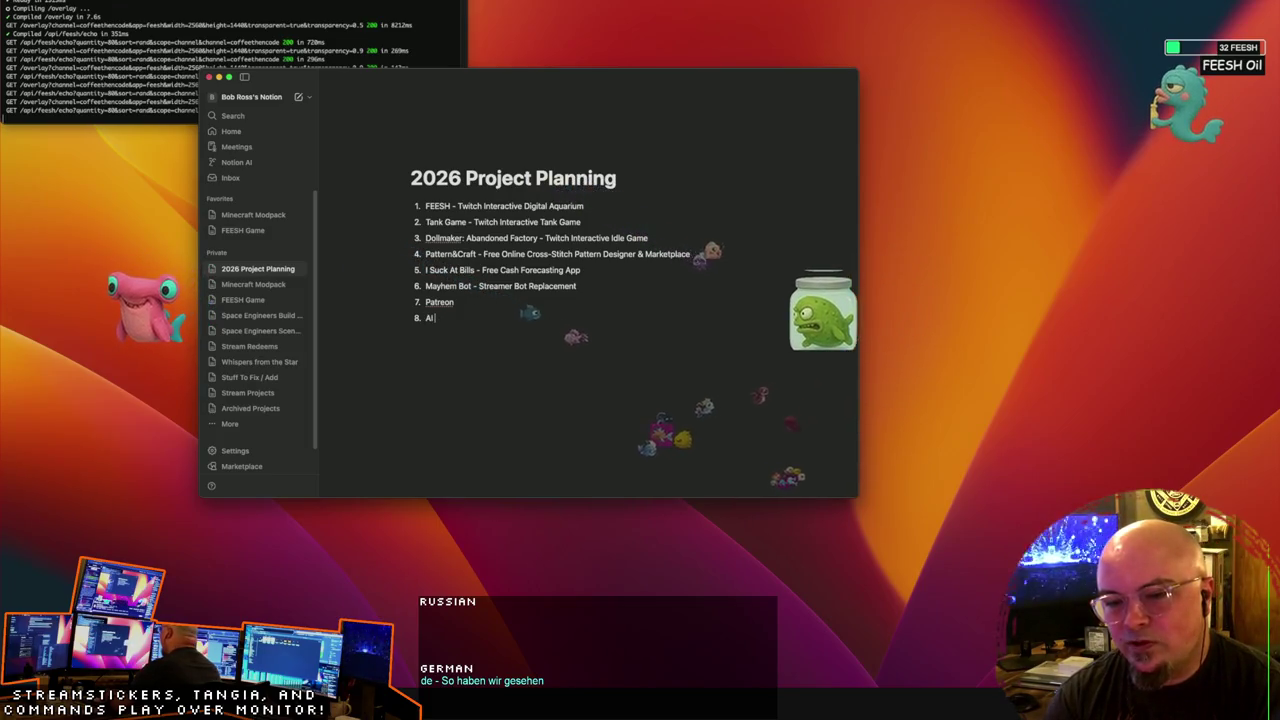
pyautogui.press('BackSpace')
pyautogui.press('BackSpace')
pyautogui.write('Tw')
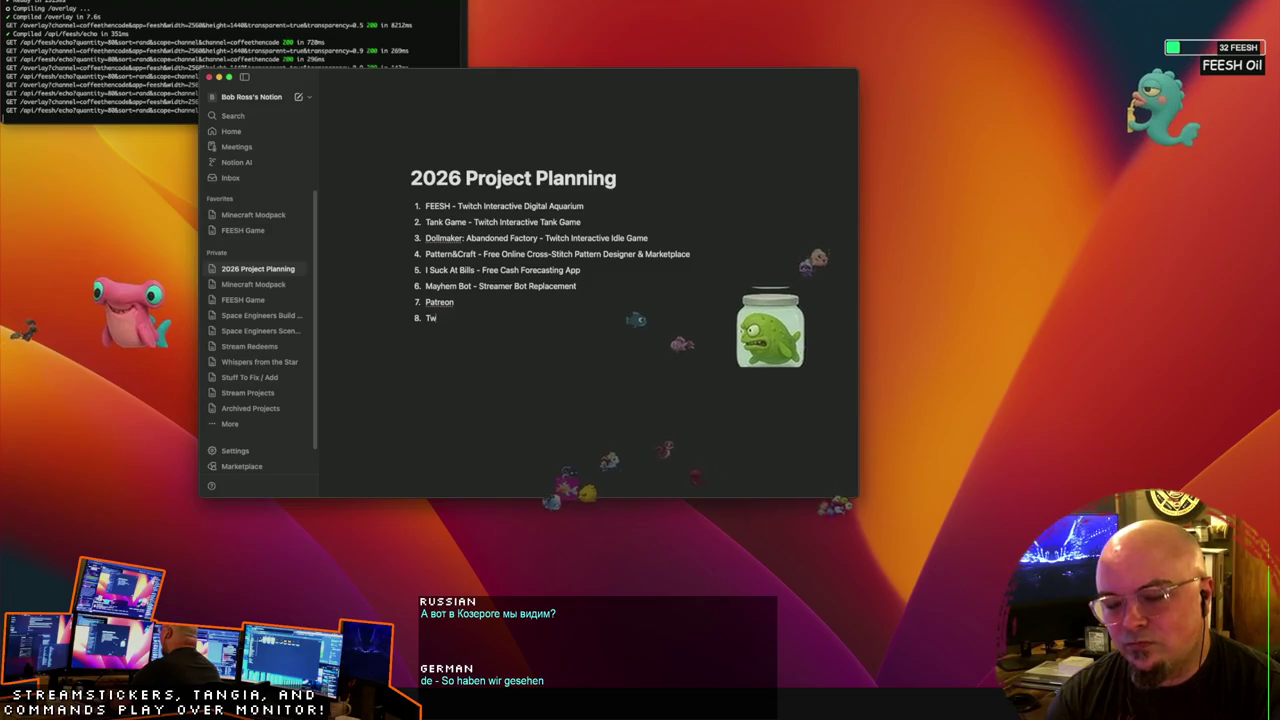
pyautogui.press('BackSpace')
pyautogui.press('BackSpace')
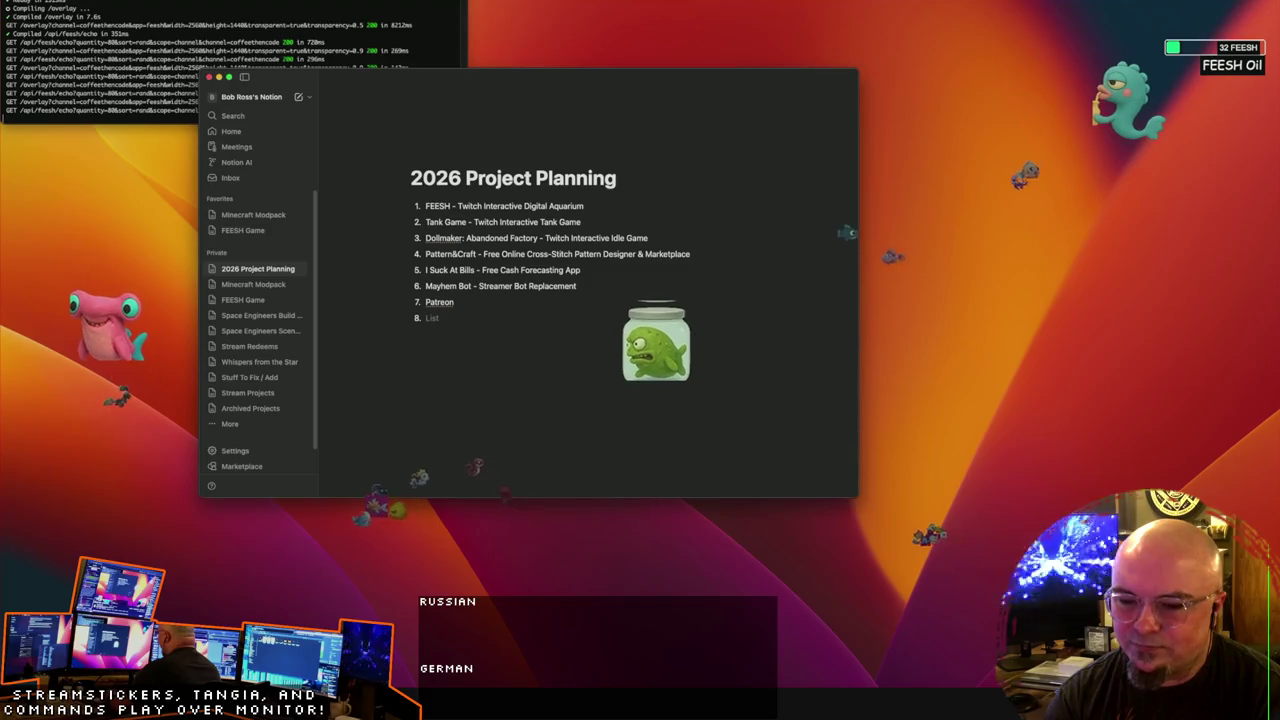
pyautogui.write('AI Twitch')
pyautogui.press('BackSpace')
pyautogui.press('BackSpace')
pyautogui.press('BackSpace')
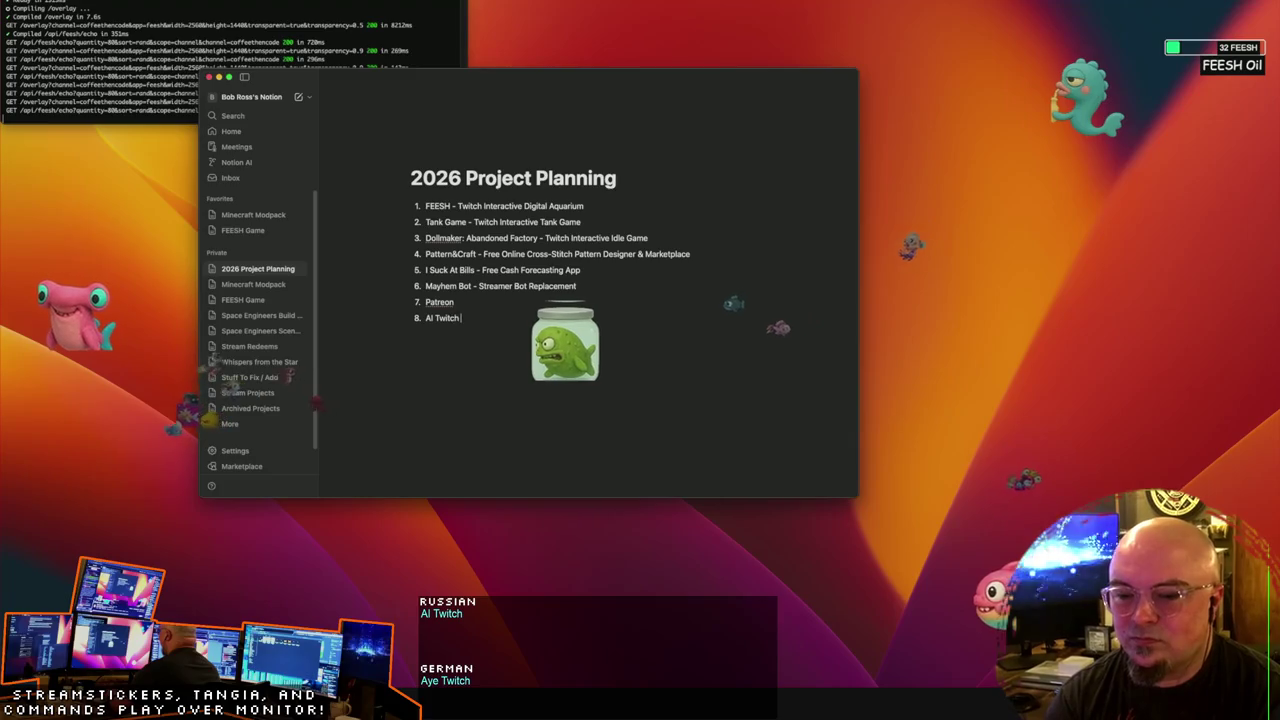
pyautogui.write('Inter')
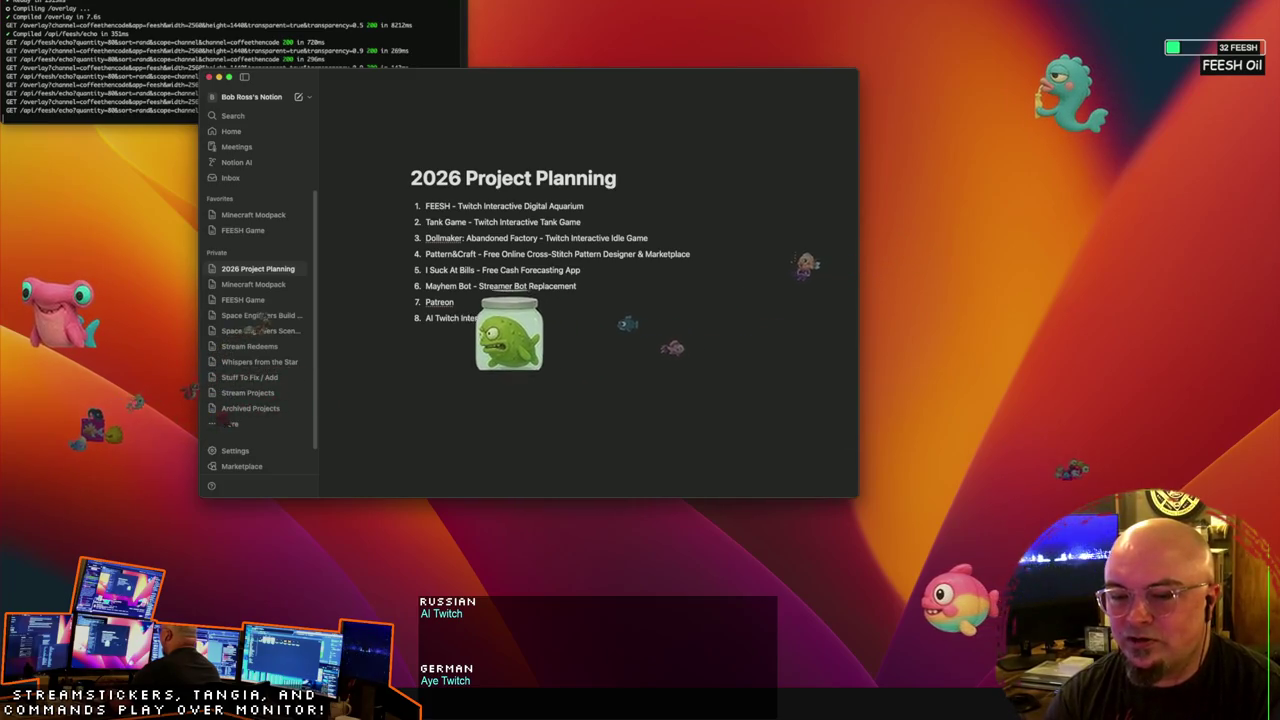
pyautogui.write('active Compa')
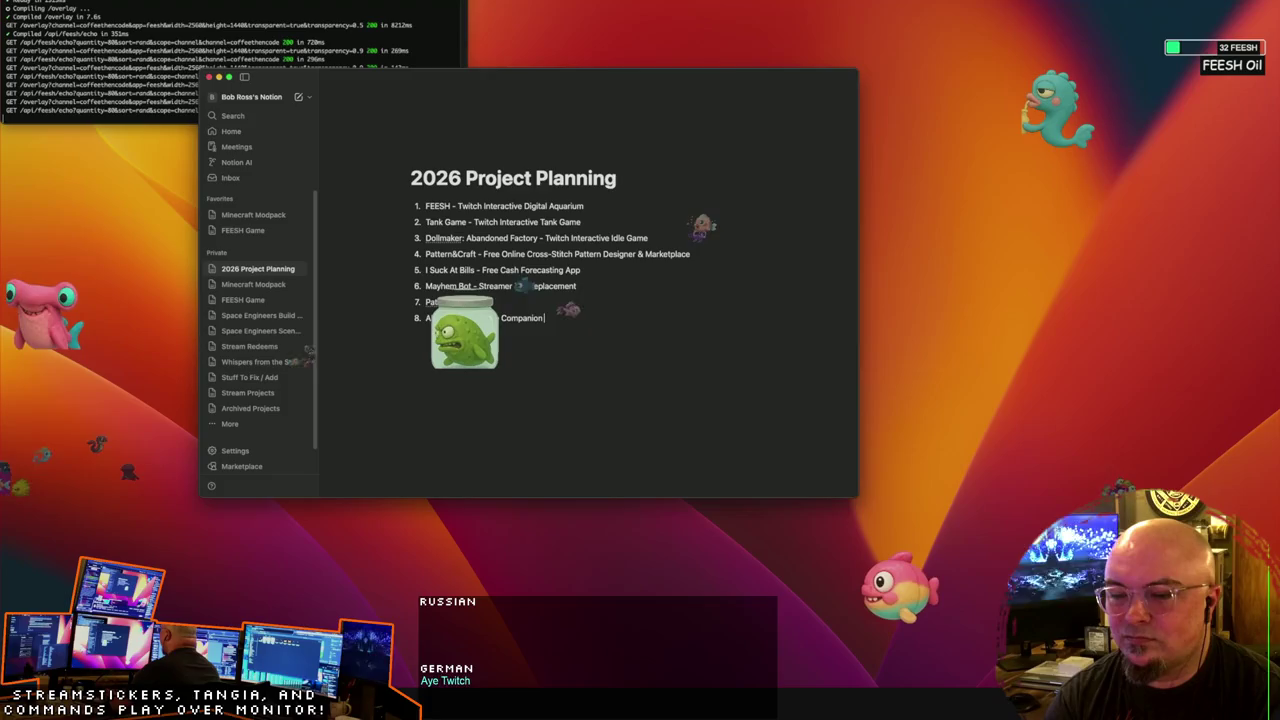
pyautogui.write('nion')
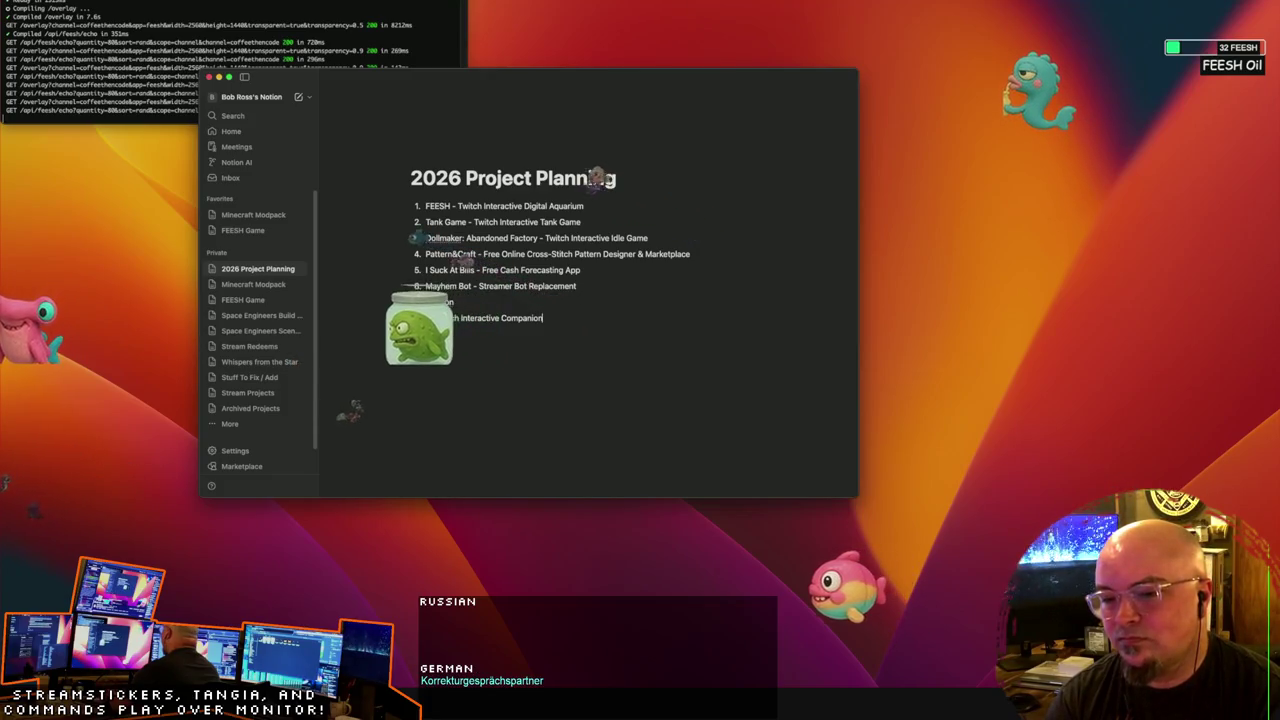
pyautogui.write(' (SA')
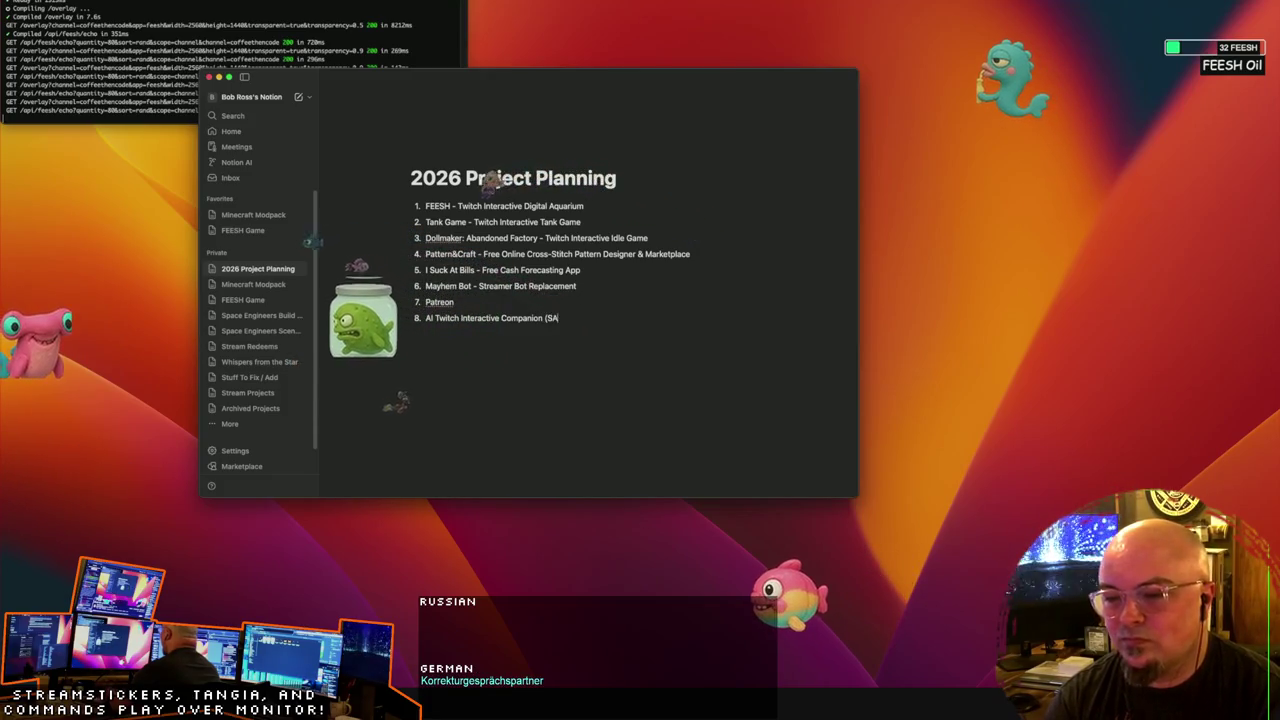
pyautogui.write('S-AI)')
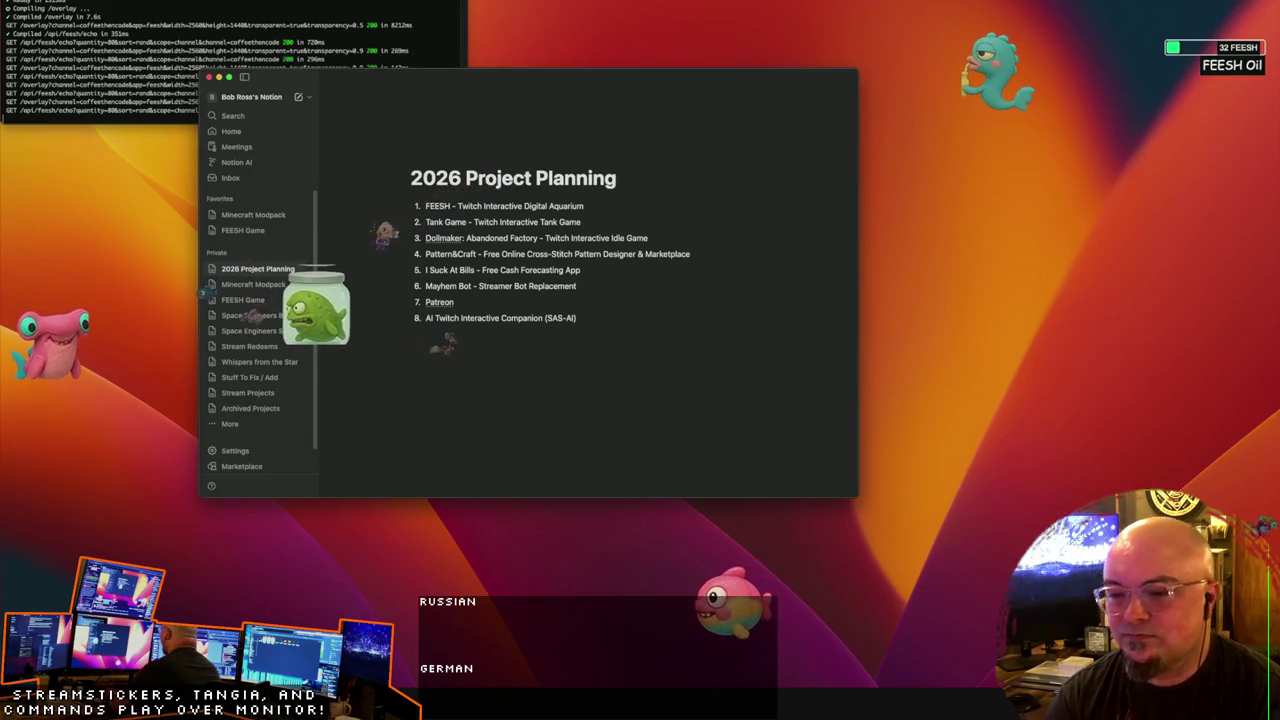
pyautogui.press('Return')
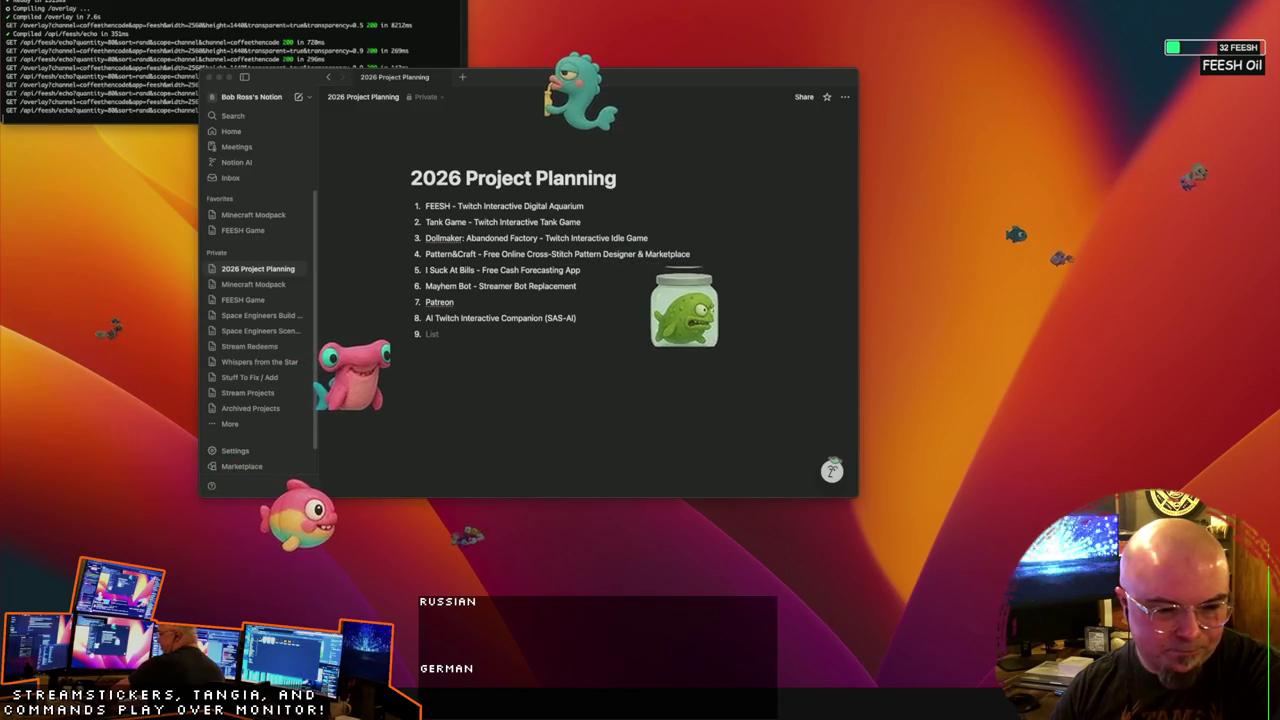
pyautogui.click(472, 333)
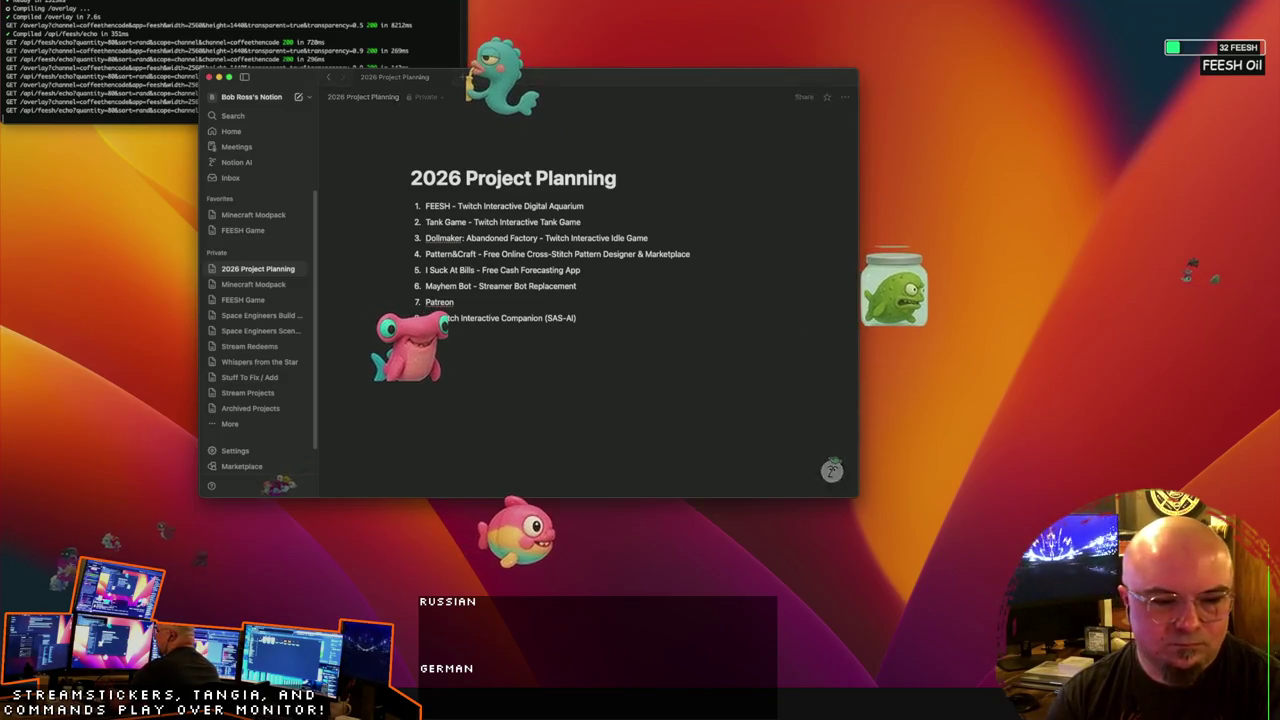
# Step: Add item 9 'CoffeeThenCode.dev site' and item 10 'Mayhem Games site (on CoffeeThenCode.dev?)'
pyautogui.write('Twitch')
pyautogui.write(' Code.')
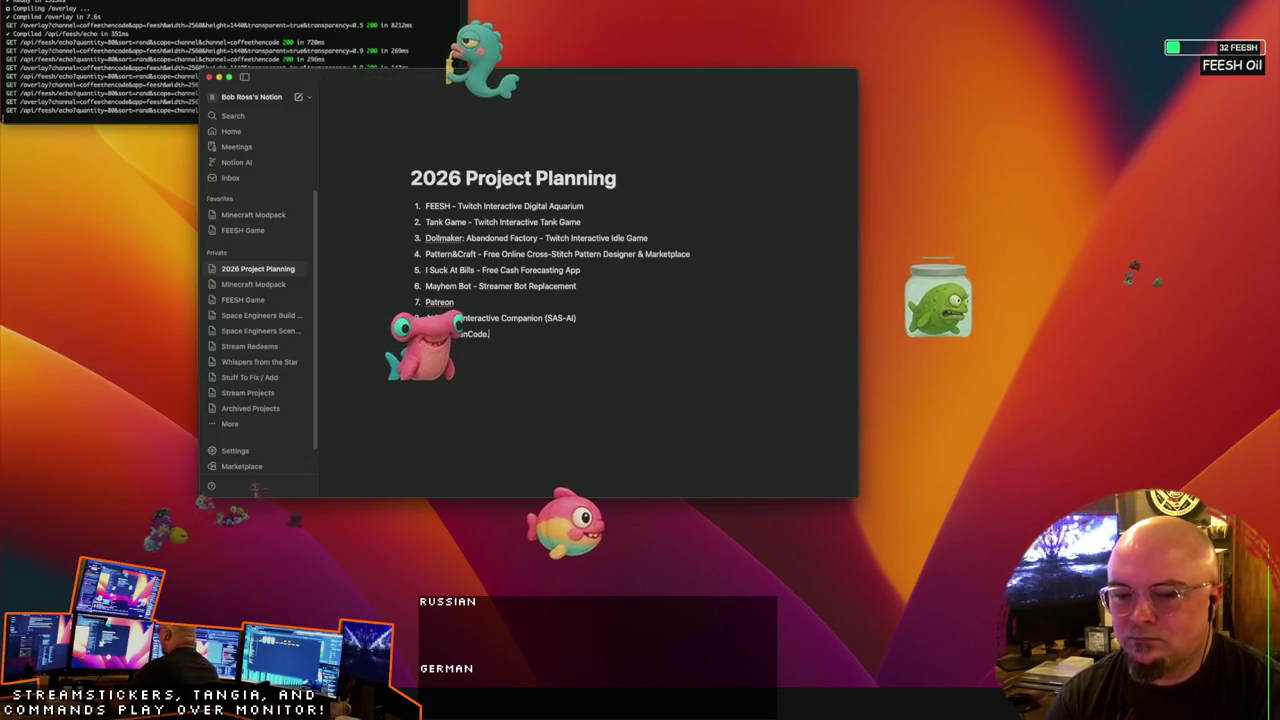
pyautogui.write('dev')
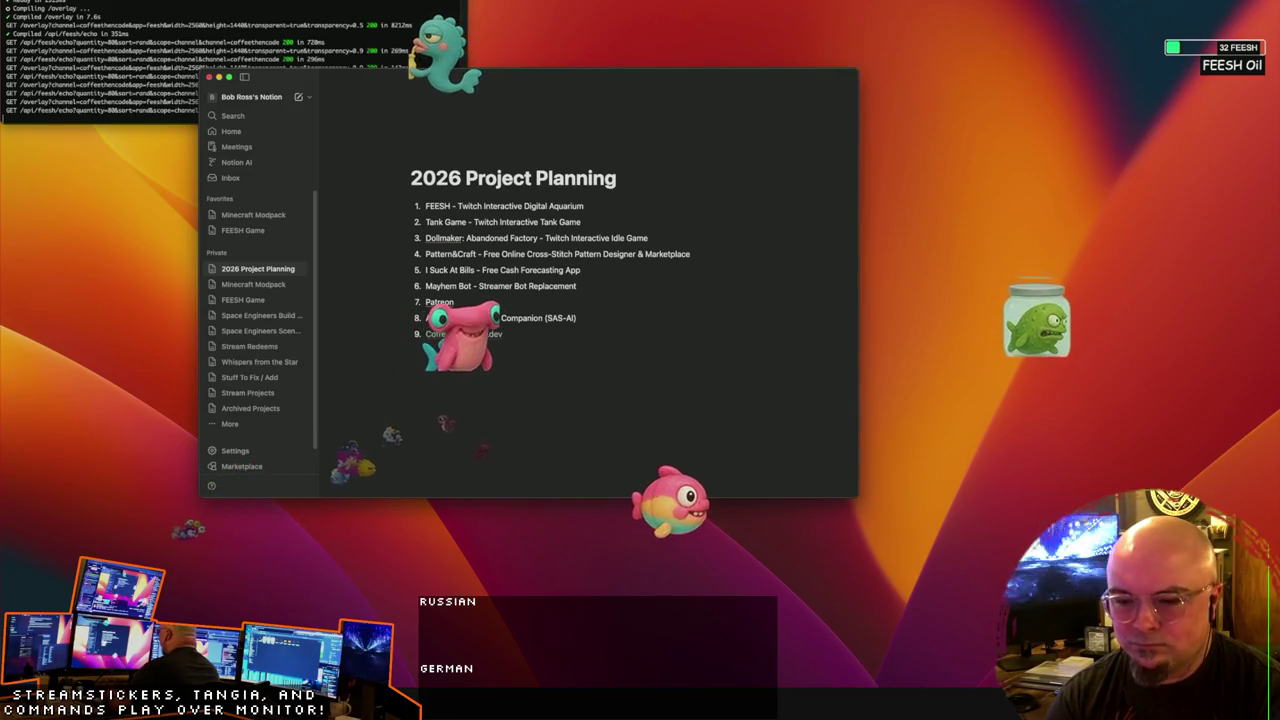
pyautogui.write('site')
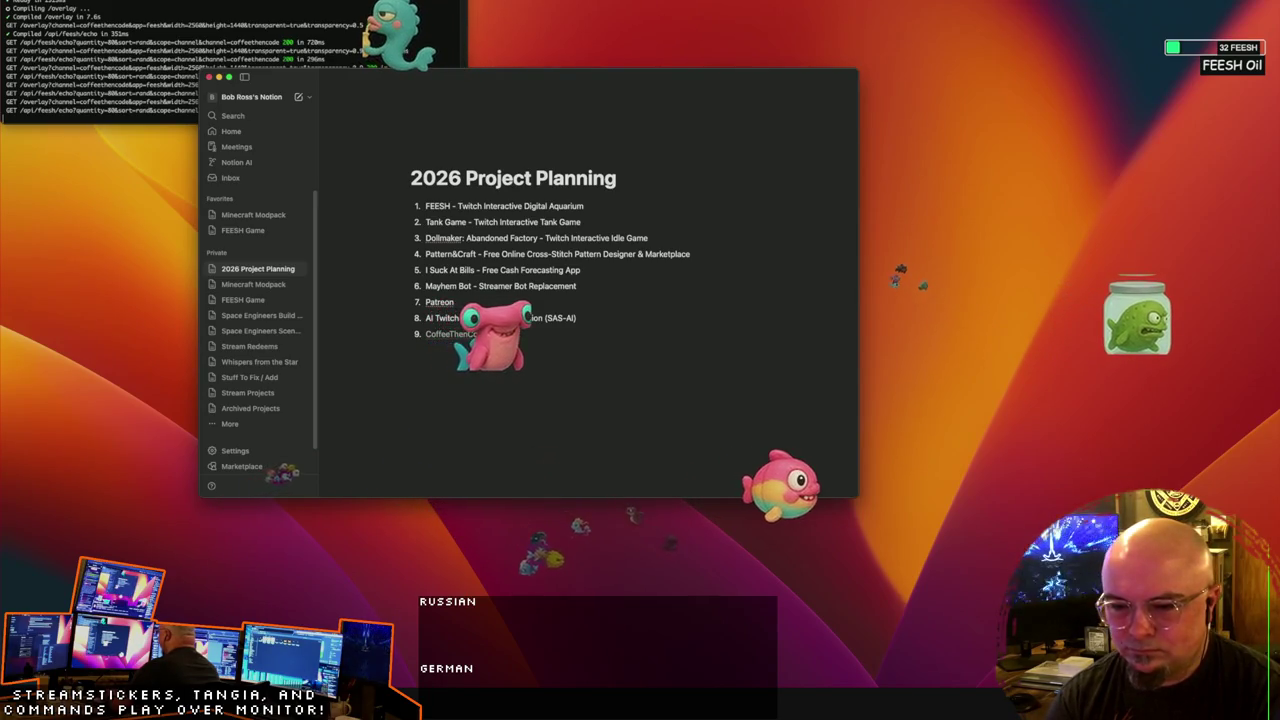
pyautogui.press('Return')
pyautogui.write('Mayhe')
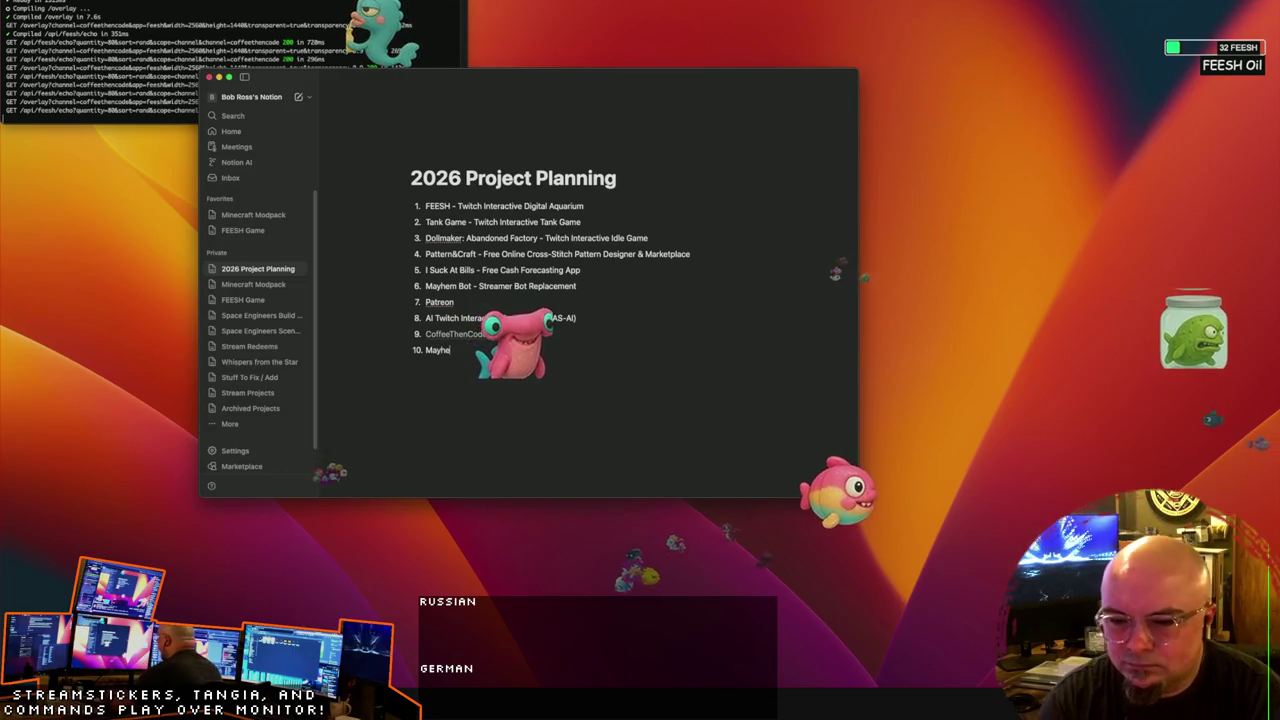
pyautogui.write('m Games')
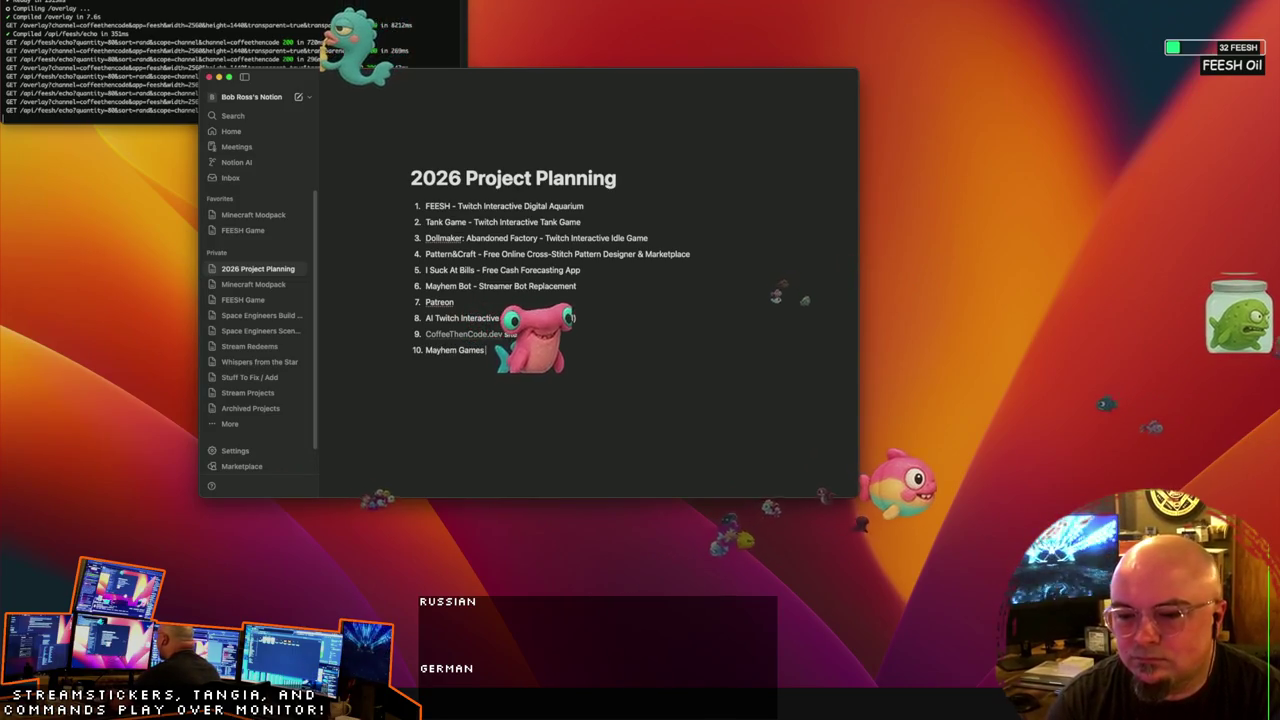
pyautogui.write(' site (')
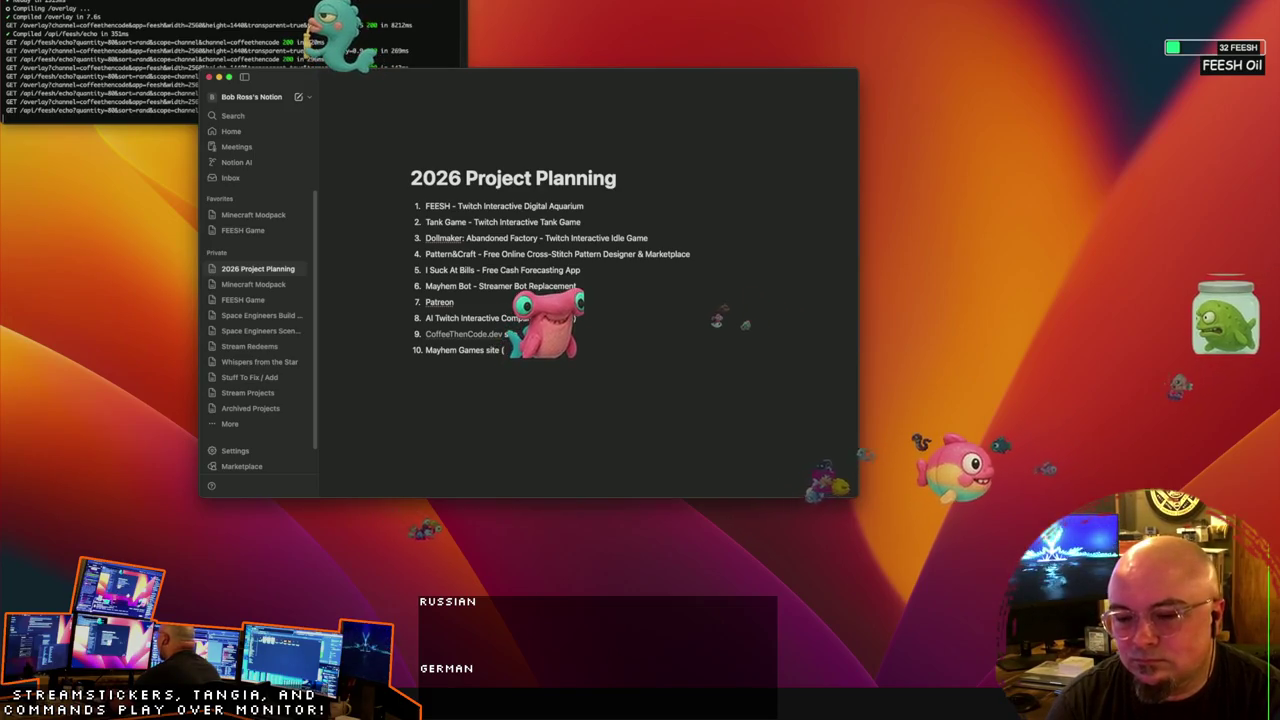
pyautogui.write('on CoffeeThenCode')
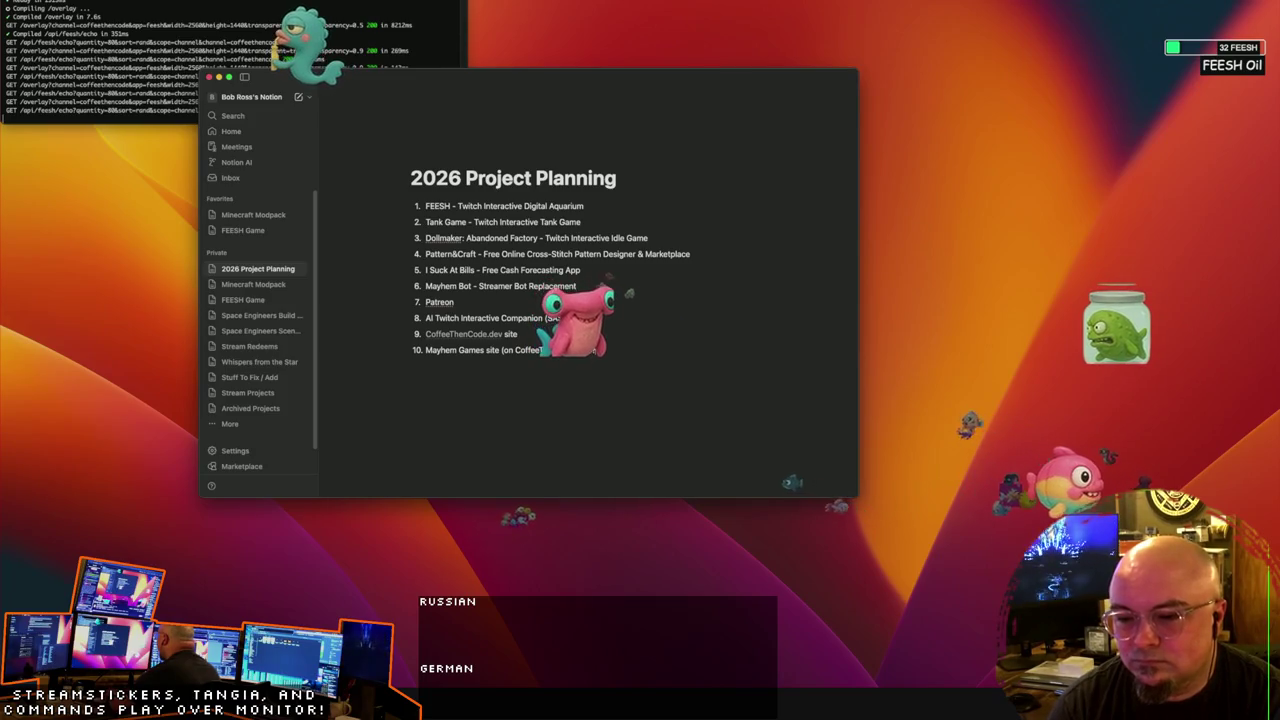
pyautogui.press('Return')
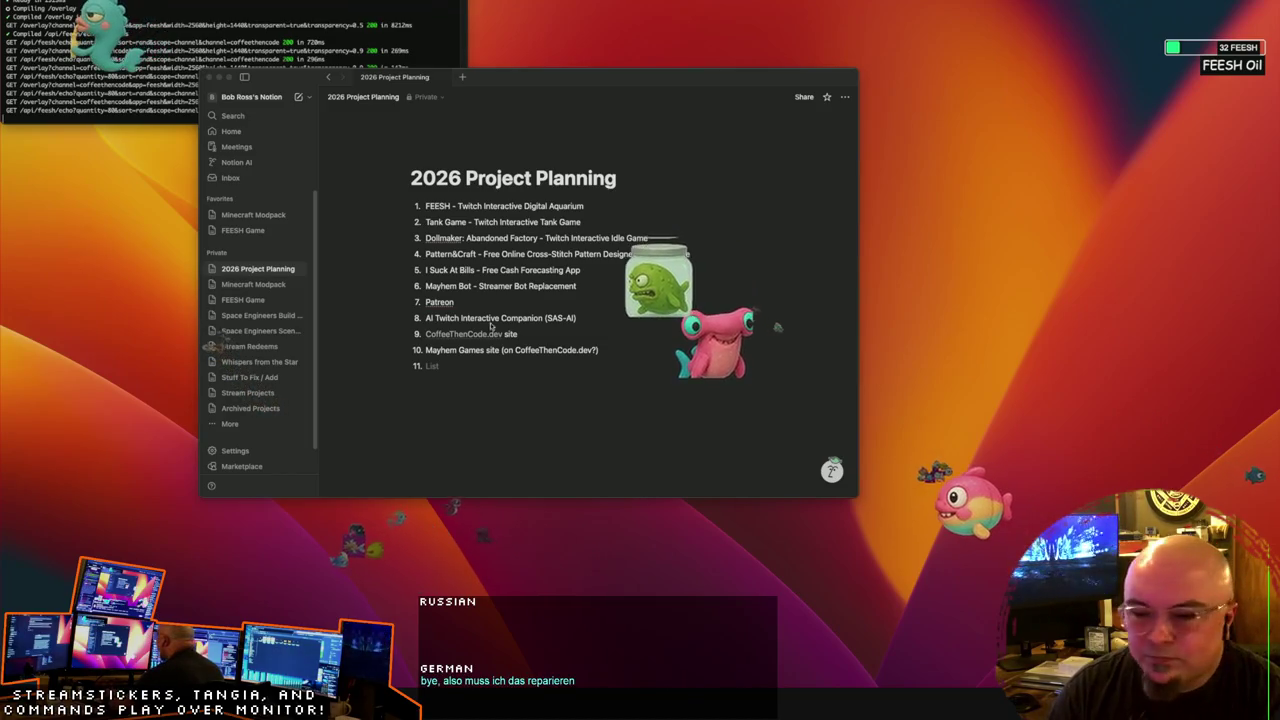
pyautogui.click(455, 365)
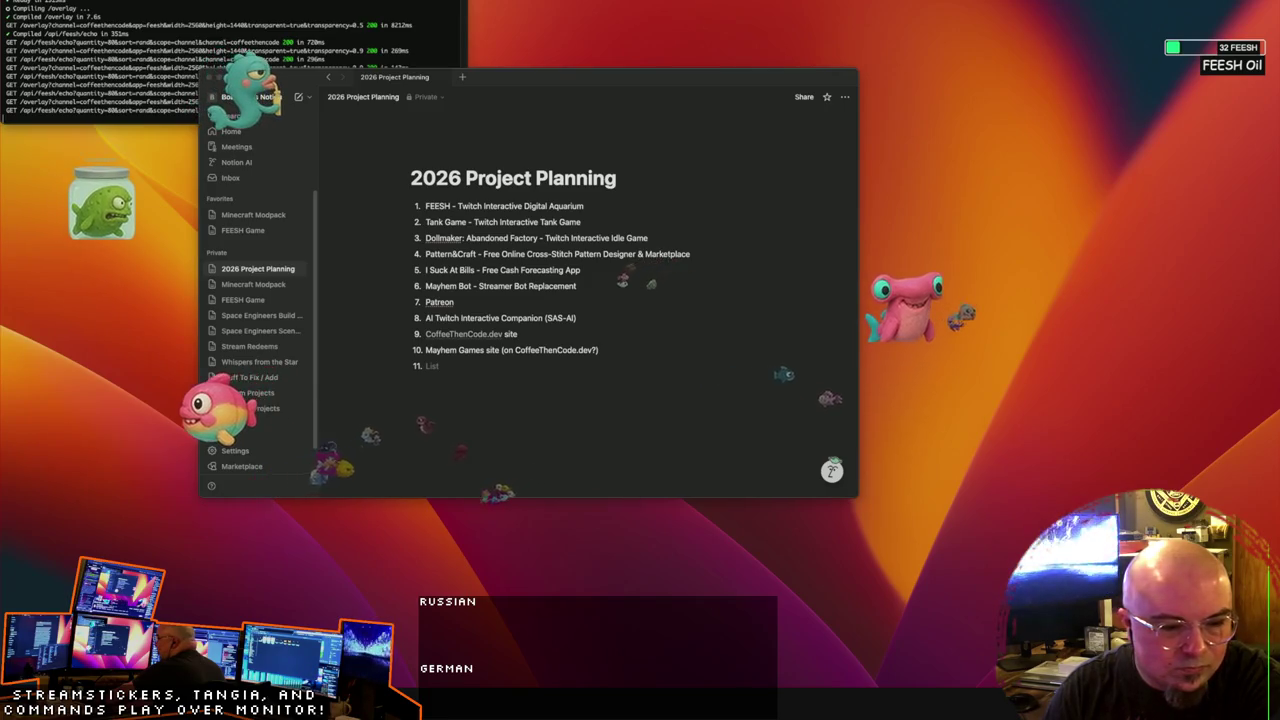
pyautogui.press('super+i')
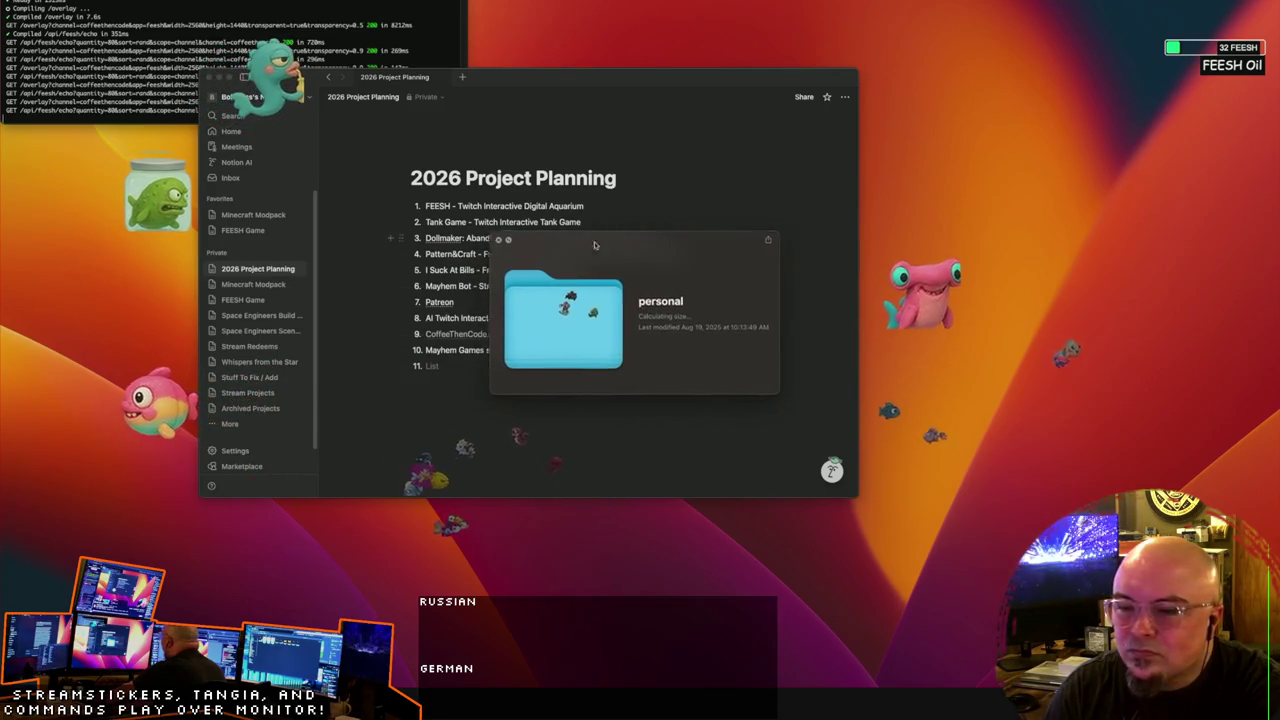
pyautogui.press('super+w')
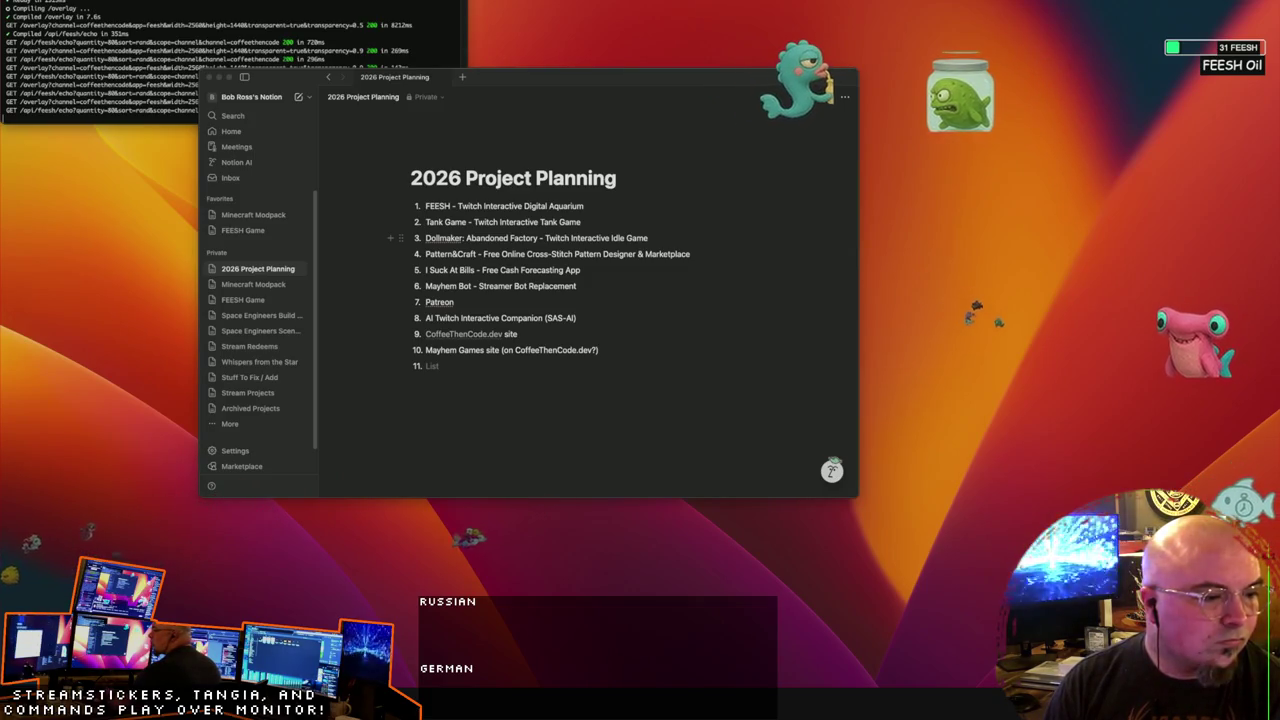
# Step: Open a new Terminal shell window and place it at the upper left
pyautogui.click(172, 76)
pyautogui.press('super+n')
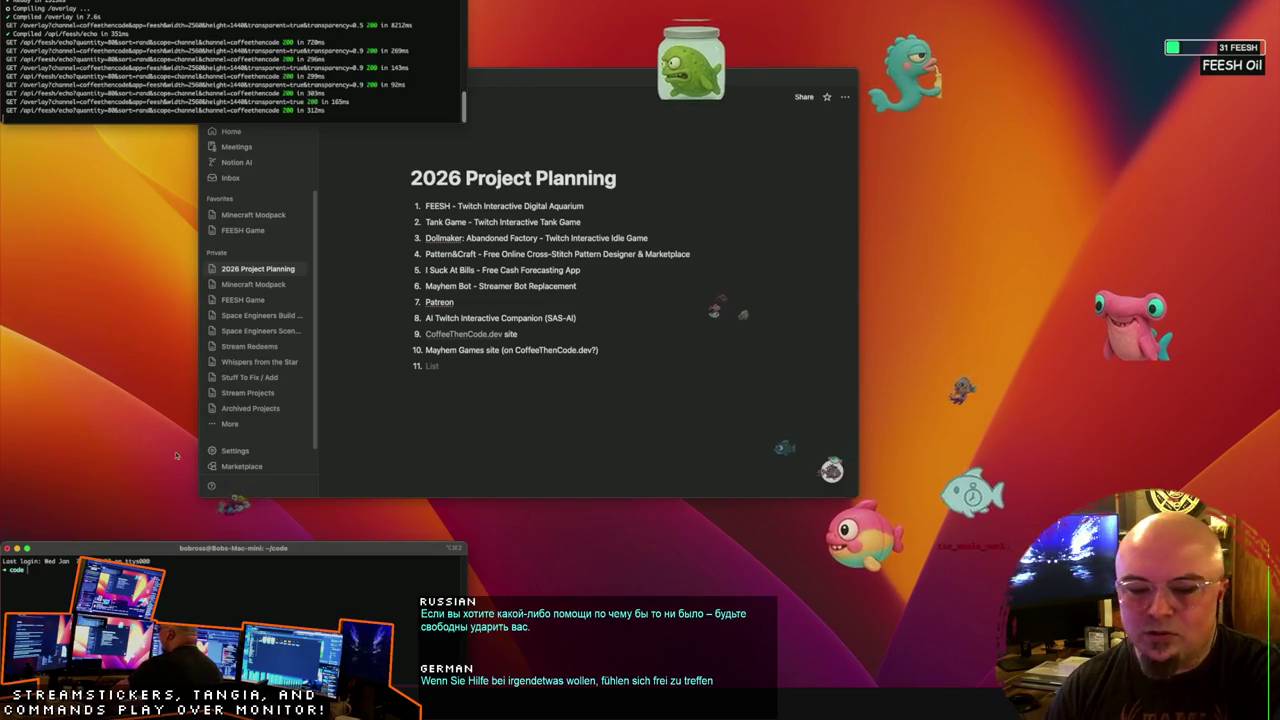
pyautogui.moveTo(153, 548); pyautogui.dragTo(148, 138)
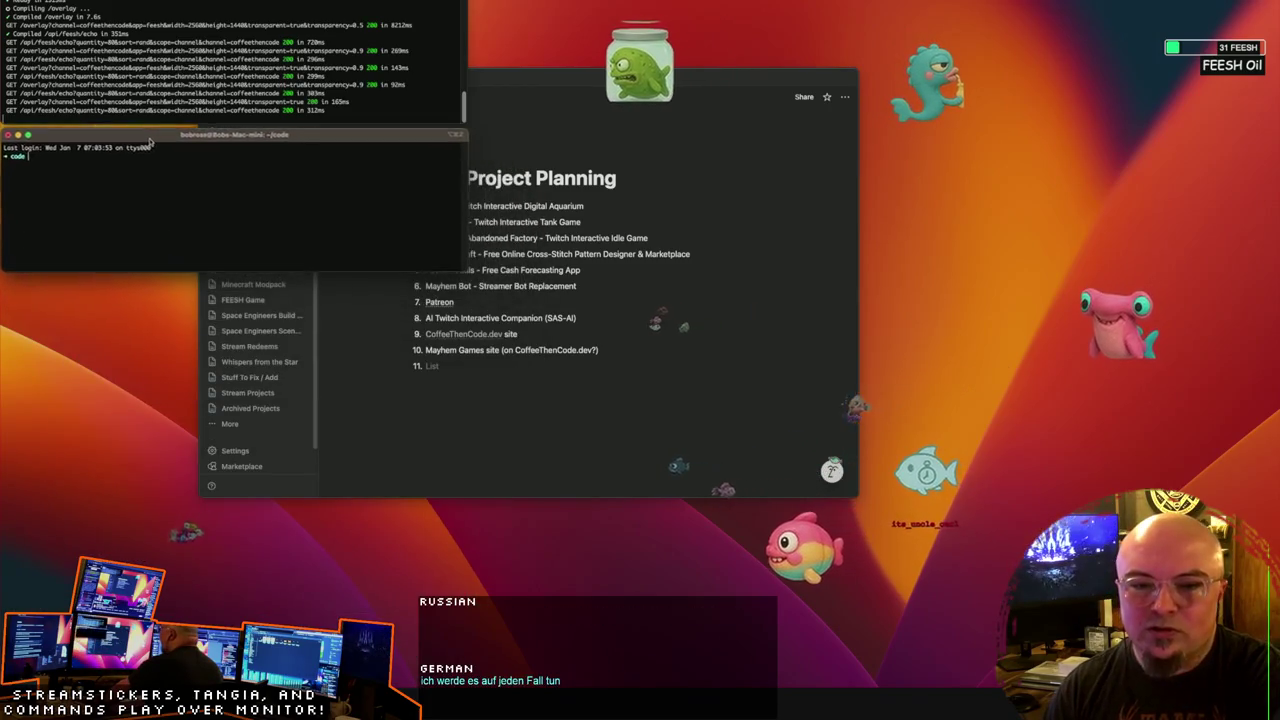
# Step: Move the Notion window up to the top right and bring the terminals forward
pyautogui.click(713, 77)
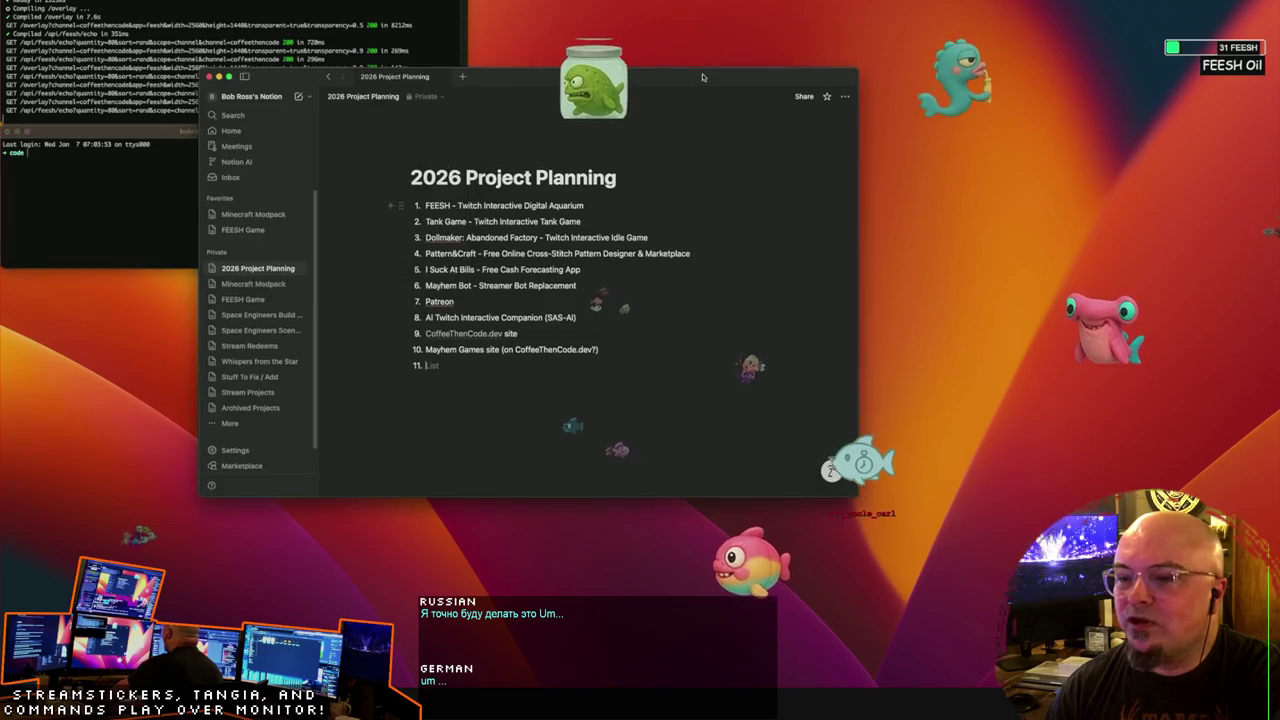
pyautogui.moveTo(713, 77); pyautogui.dragTo(815, 2)
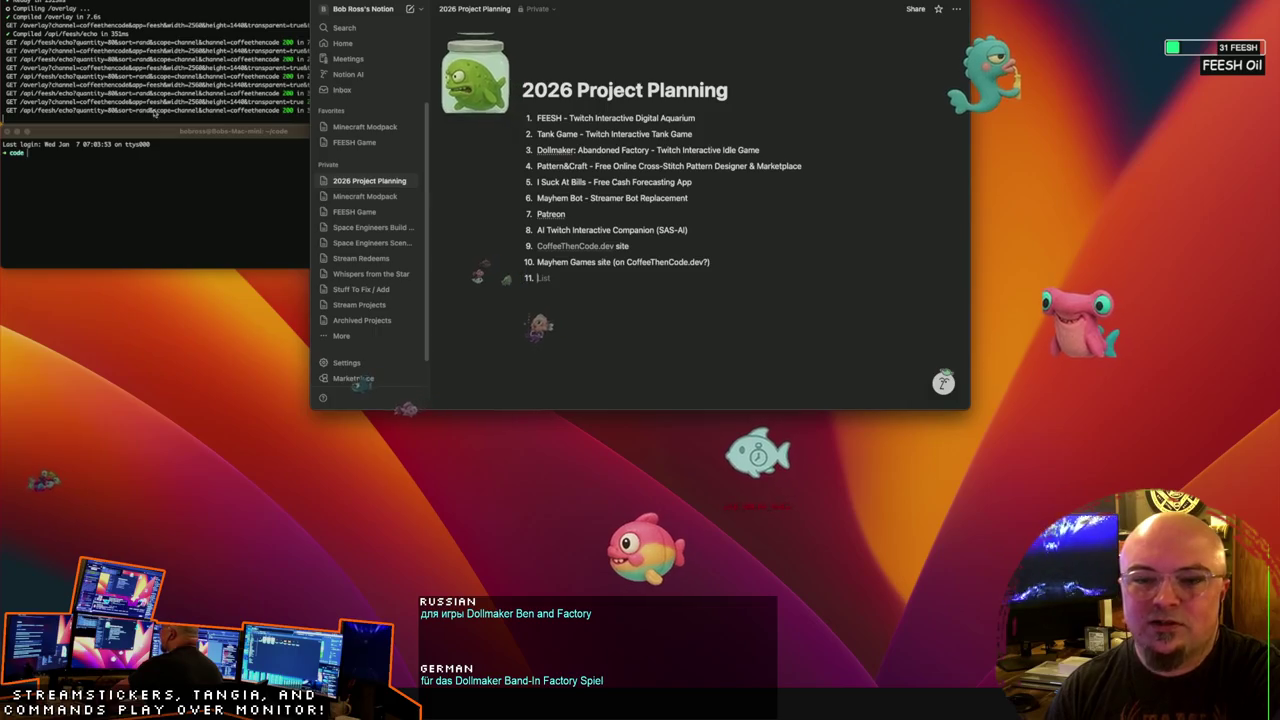
pyautogui.click(140, 144)
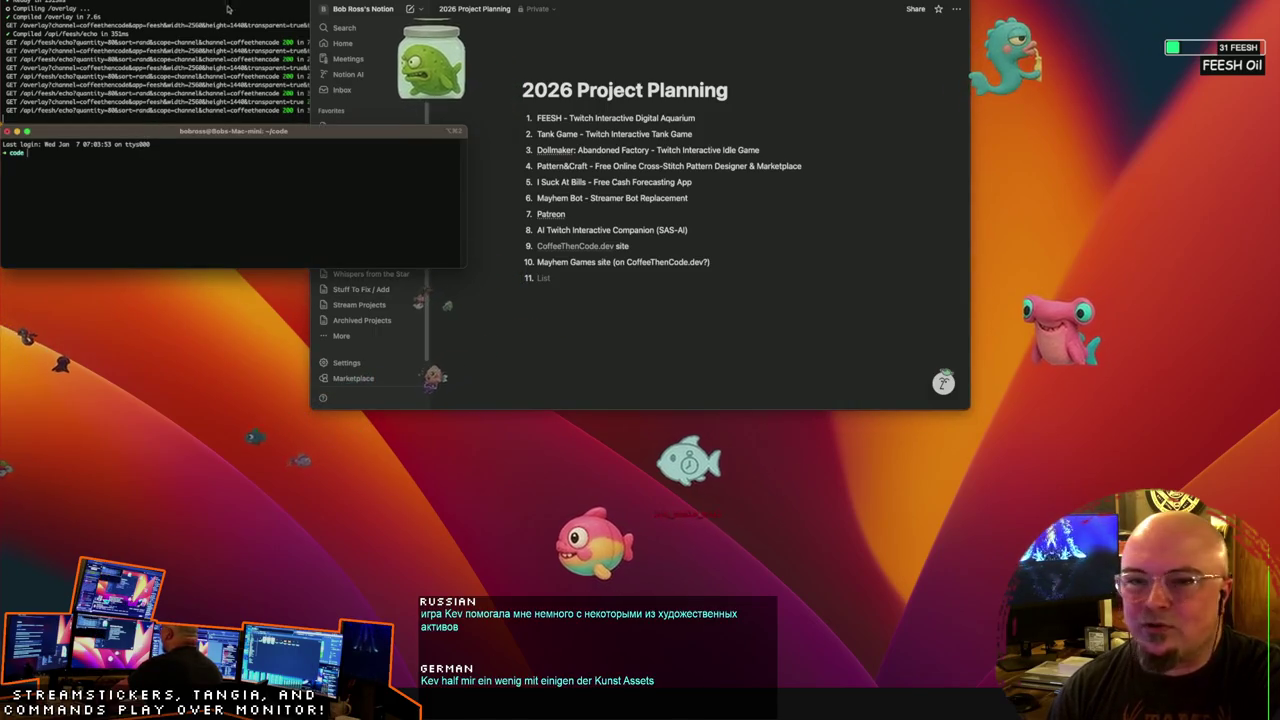
pyautogui.click(250, 70)
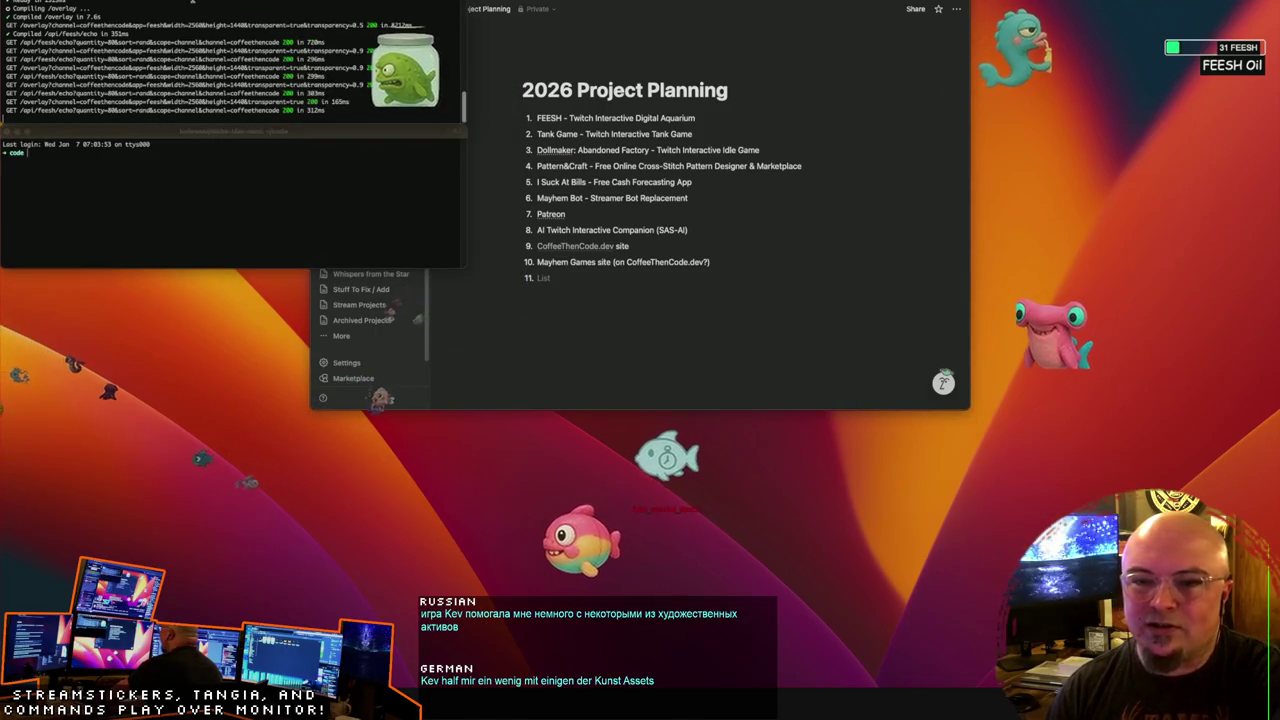
pyautogui.click(390, 140)
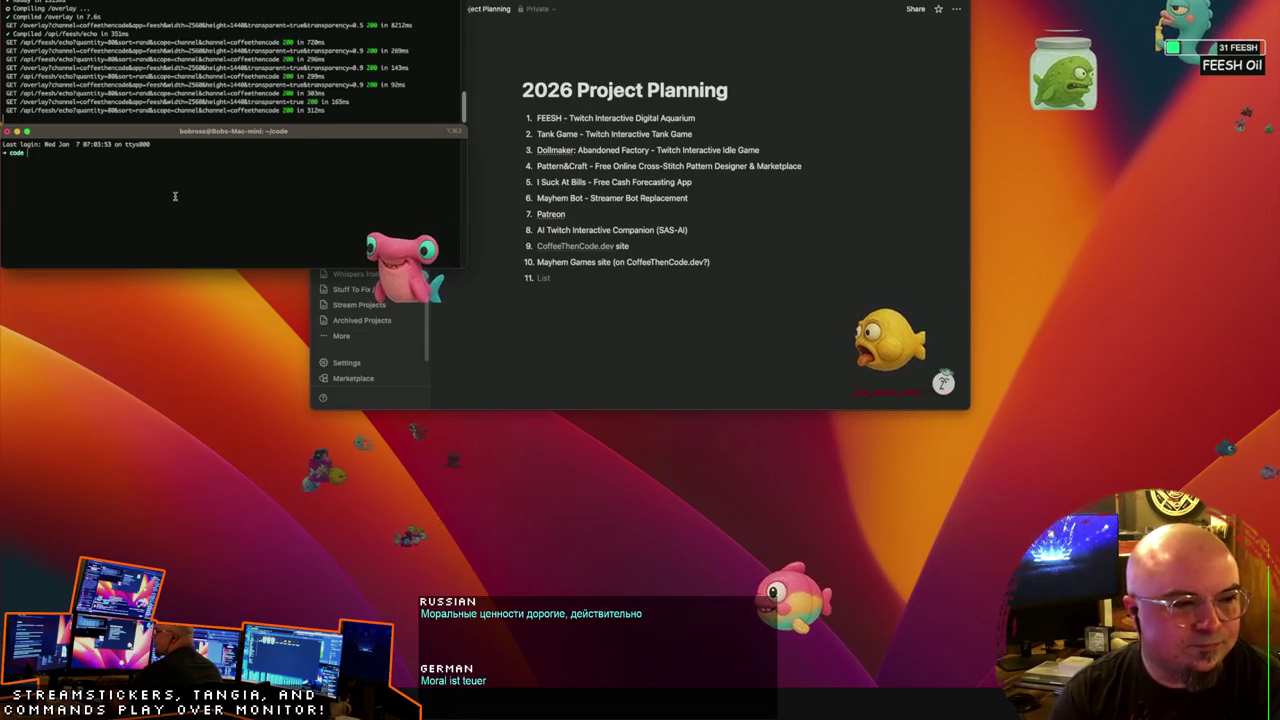
# Step: Type 'bot' after 'code ' at the new shell prompt, correcting a typo
pyautogui.write('bot')
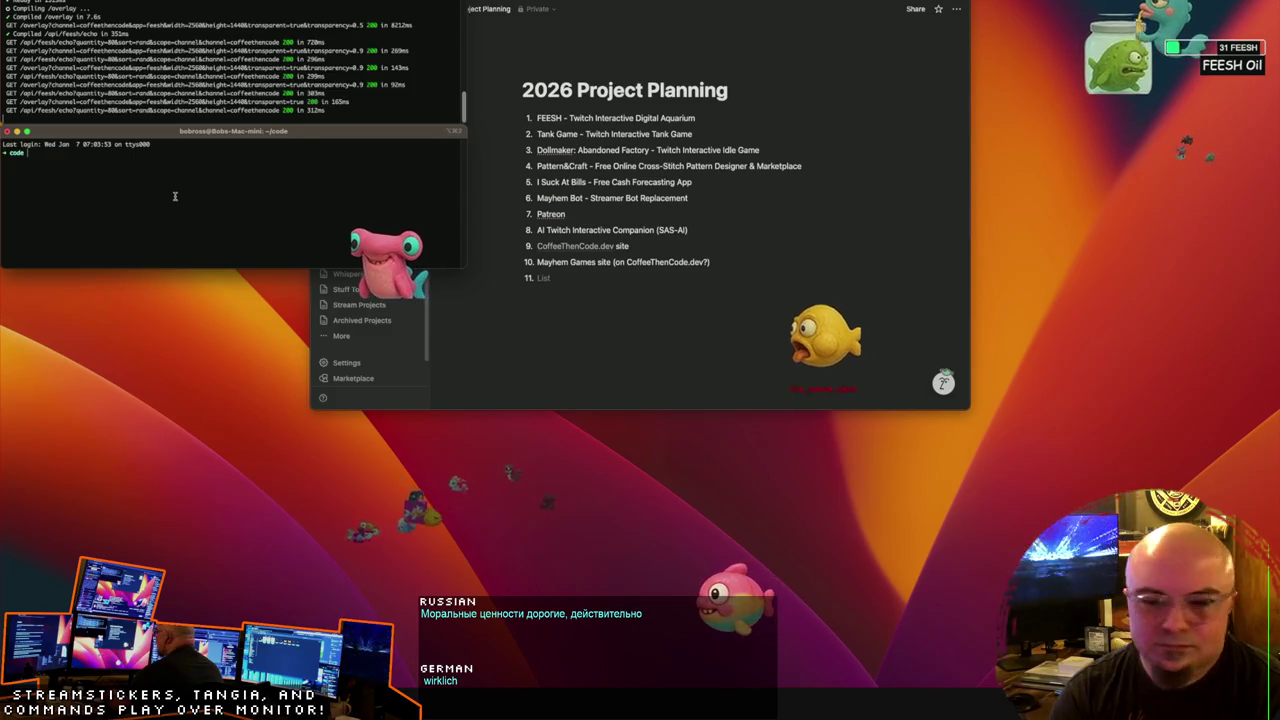
pyautogui.press('BackSpace')
pyautogui.press('BackSpace')
pyautogui.write('brew install')
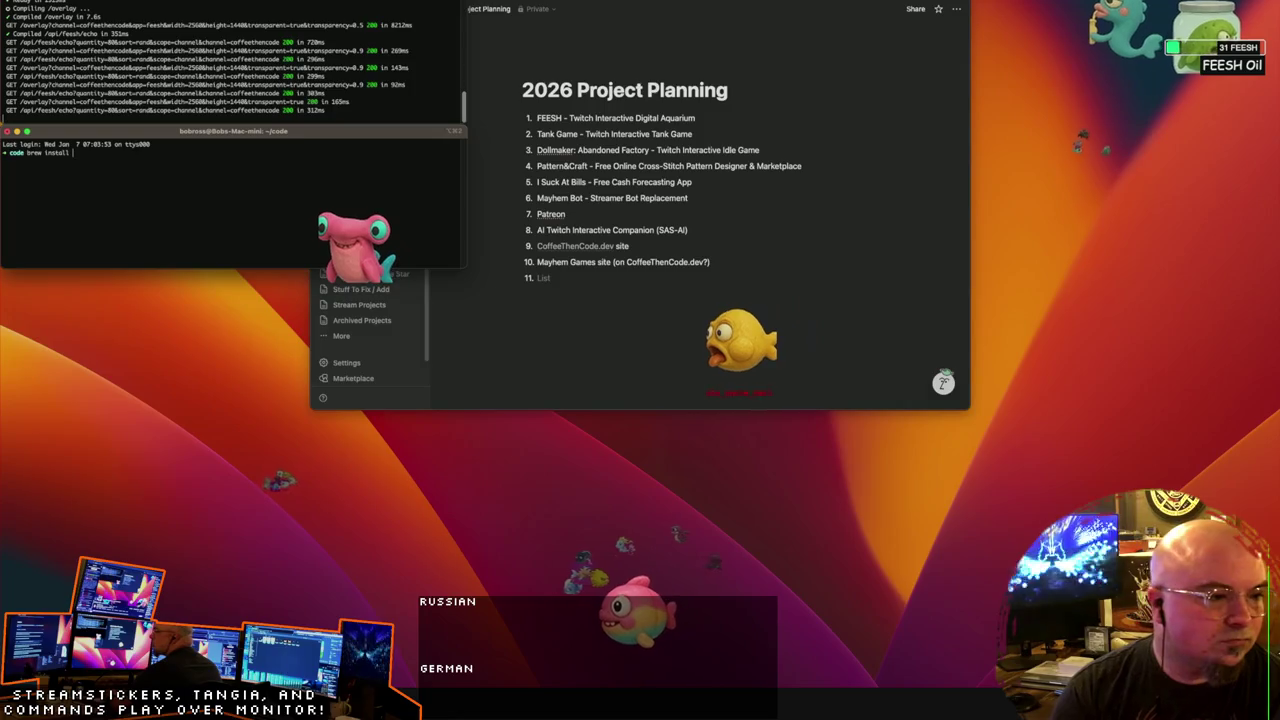
# Step: Start the qlmarkdown cask install with brew and tuck the Terminal window away
pyautogui.write('-')
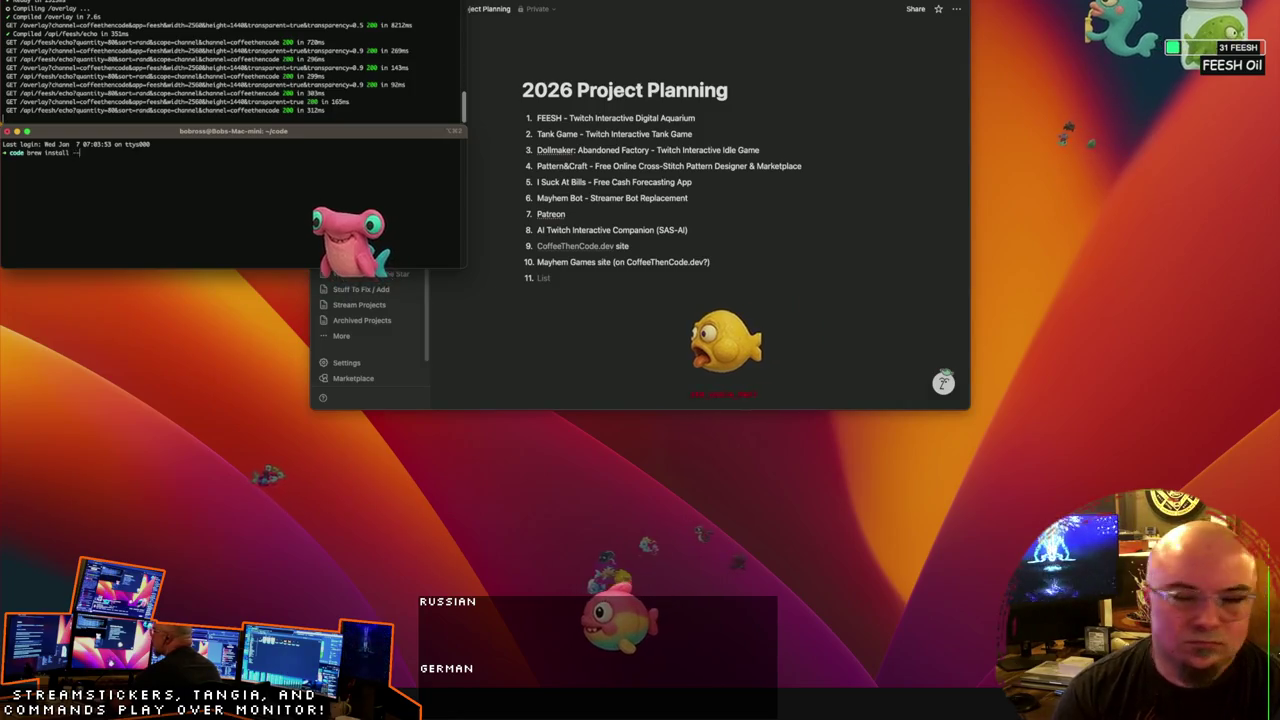
pyautogui.write('qlmarkdown')
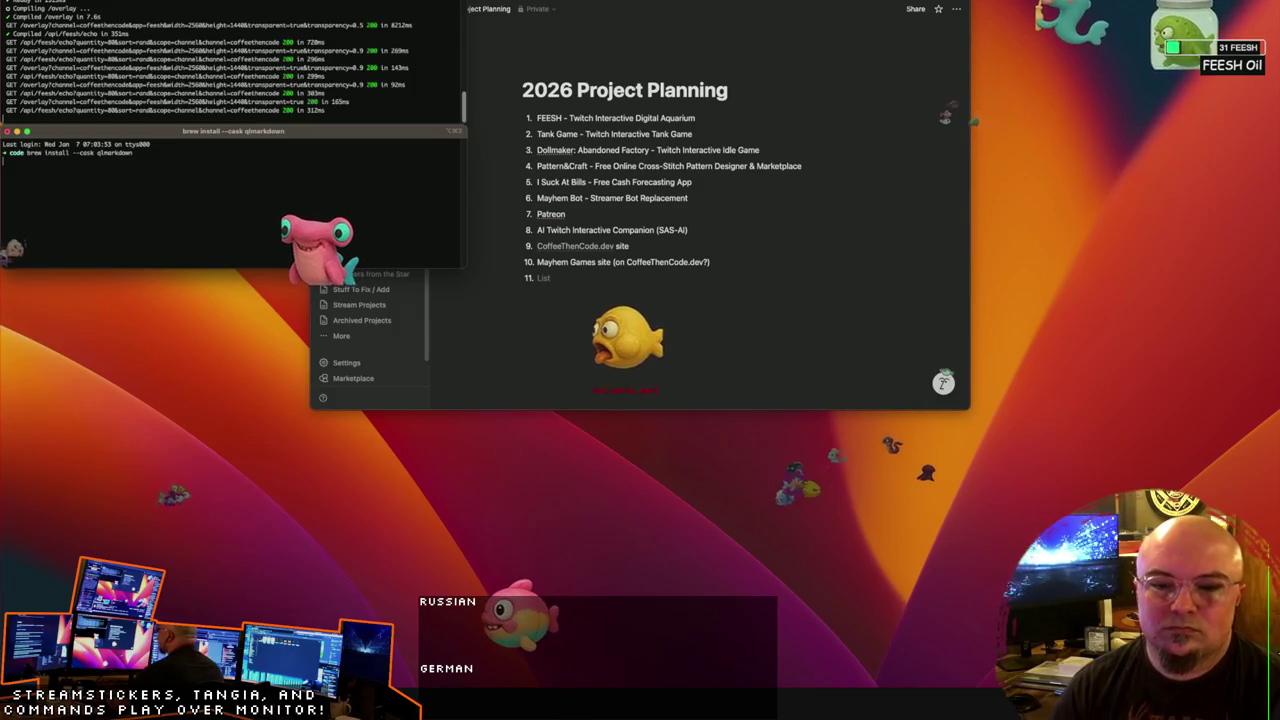
pyautogui.doubleClick(326, 140)
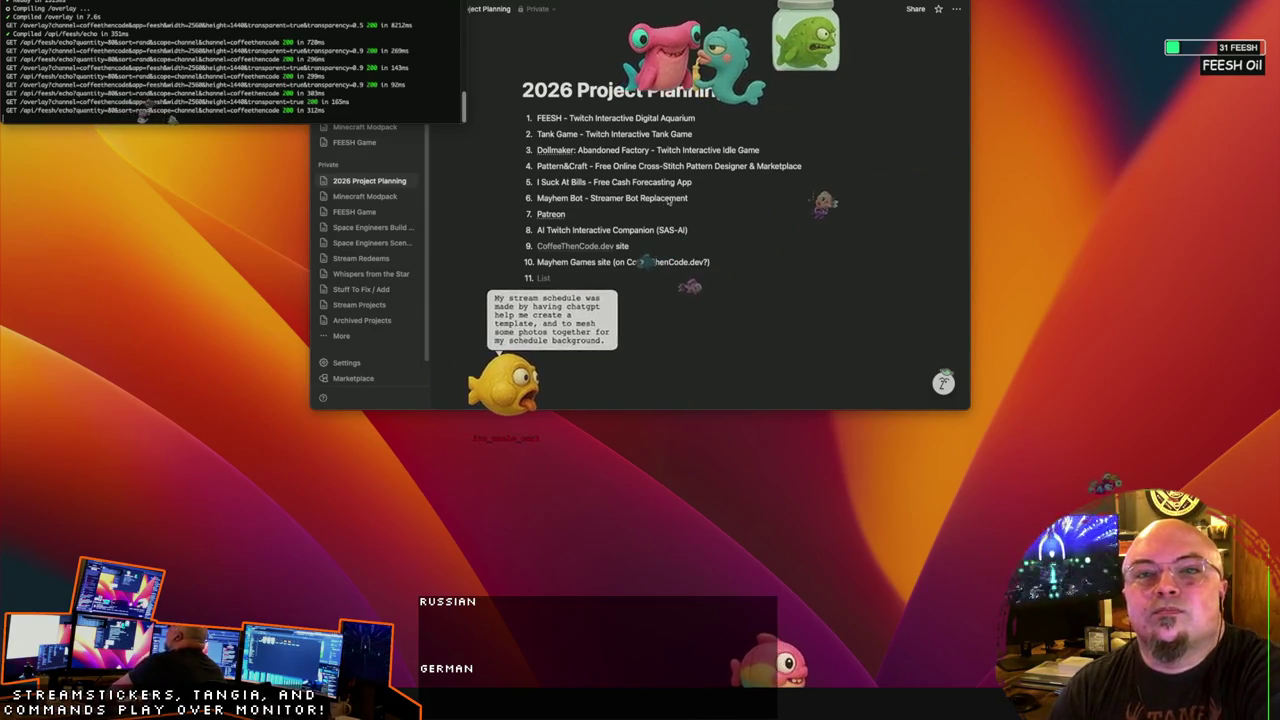
# Step: Remove and restore the empty item 11, then bring Notion in front of Terminal
pyautogui.press('BackSpace')
pyautogui.press('BackSpace')
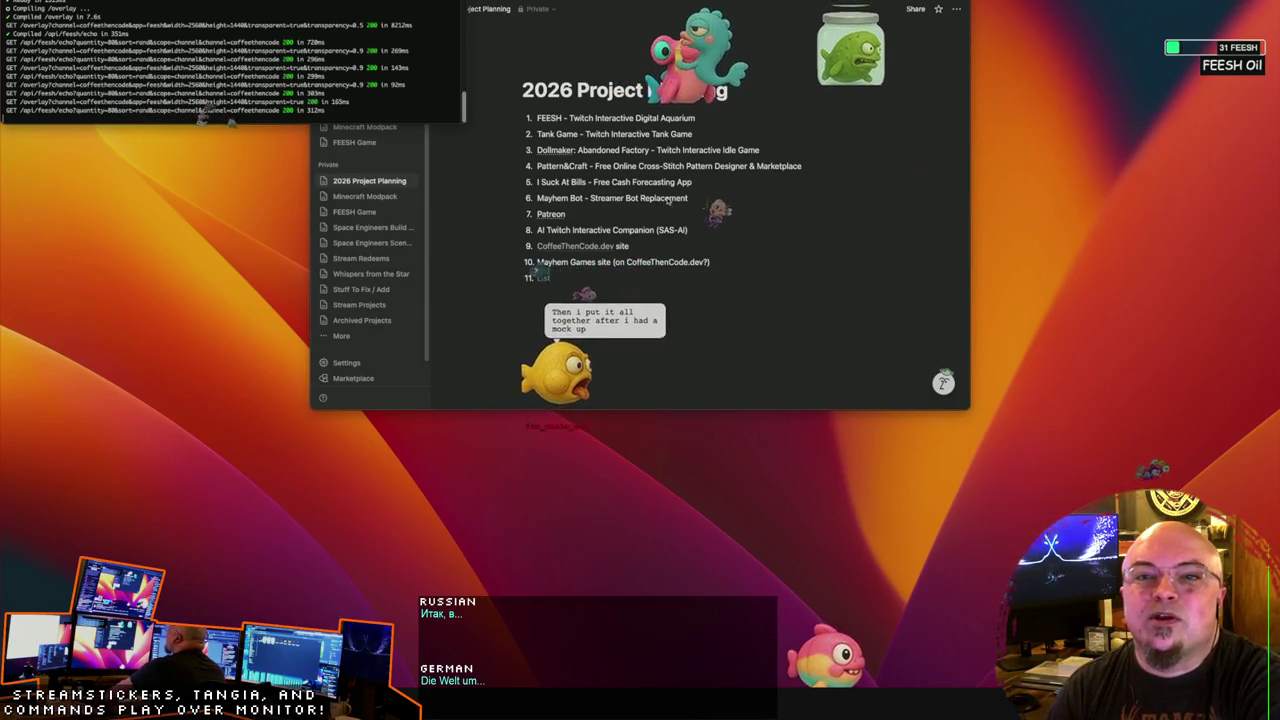
pyautogui.press('Return')
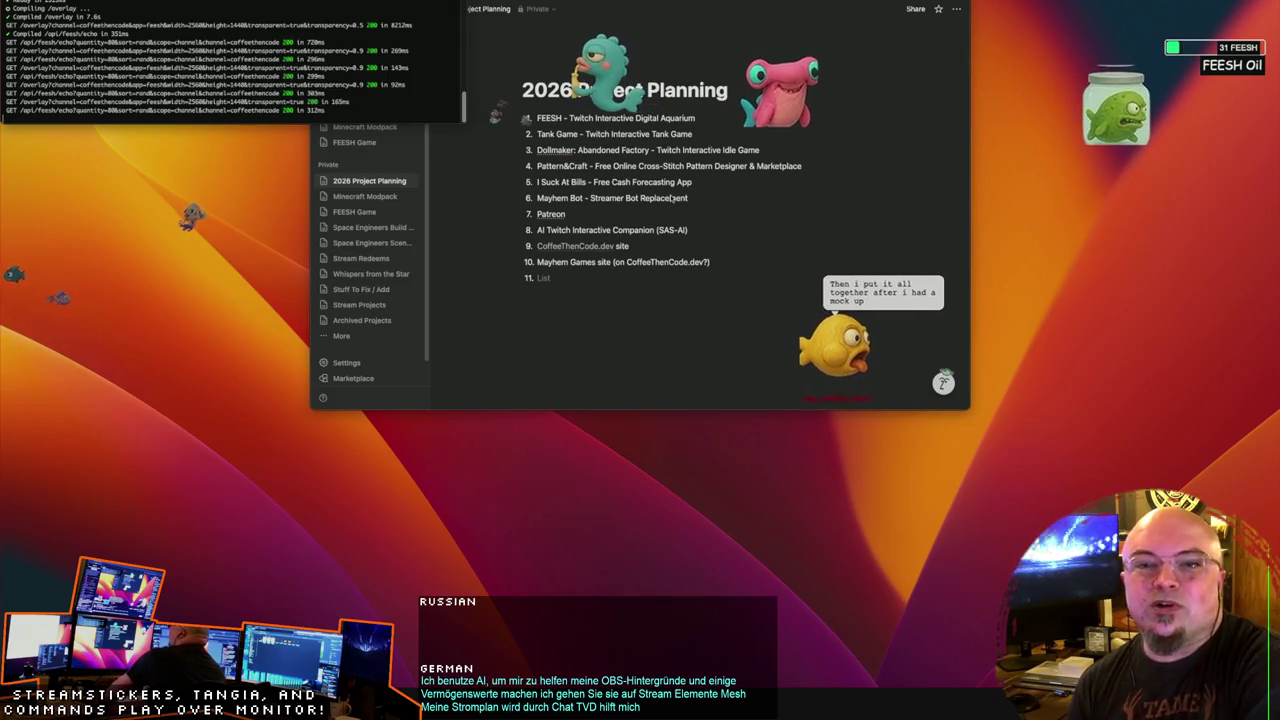
pyautogui.click(636, 331)
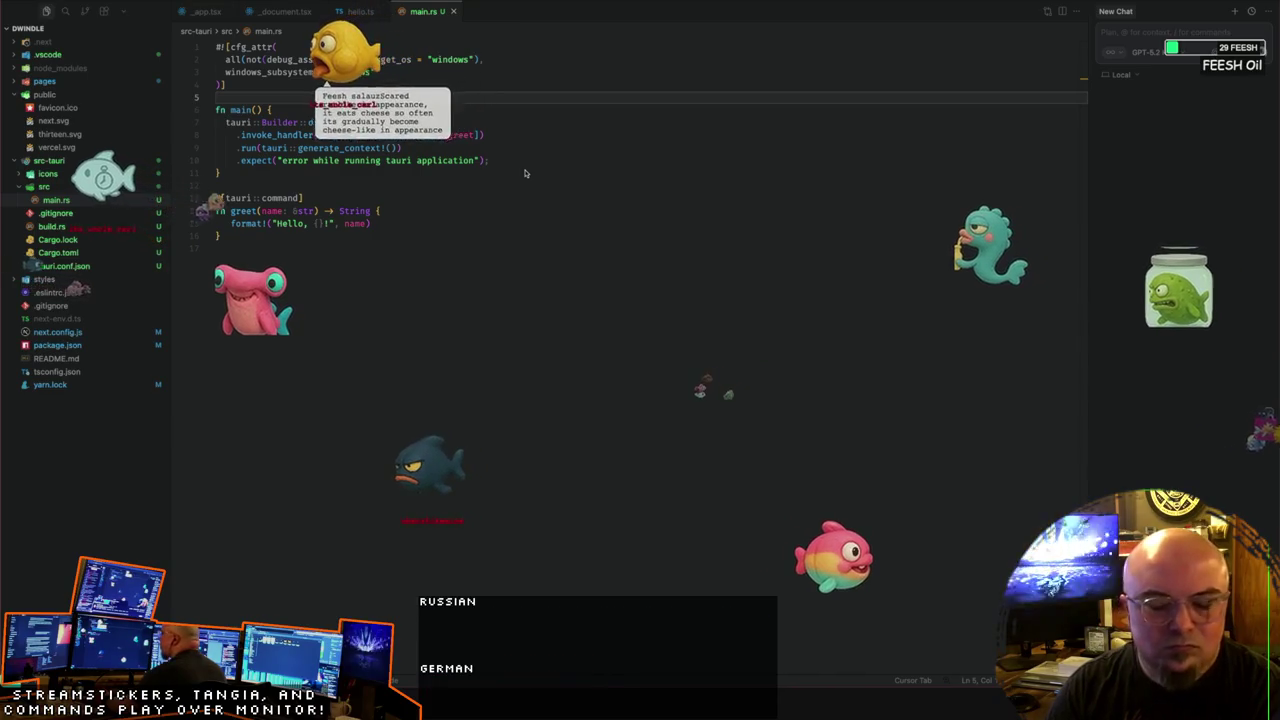
# Step: Write item 11: 'Dwindle - Project budget tracker' whose hourly rate dwindles the longer it takes
pyautogui.hotkey('alt', 'Tab')
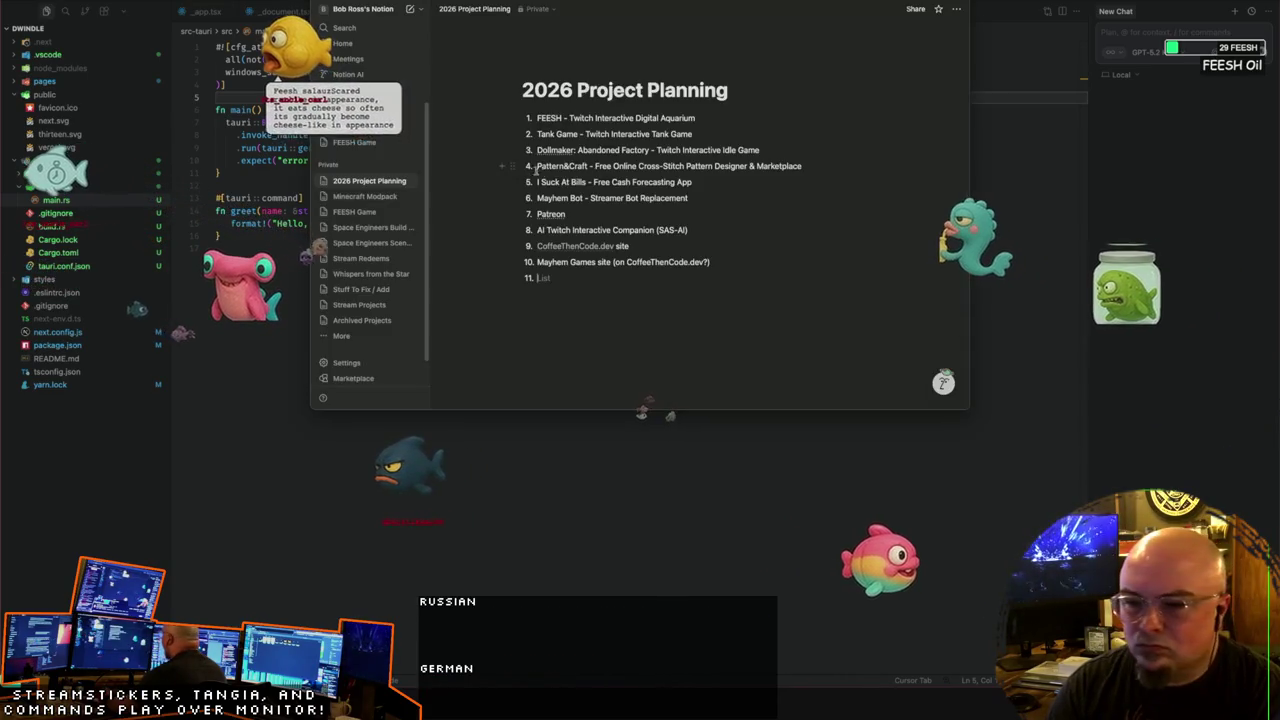
pyautogui.write('Dwindle')
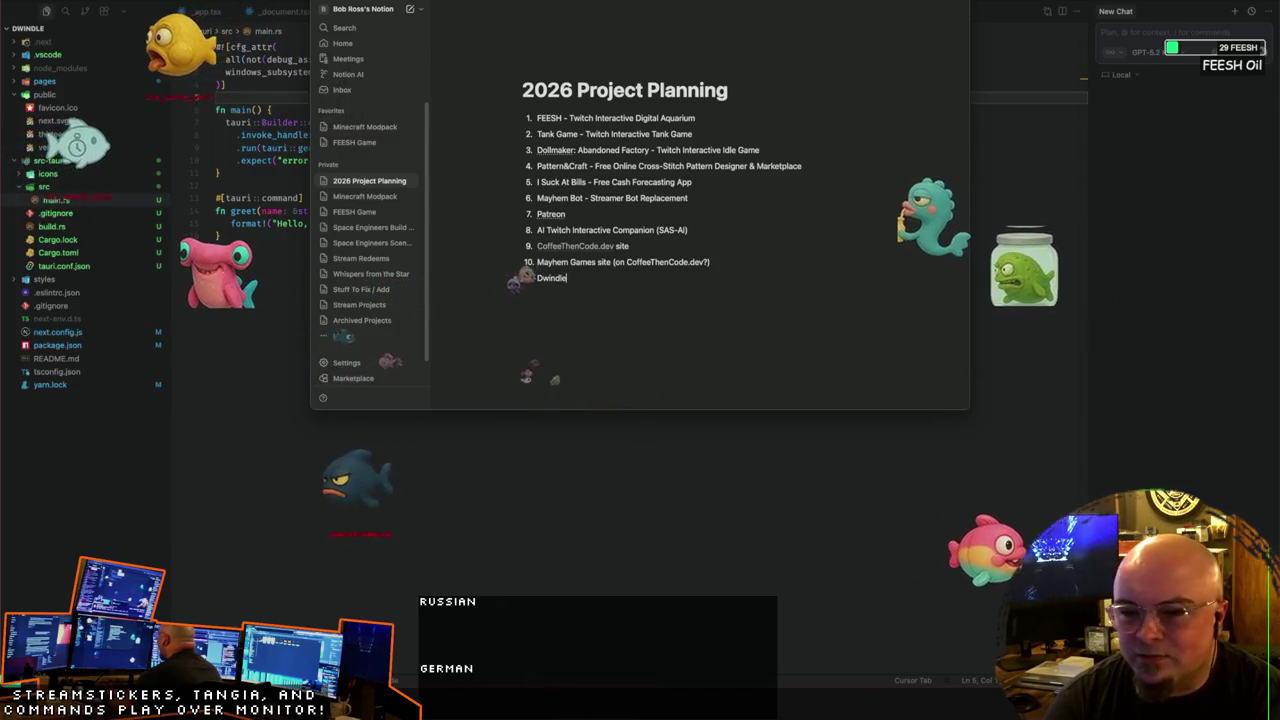
pyautogui.write(' - ')
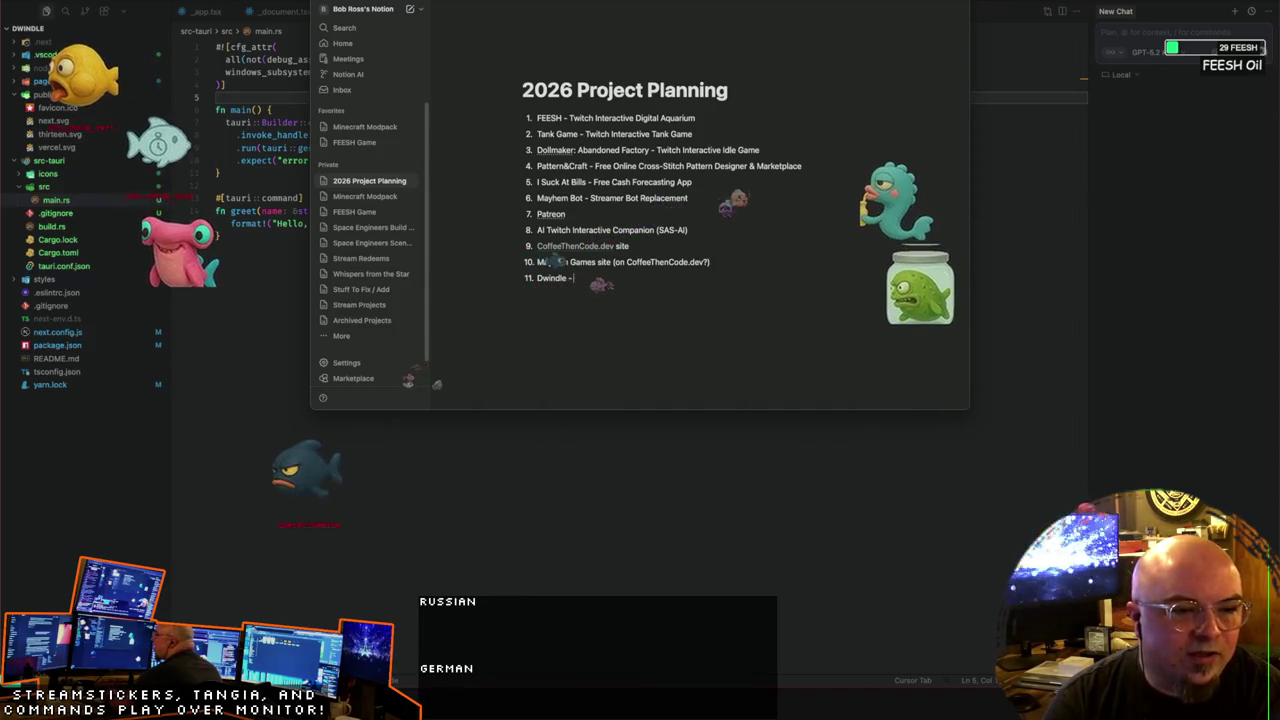
pyautogui.write('Project')
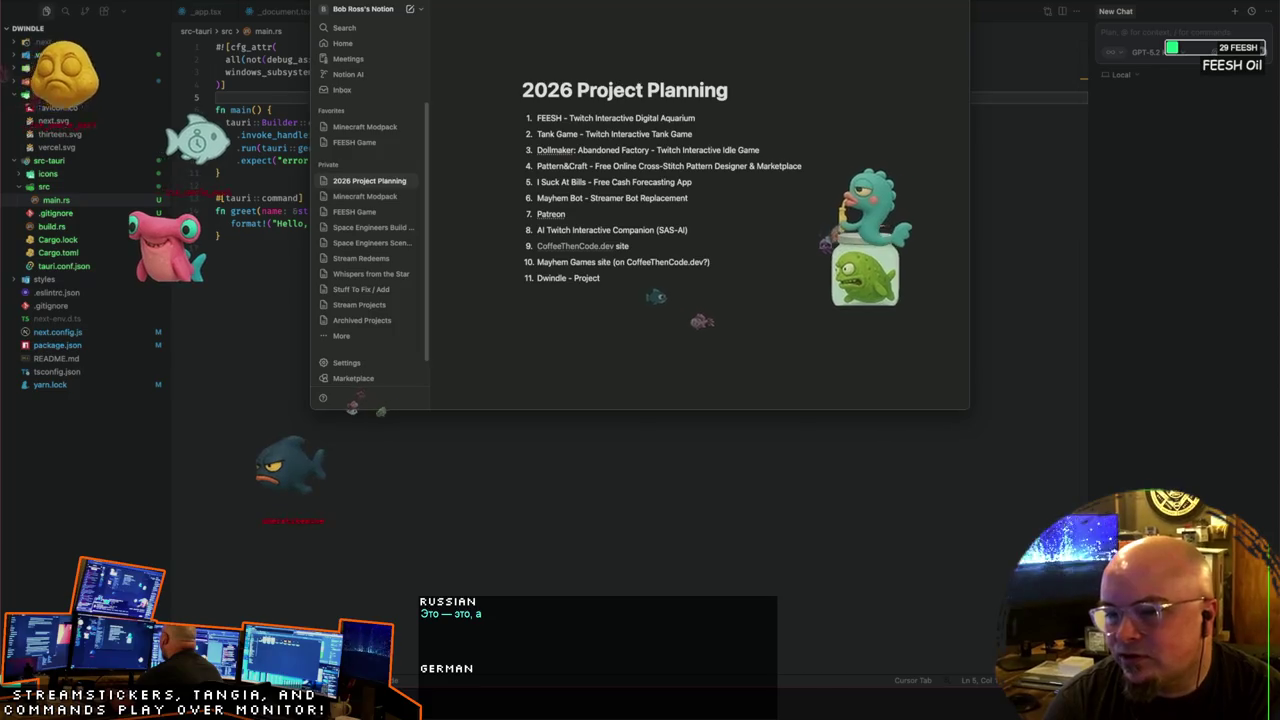
pyautogui.write(' budget tracker that')
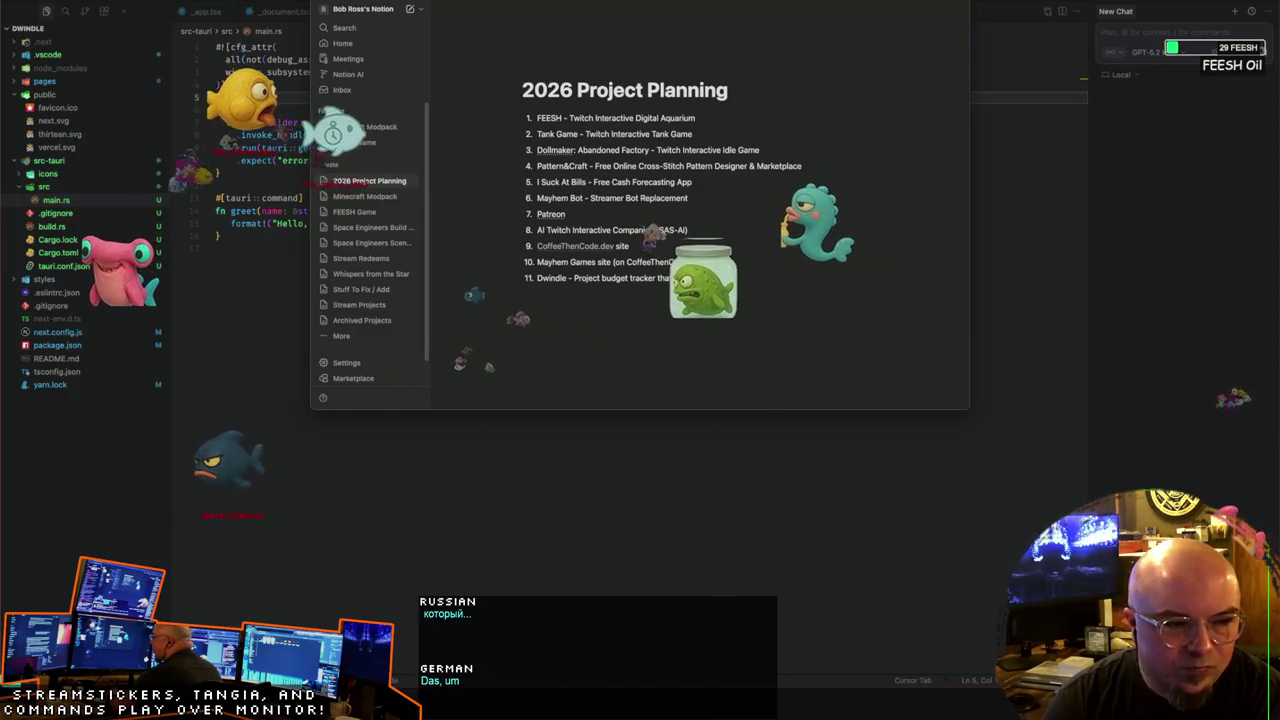
pyautogui.write(' shows')
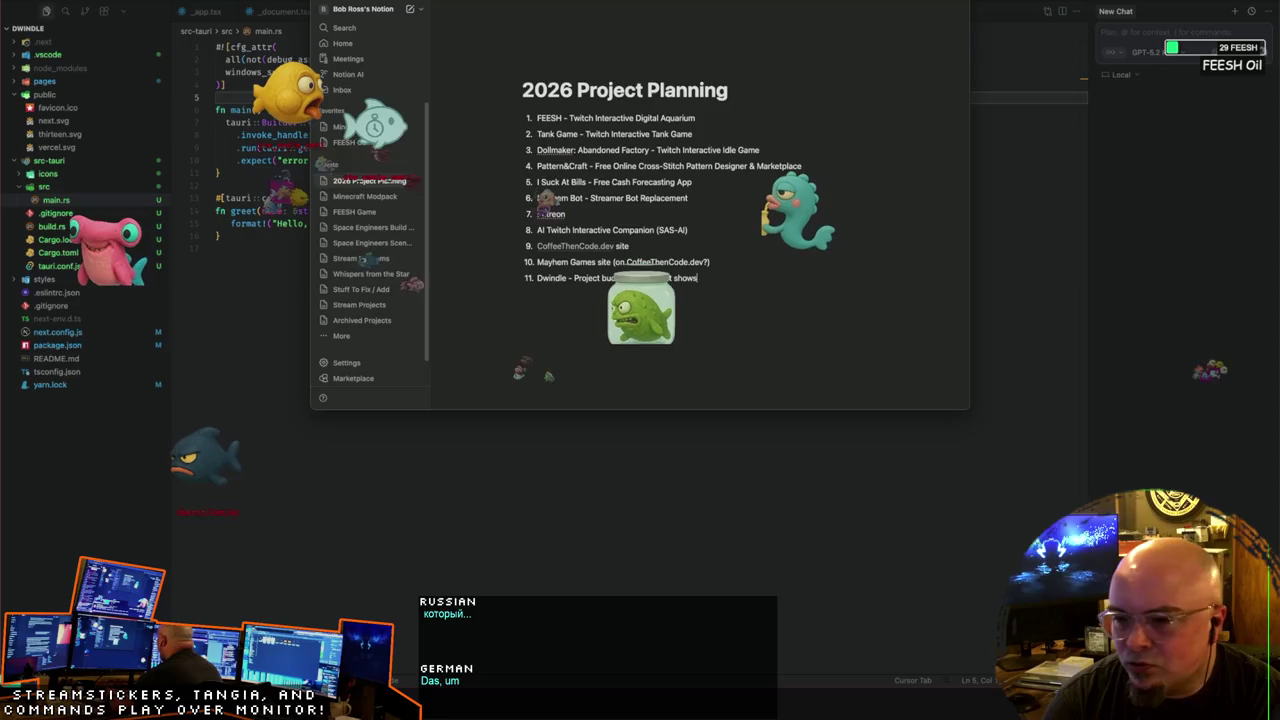
pyautogui.write(' an hour')
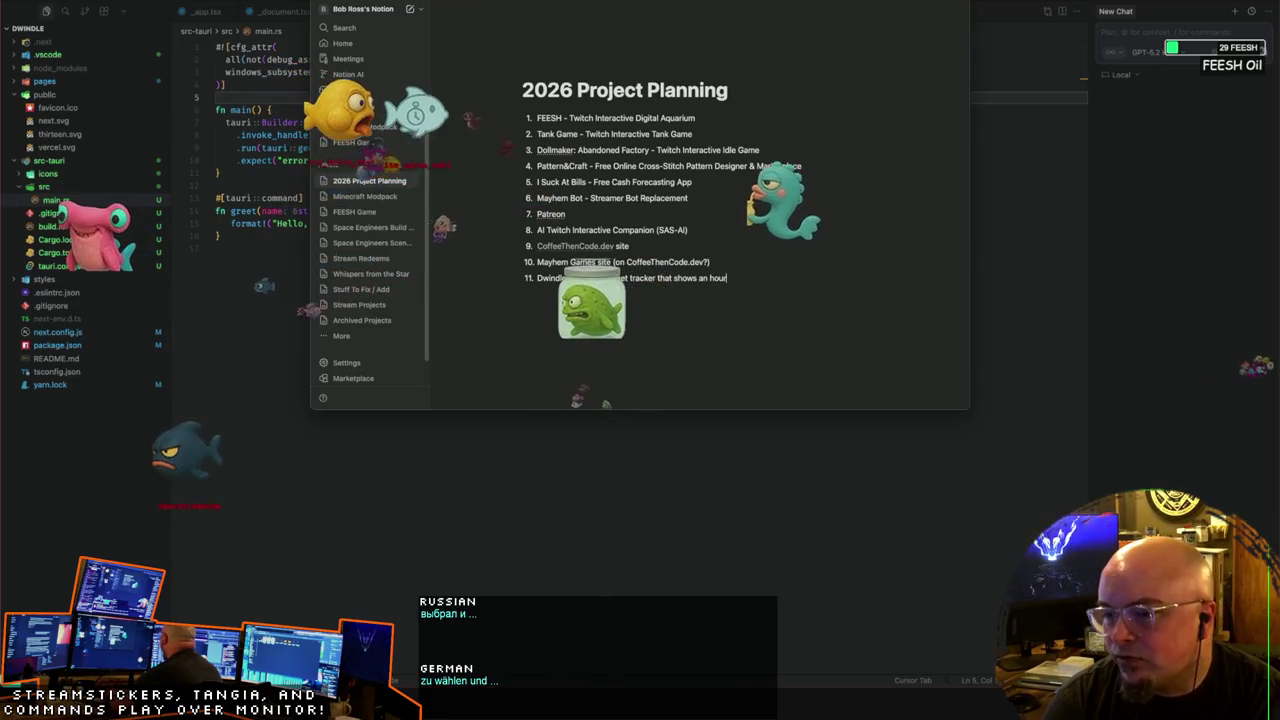
pyautogui.write('ly rate that *')
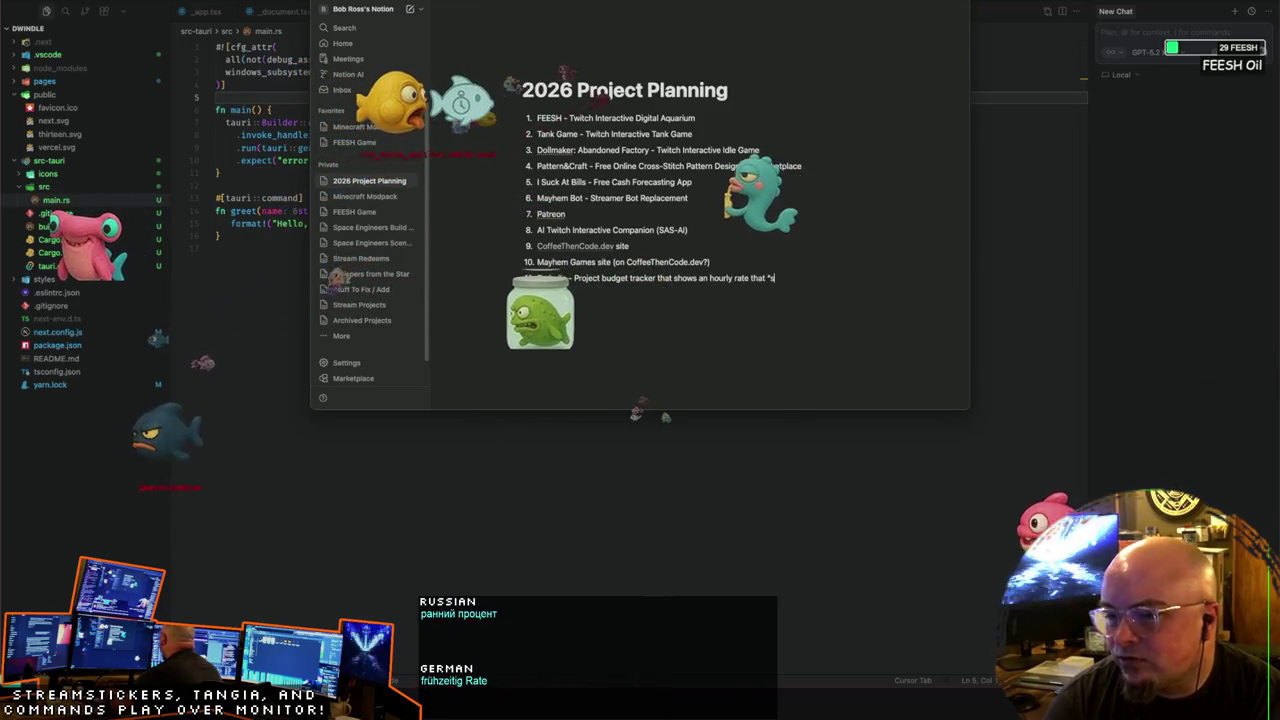
pyautogui.write('swindles* the')
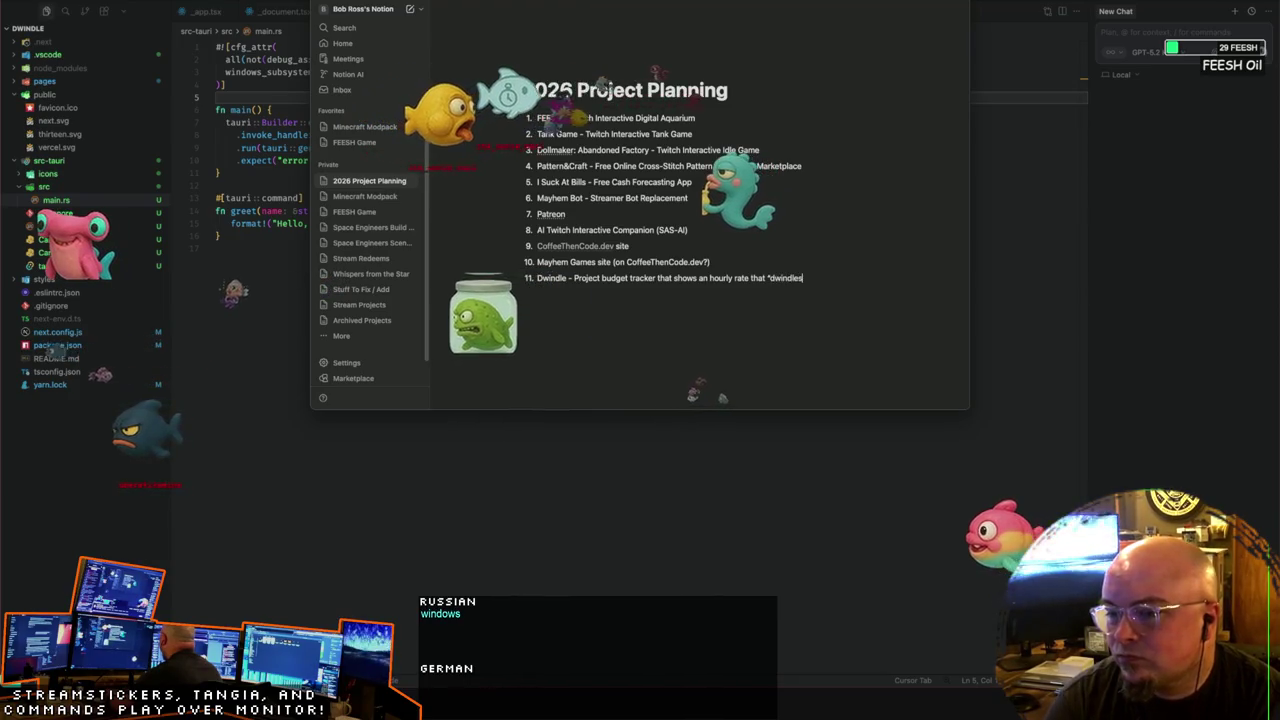
pyautogui.write(' longer you take on a project.')
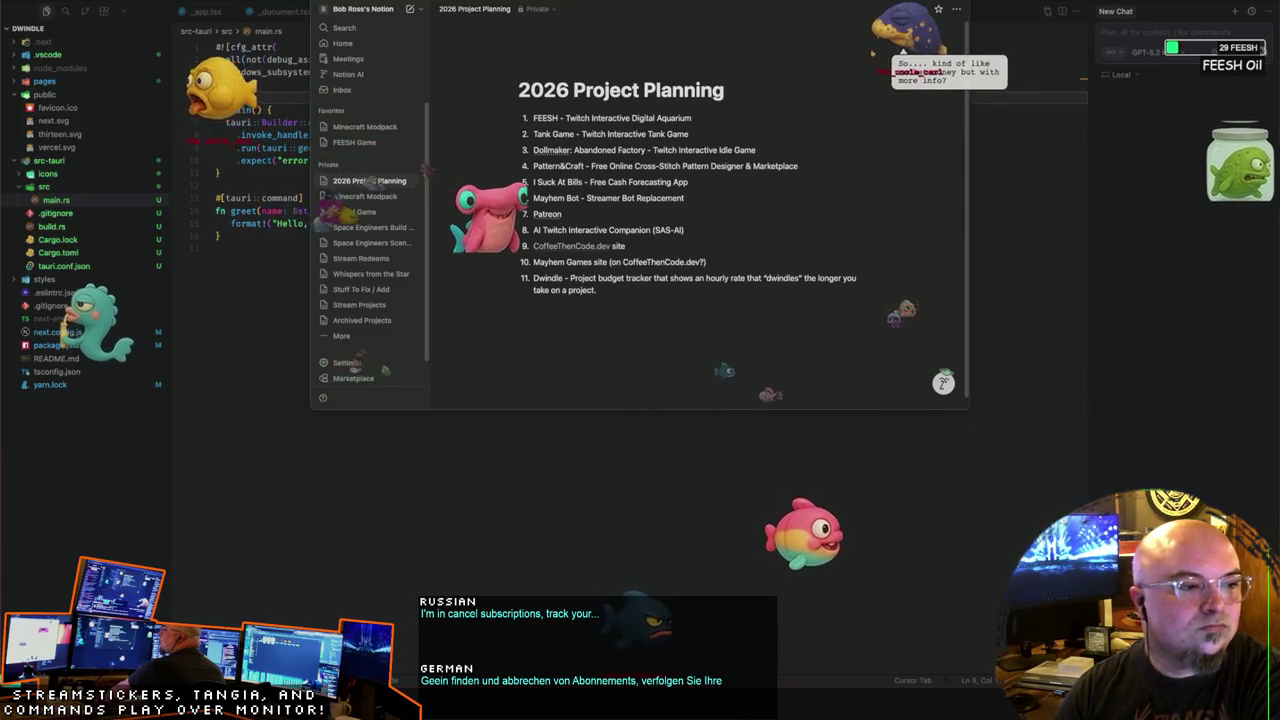
pyautogui.press('super+Tab')
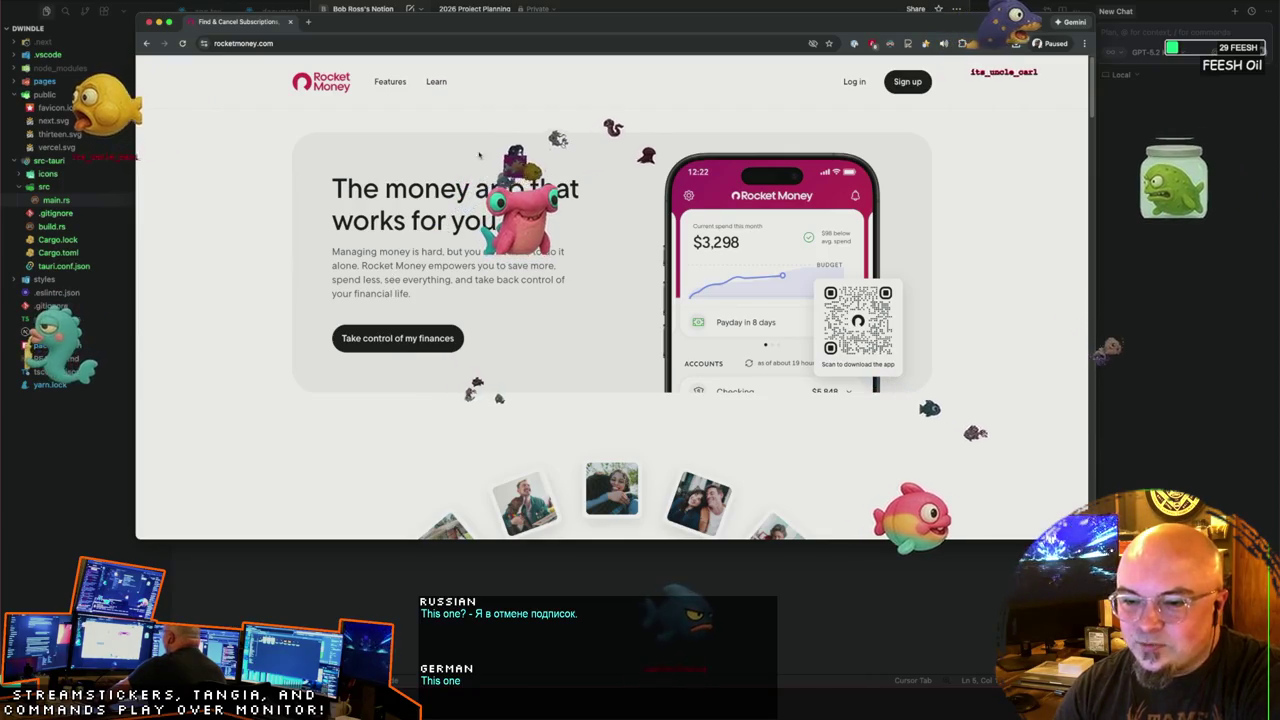
pyautogui.moveTo(575, 24)
pyautogui.mouseDown()
pyautogui.moveTo(573, 64)
pyautogui.moveTo(564, 41)
pyautogui.mouseUp()
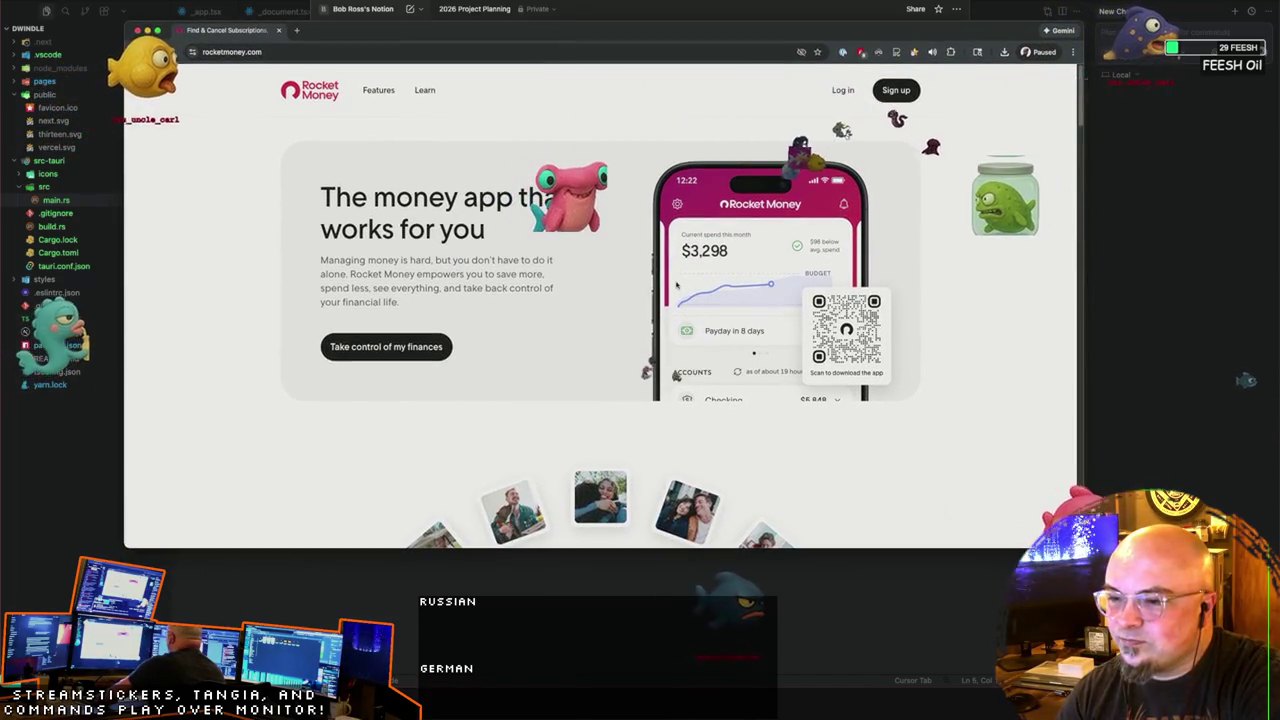
pyautogui.scroll(-3, 740, 290)
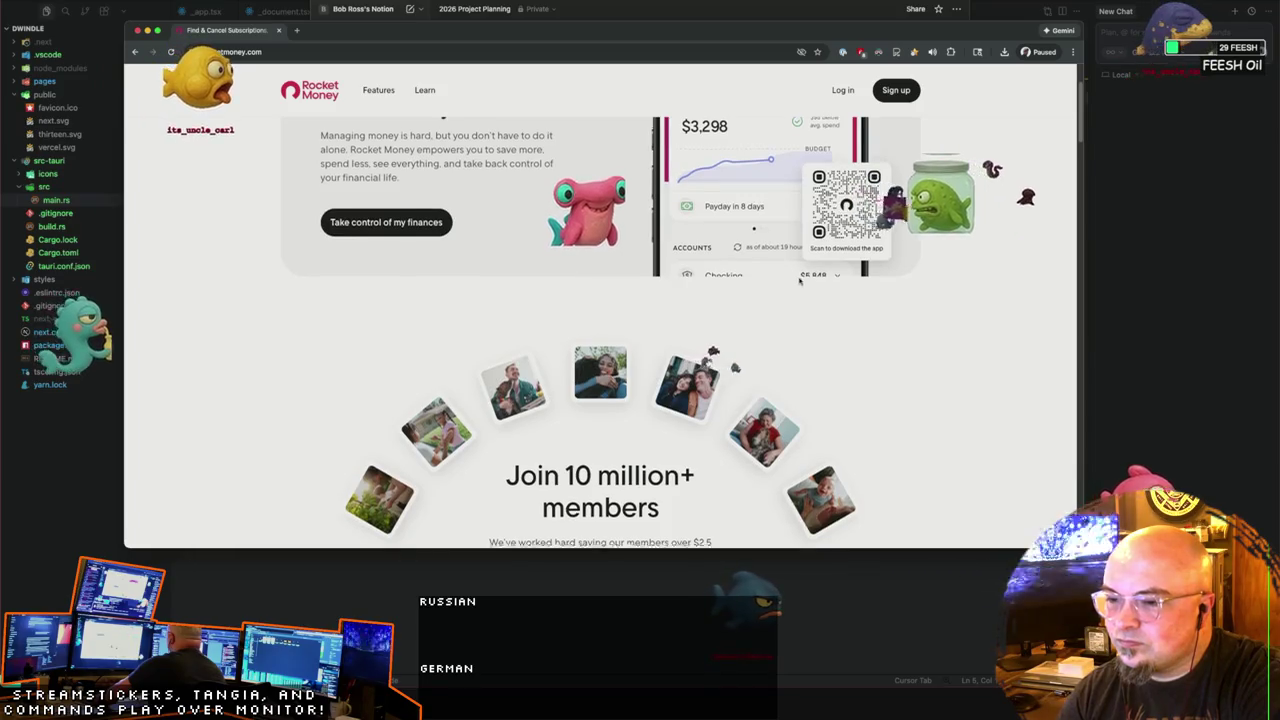
pyautogui.scroll(2, 754, 246)
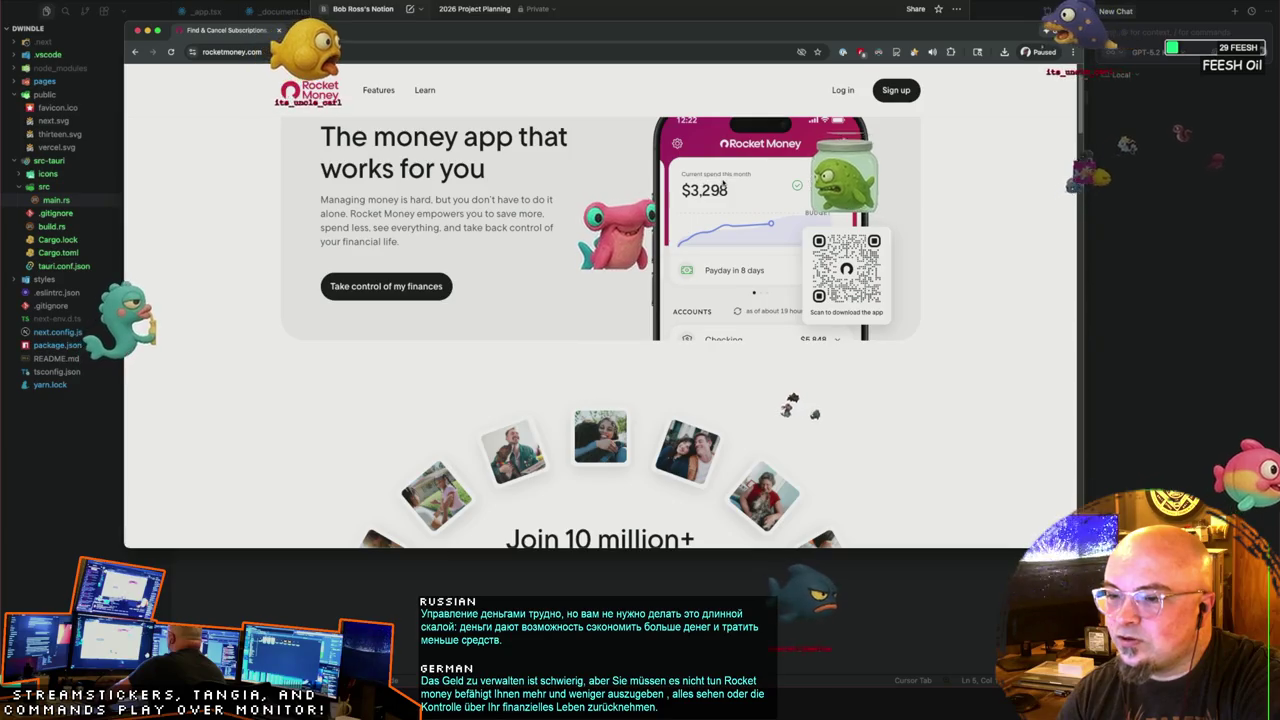
pyautogui.scroll(-1, 723, 288)
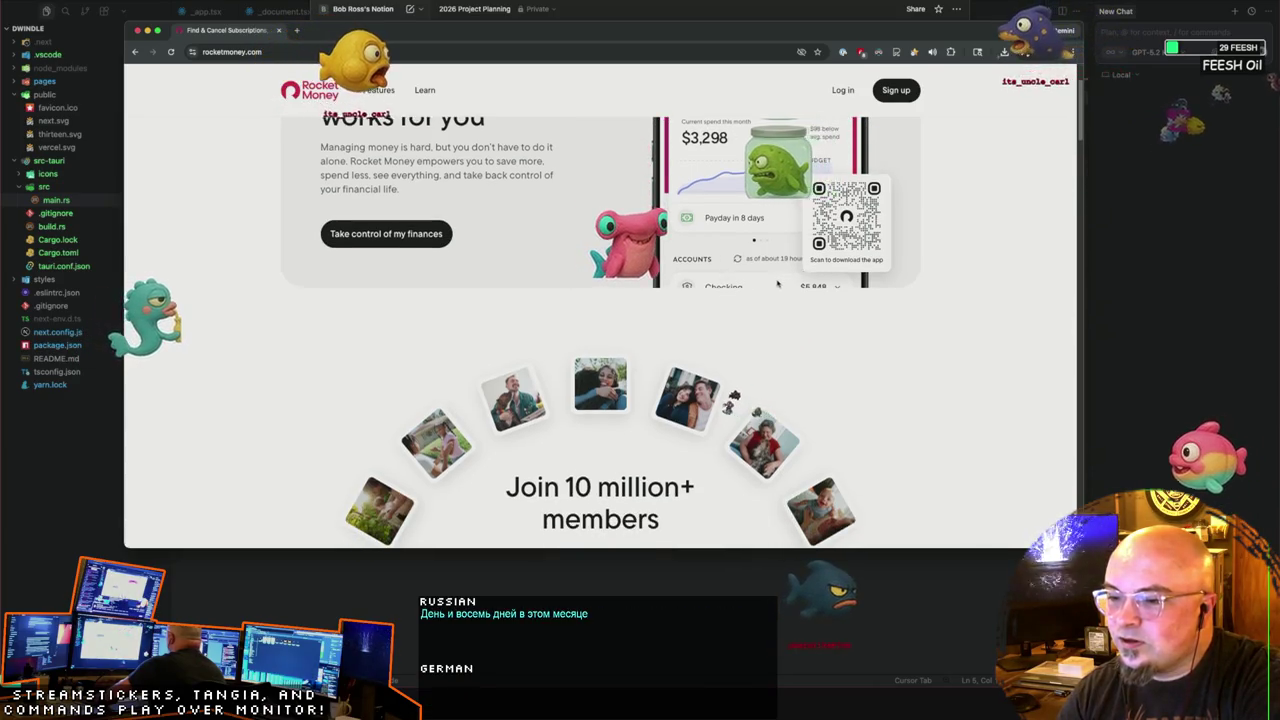
pyautogui.scroll(-2, 745, 293)
pyautogui.scroll(-3, 745, 295)
pyautogui.scroll(-2, 520, 307)
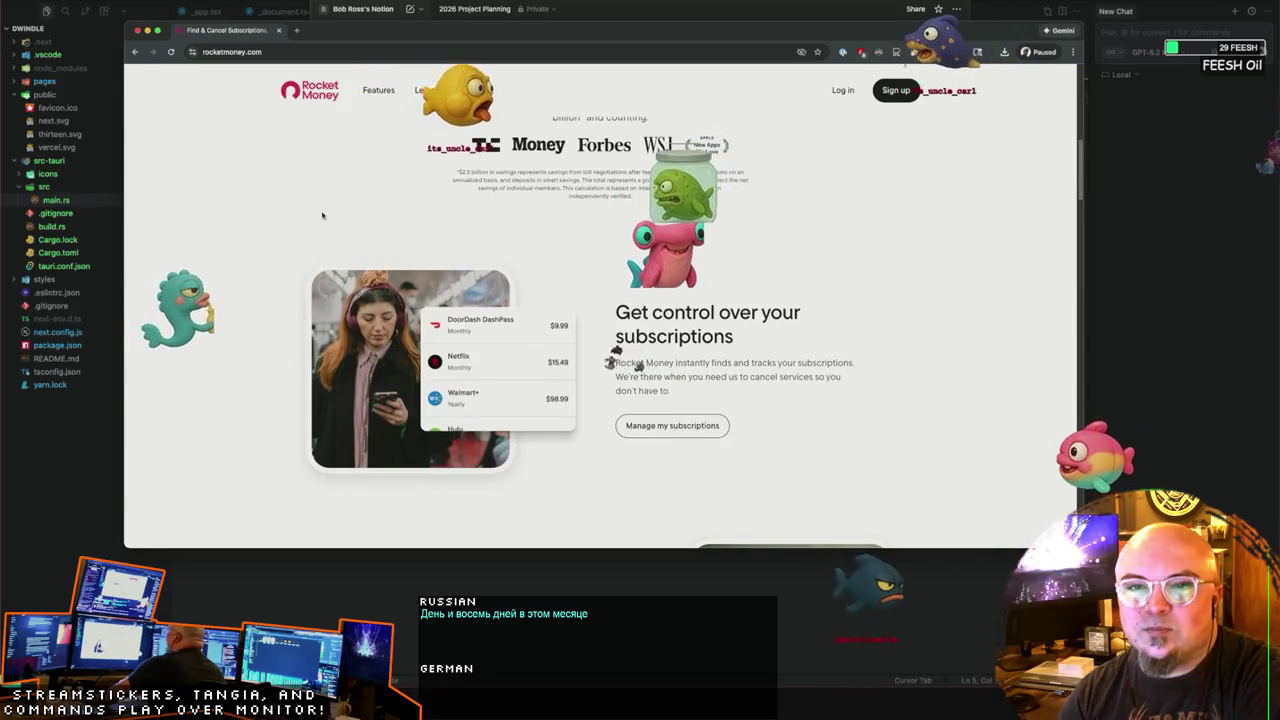
pyautogui.scroll(-3, 322, 231)
pyautogui.scroll(-3, 456, 284)
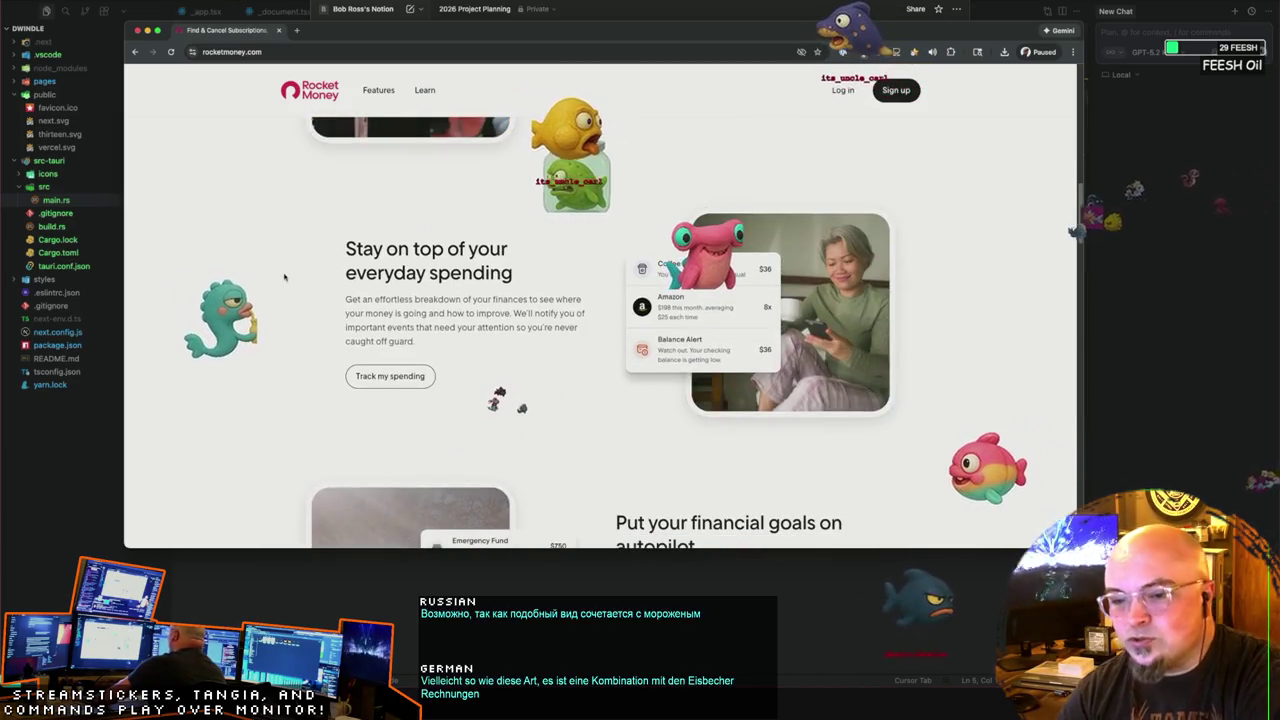
pyautogui.scroll(-4, 240, 268)
pyautogui.scroll(-3, 225, 270)
pyautogui.scroll(-1, 219, 271)
pyautogui.scroll(-2, 219, 271)
pyautogui.scroll(-2, 219, 271)
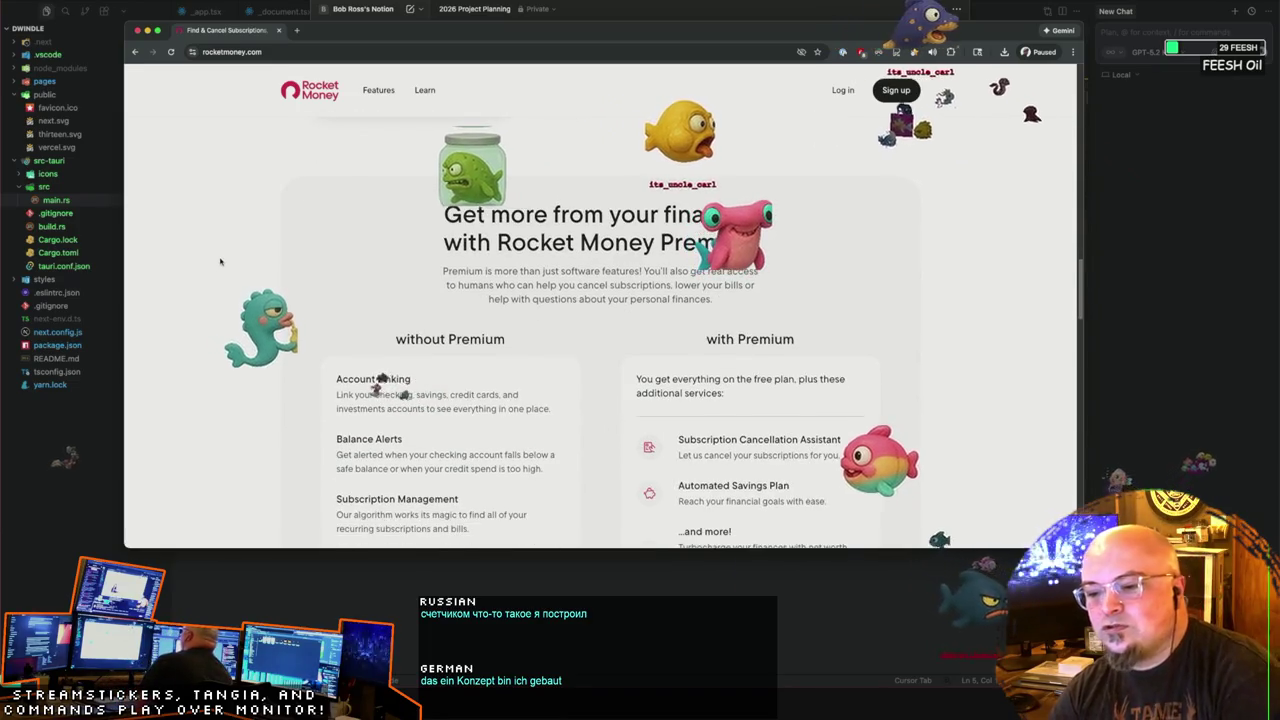
pyautogui.scroll(-1, 224, 272)
pyautogui.scroll(-3, 228, 277)
pyautogui.scroll(-3, 228, 277)
pyautogui.scroll(-3, 228, 277)
pyautogui.scroll(-3, 228, 277)
pyautogui.scroll(-2, 228, 277)
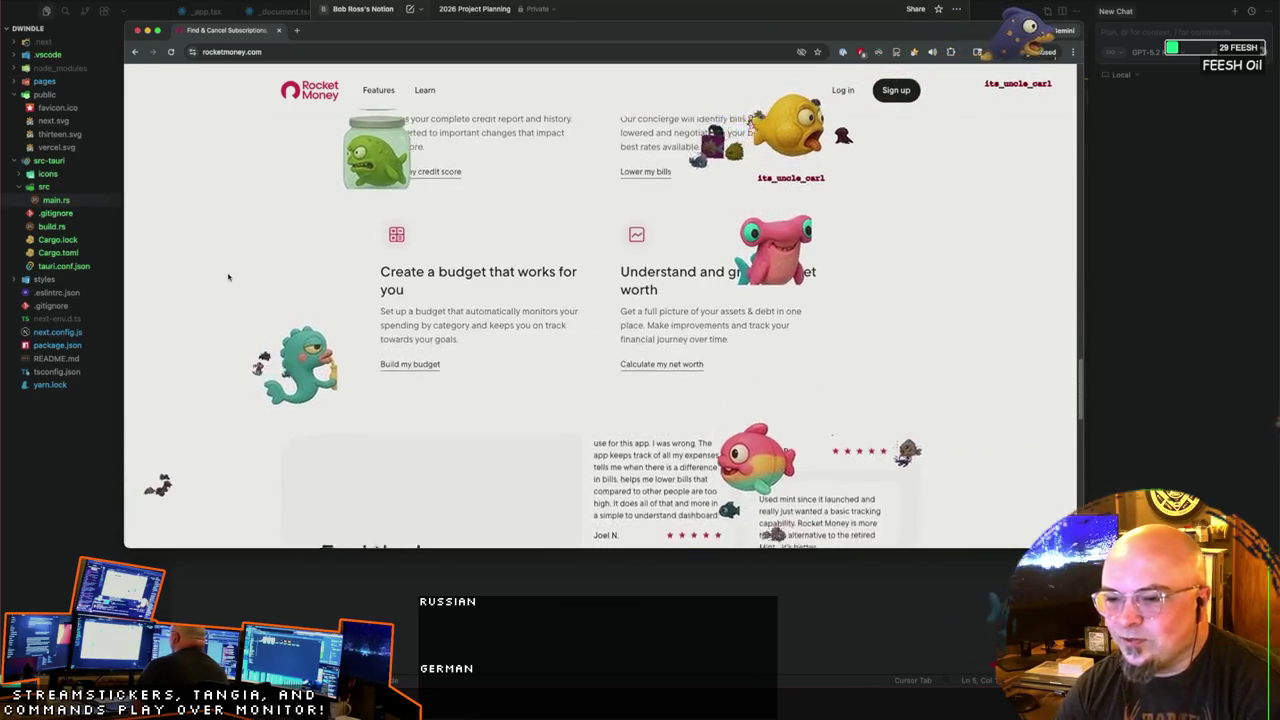
pyautogui.scroll(-3, 228, 277)
pyautogui.scroll(-1, 228, 277)
pyautogui.scroll(3, 228, 277)
pyautogui.scroll(3, 228, 277)
pyautogui.scroll(3, 225, 278)
pyautogui.scroll(3, 223, 279)
pyautogui.scroll(3, 223, 279)
pyautogui.scroll(3, 223, 279)
pyautogui.scroll(3, 223, 279)
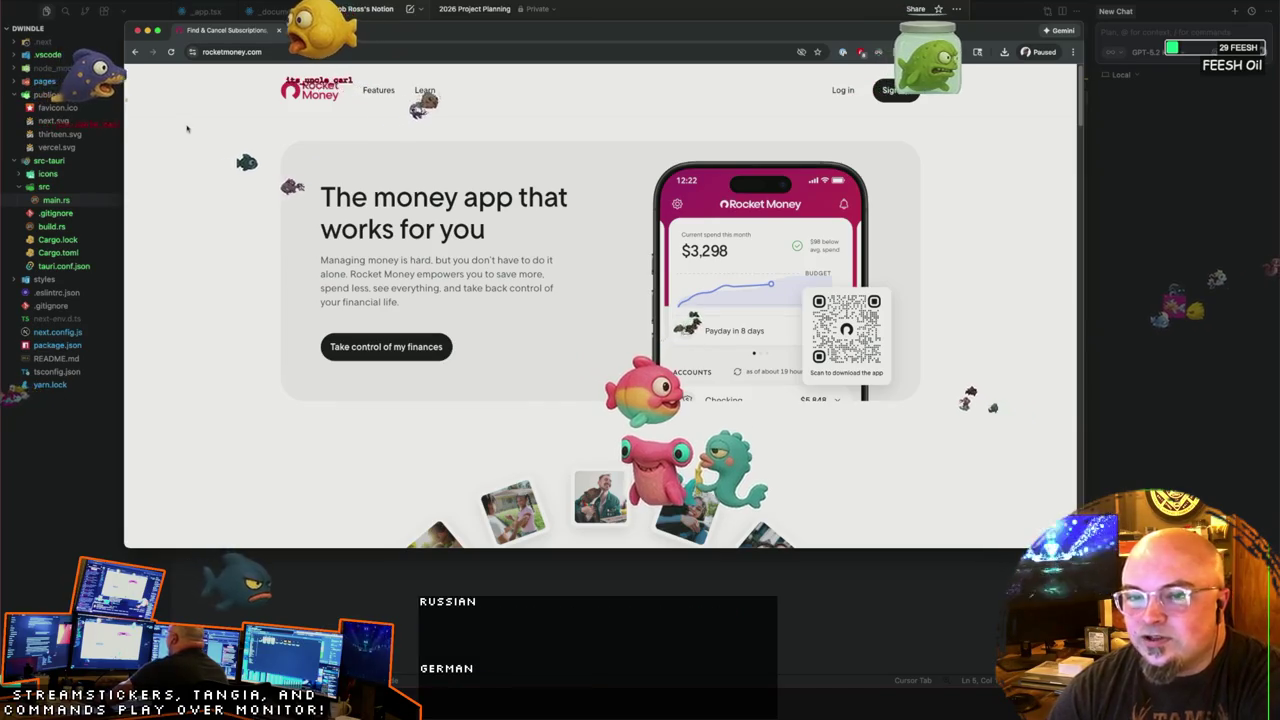
pyautogui.press('super+Tab')
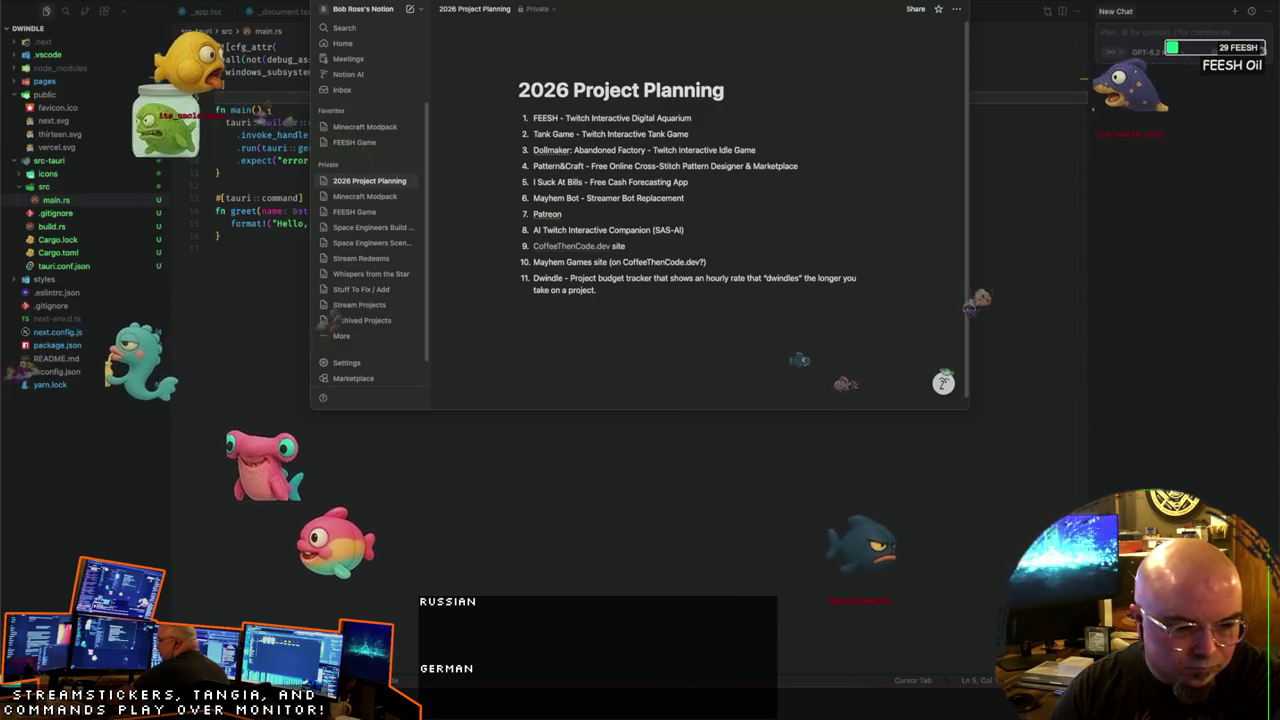
pyautogui.click(422, 302)
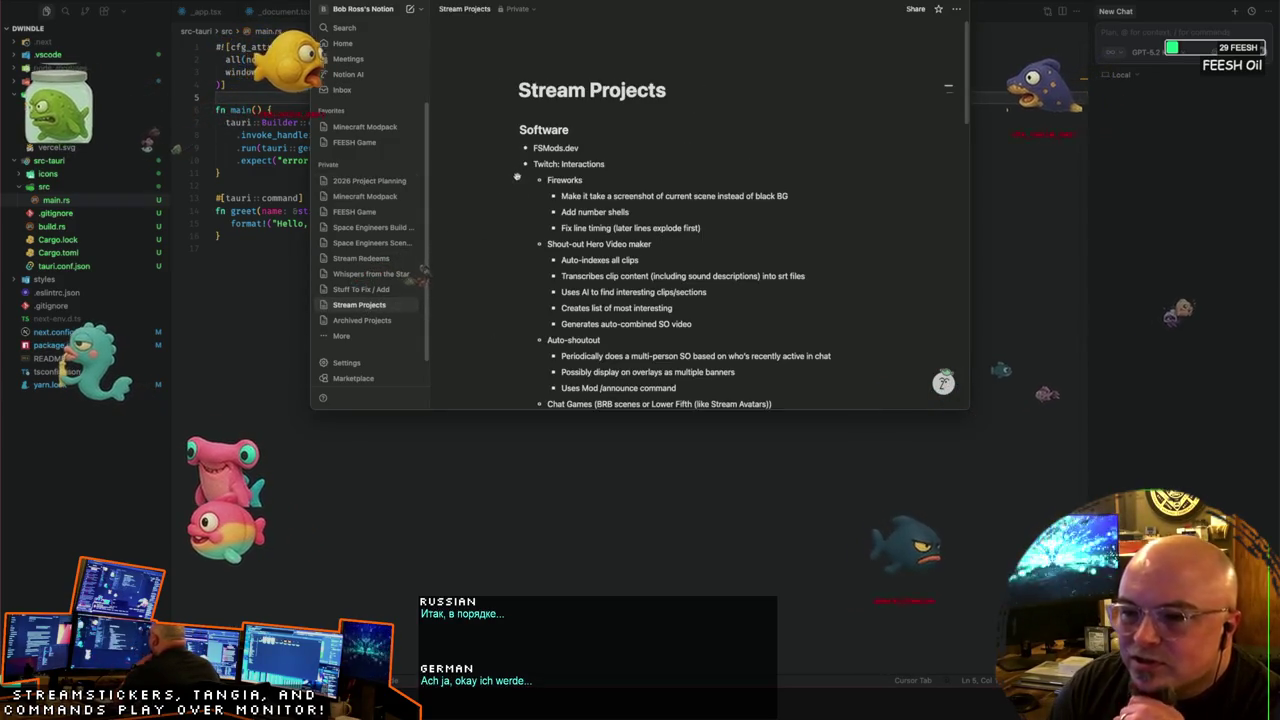
pyautogui.scroll(-2, 667, 198)
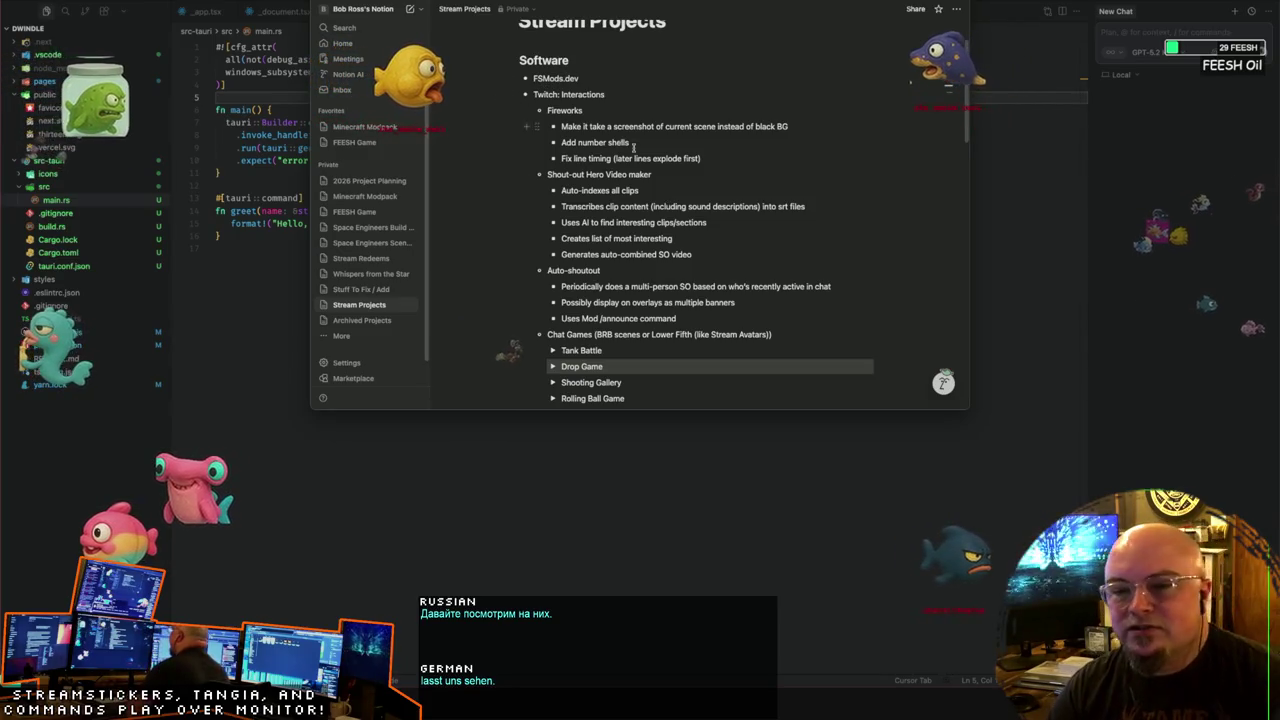
pyautogui.press('super+bracketleft')
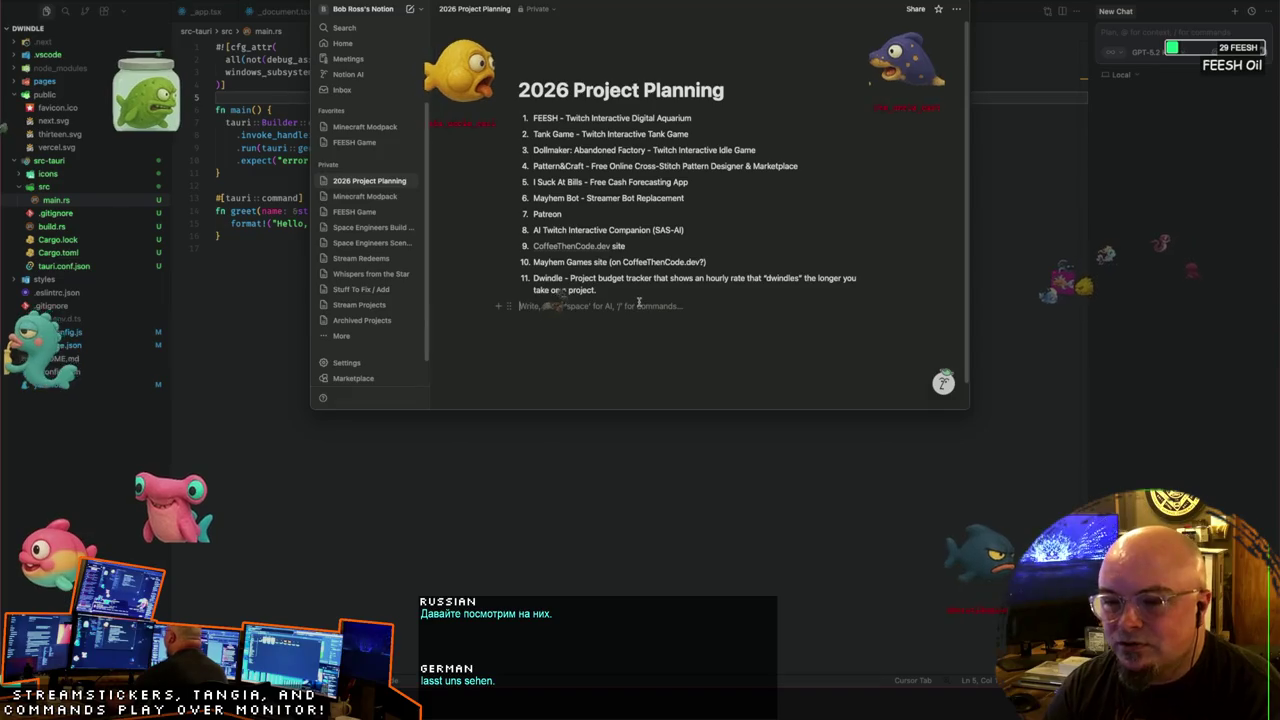
pyautogui.click(631, 305)
# Step: Add item 12 'FSMods.dev - Farm Sim mod website that lets you view mod info and compare mods'
pyautogui.press('BackSpace')
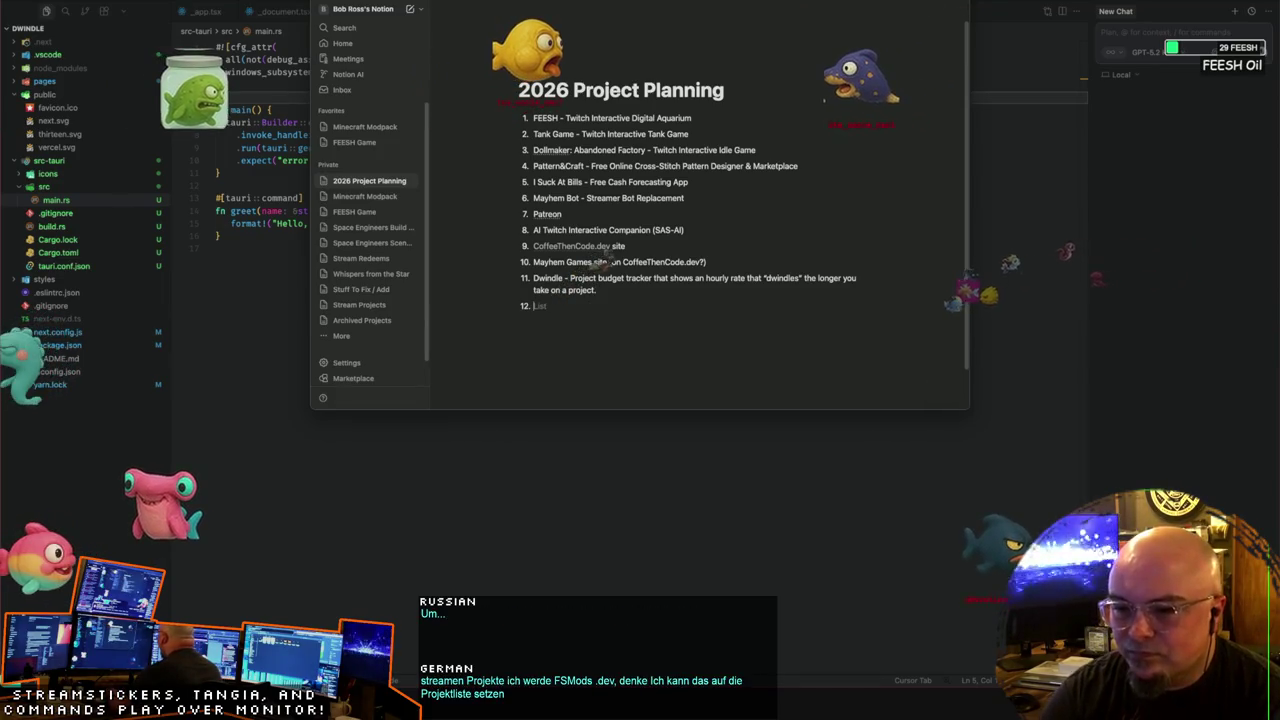
pyautogui.press('Return')
pyautogui.write('FSMods.dev')
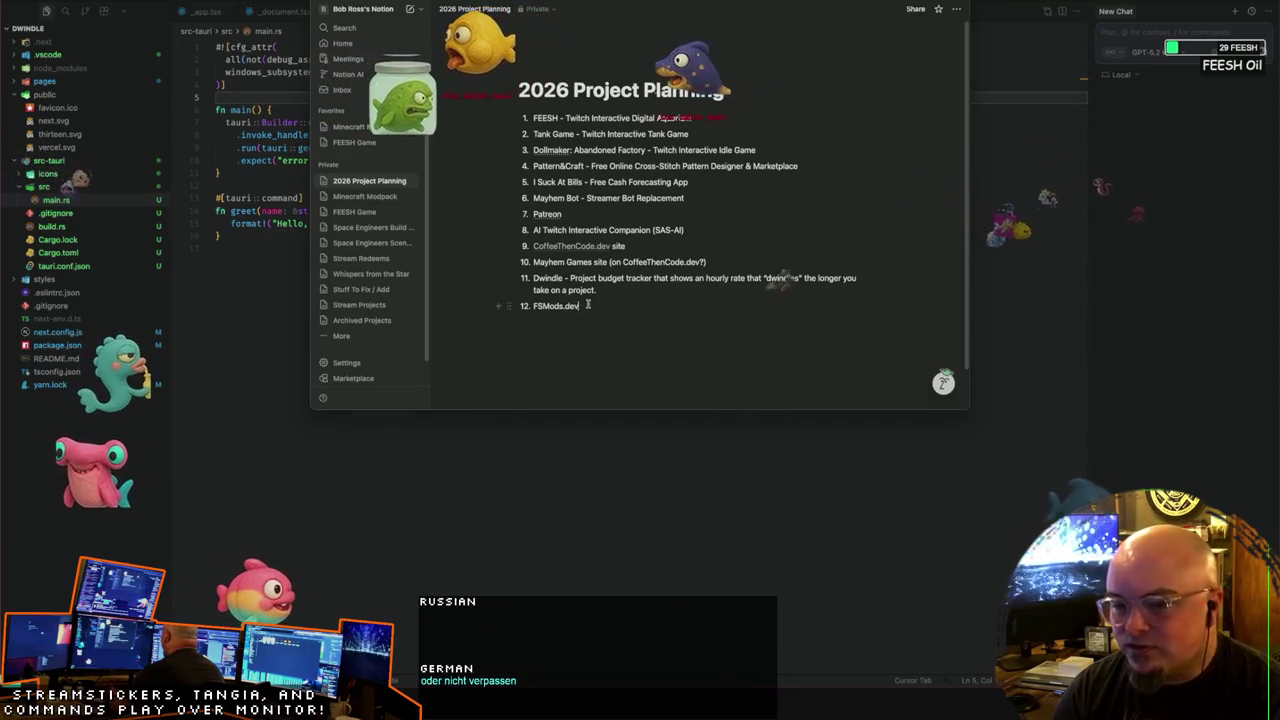
pyautogui.write(' - Farm Sim')
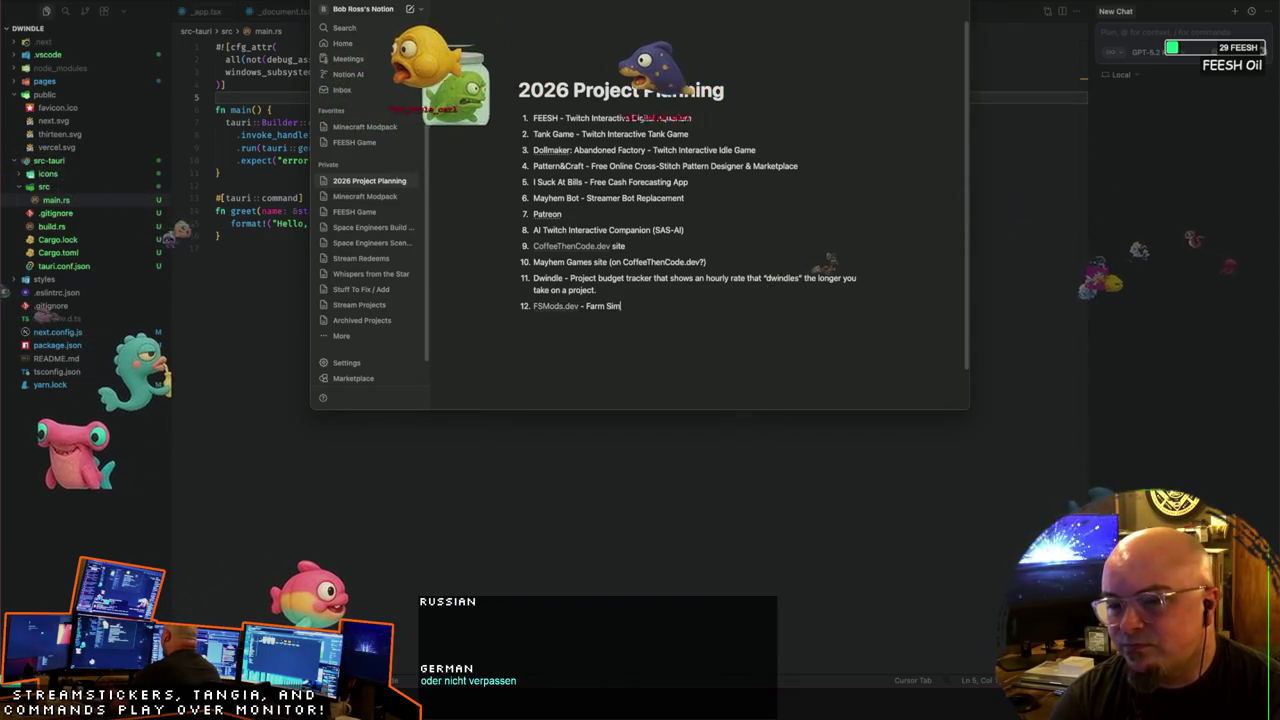
pyautogui.write(' mod website that lets you view and c')
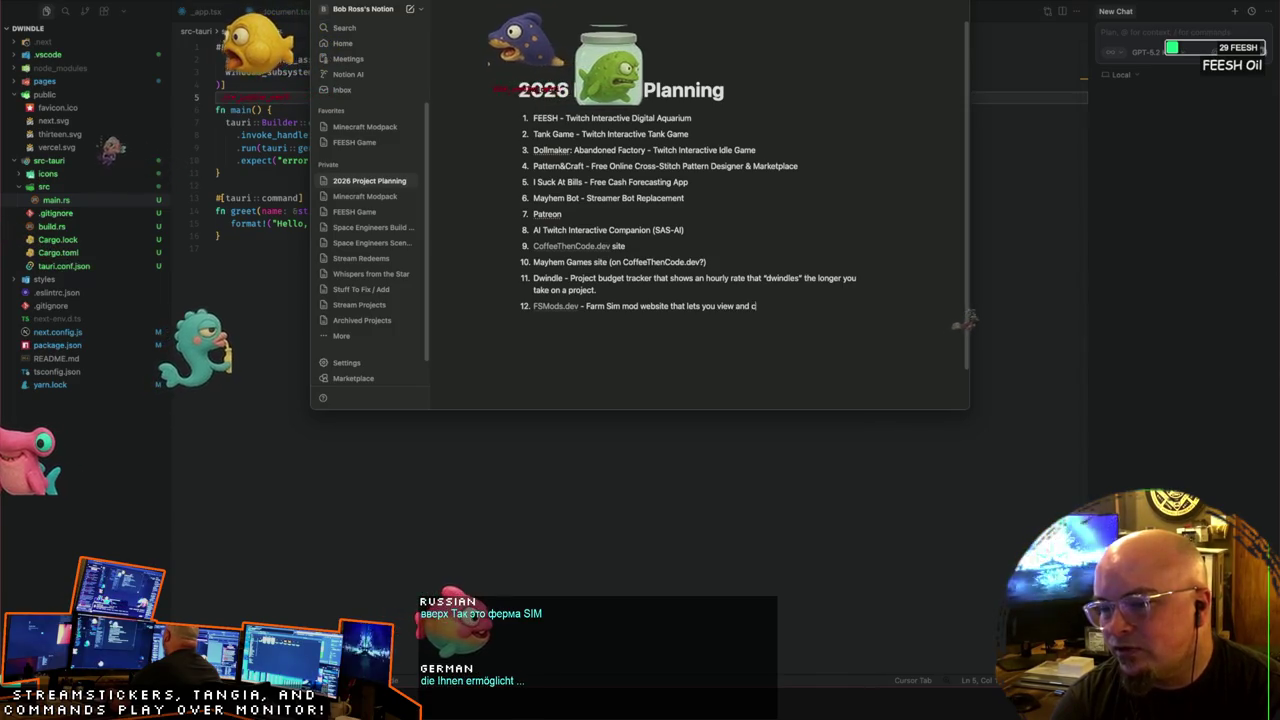
pyautogui.press('BackSpace')
pyautogui.press('BackSpace')
pyautogui.press('BackSpace')
pyautogui.write('mod info ')
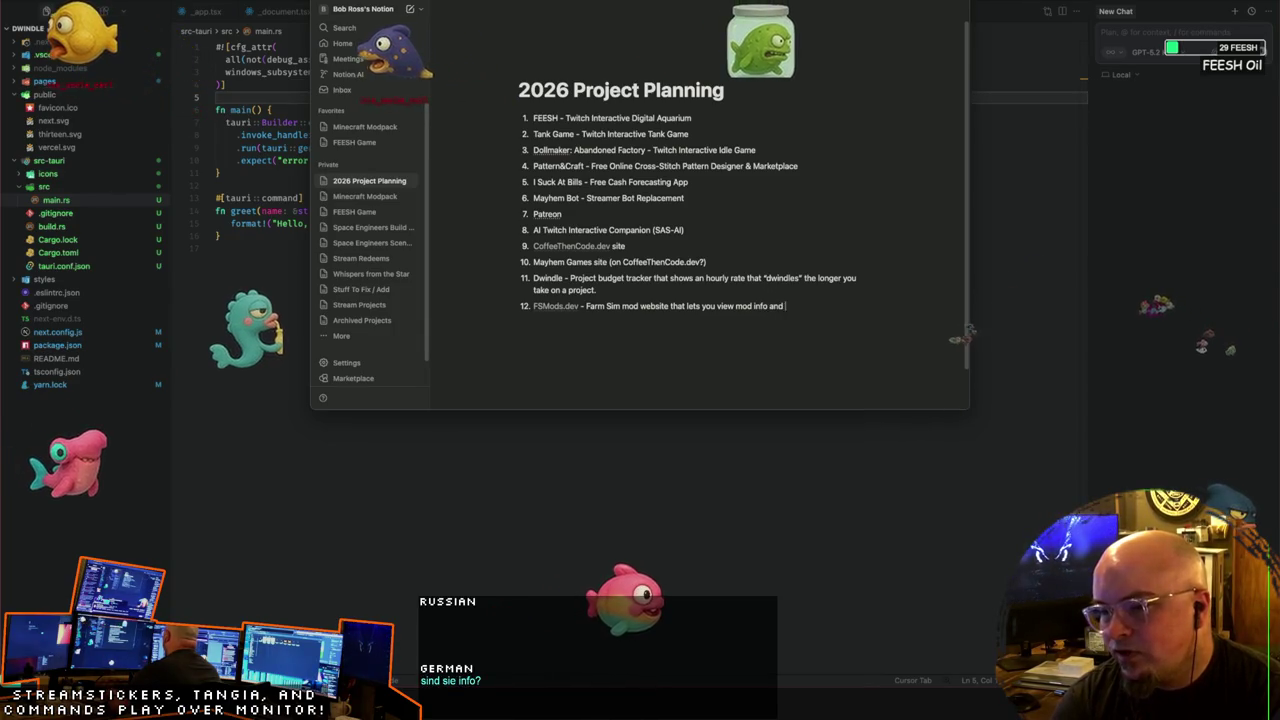
pyautogui.write('r')
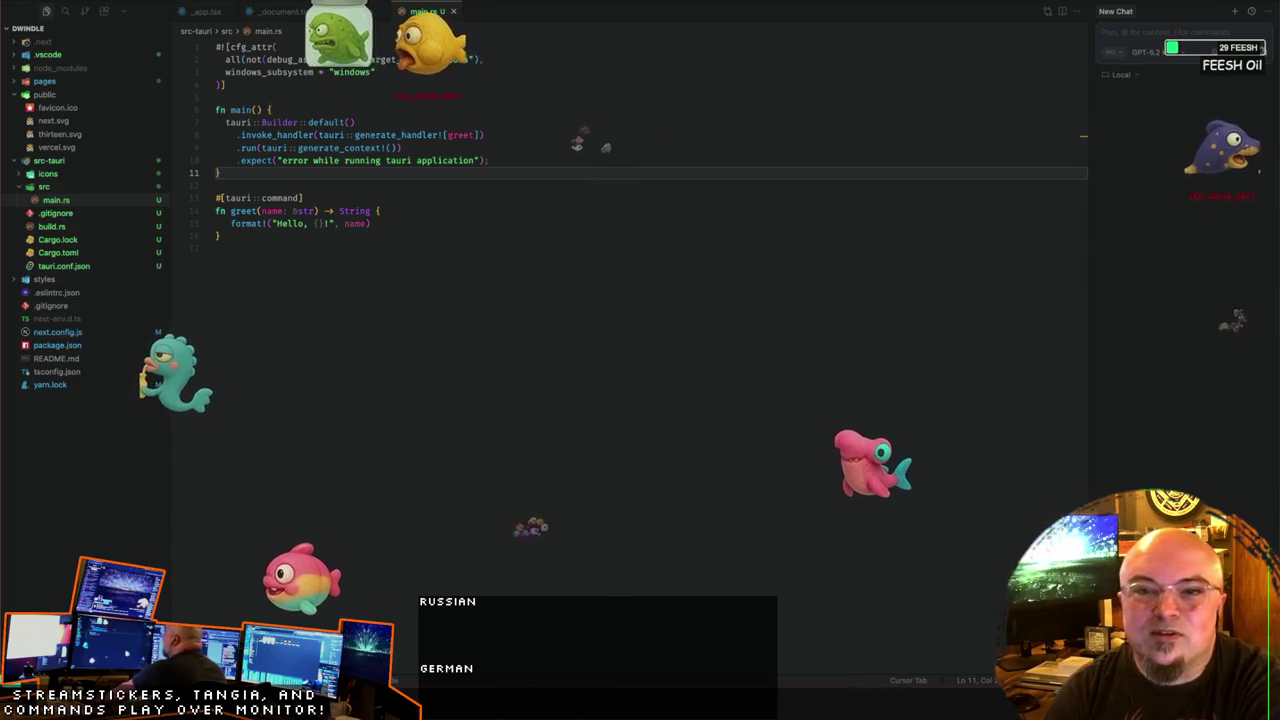
# Step: Place the cursor after main.rs's fn main() line, then bring Notion forward via Mission Control
pyautogui.click(526, 106)
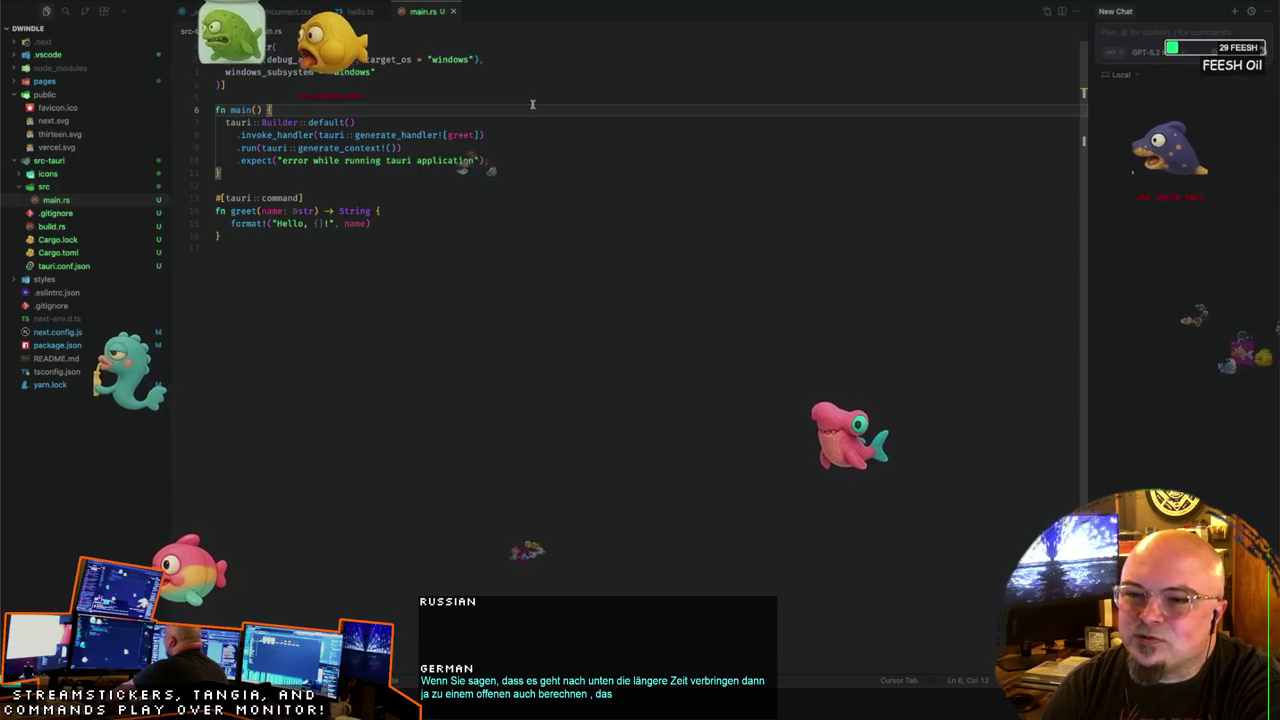
pyautogui.hotkey('ctrl', 'Up')
pyautogui.click(640, 90)
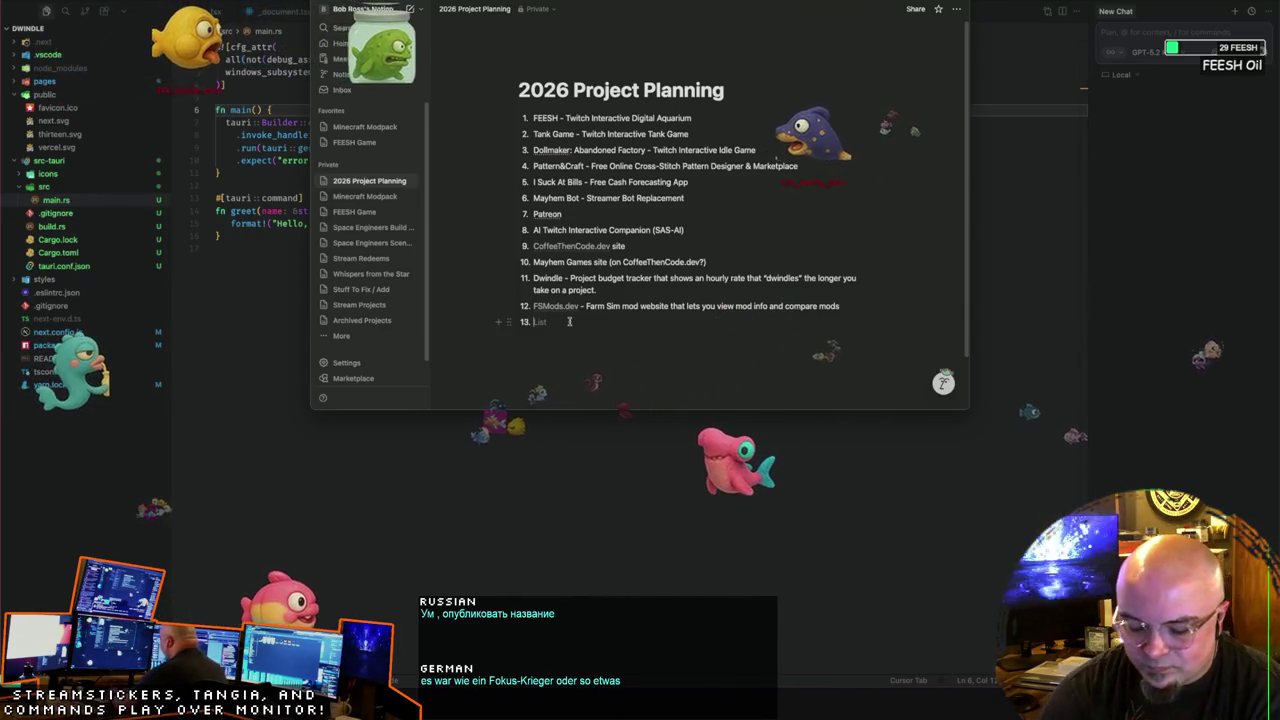
# Step: Start list item 13 as 'Focus Warrior -'
pyautogui.write('FocusWarrior')
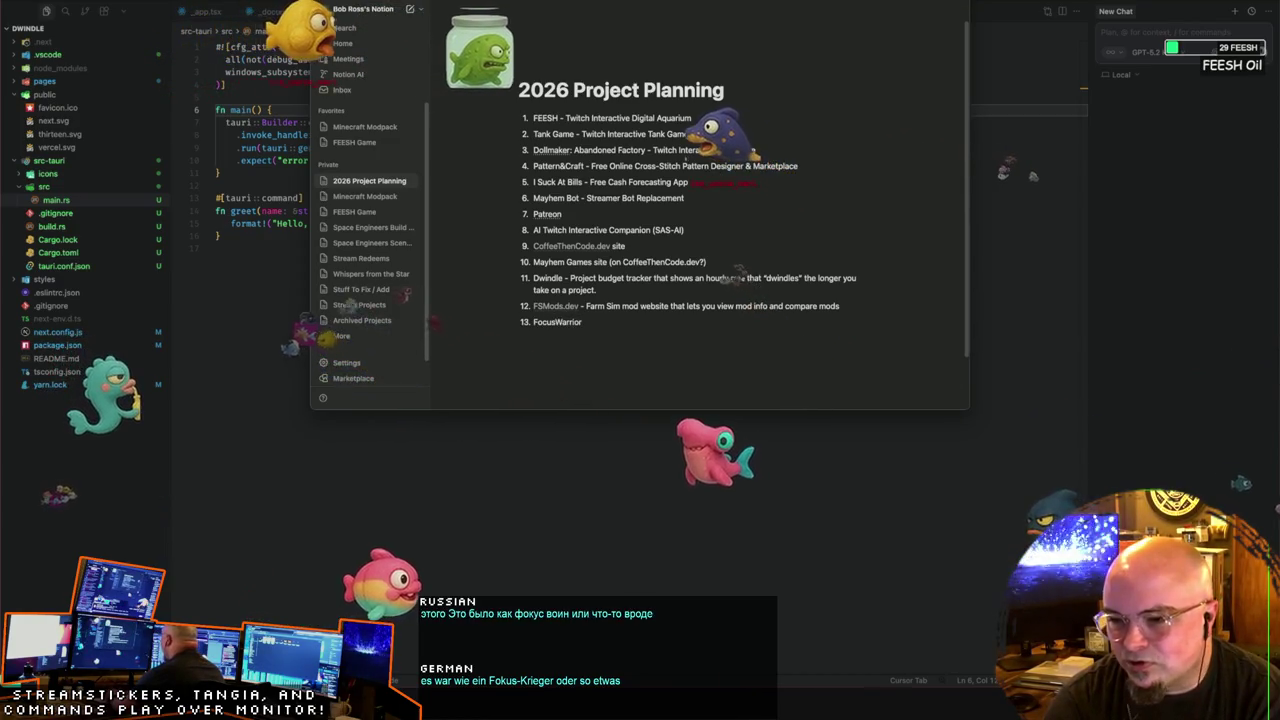
pyautogui.press('Left')
pyautogui.press('Left')
pyautogui.press('Left')
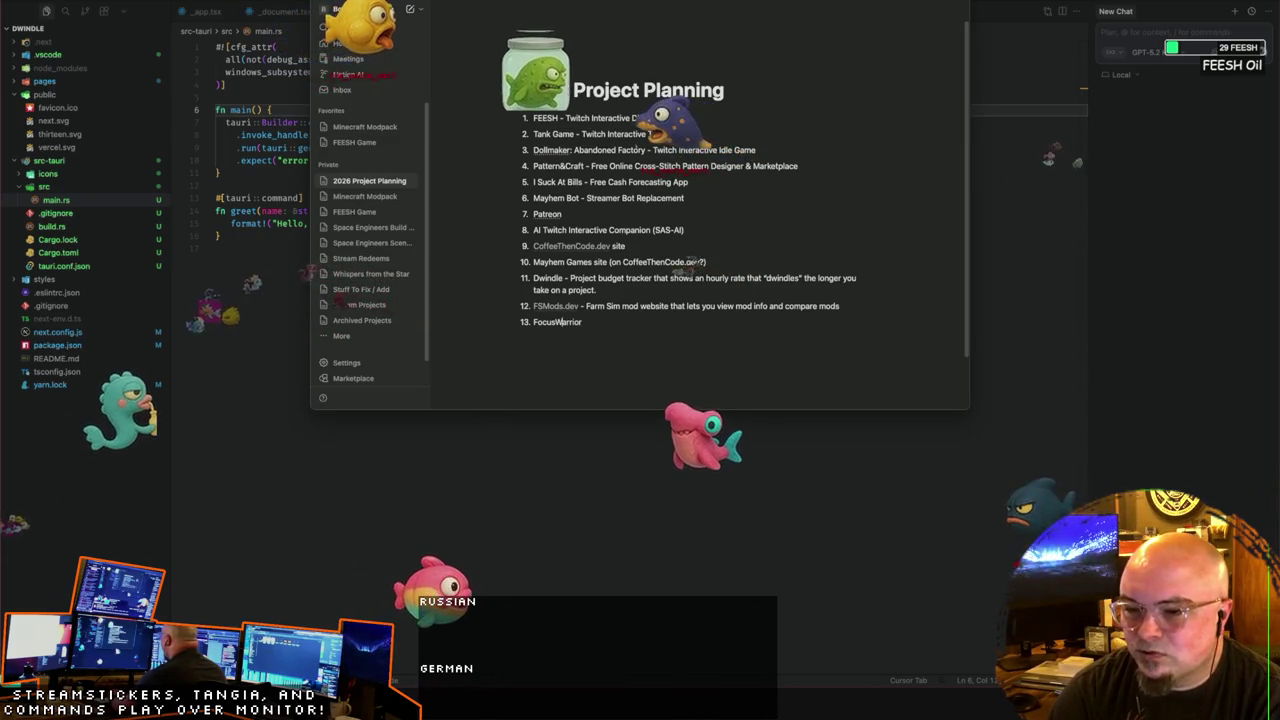
pyautogui.press('End')
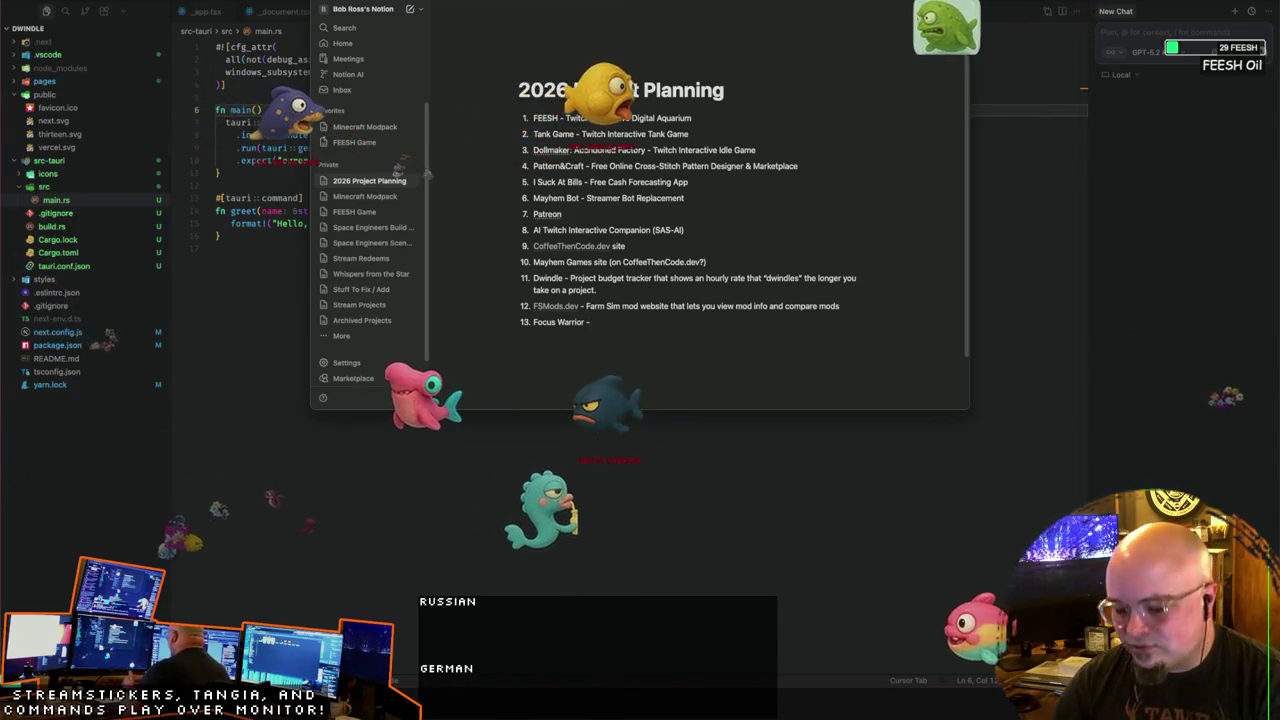
# Step: Add item 14 titled 'Twitch Chat Chrome Extension / OBS Plugin -'
pyautogui.press('Return')
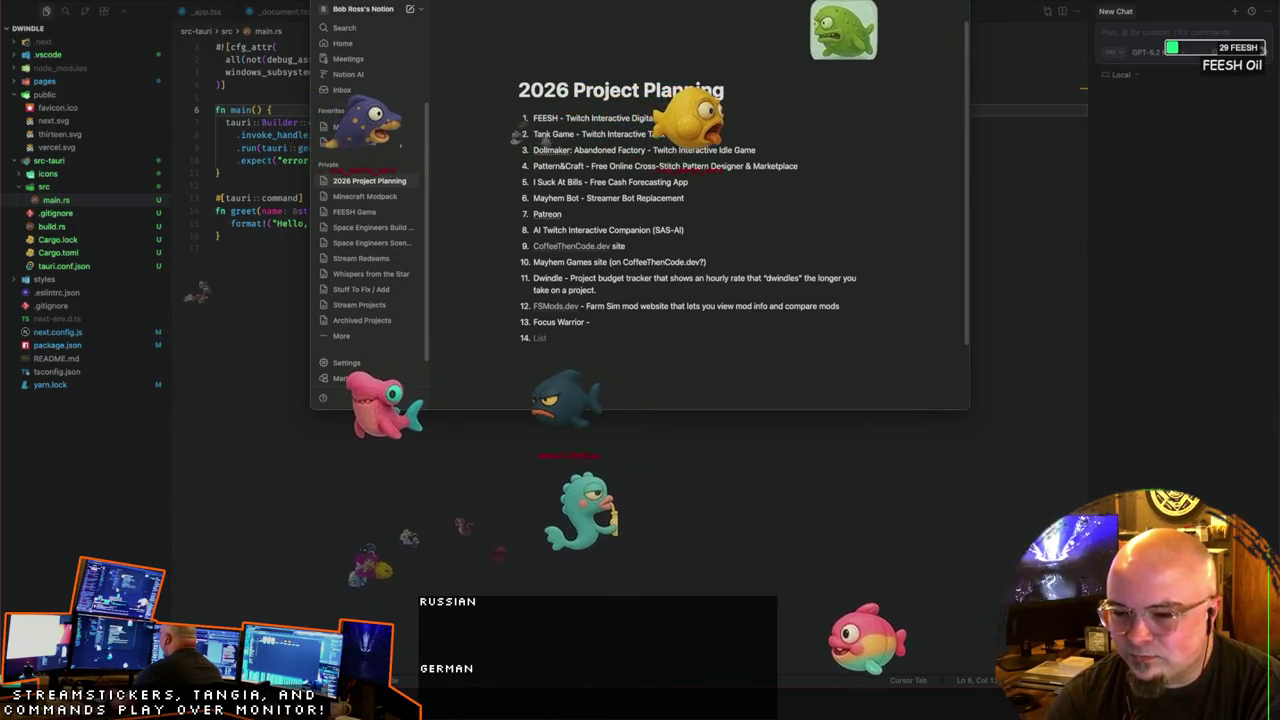
pyautogui.write('Chrome T')
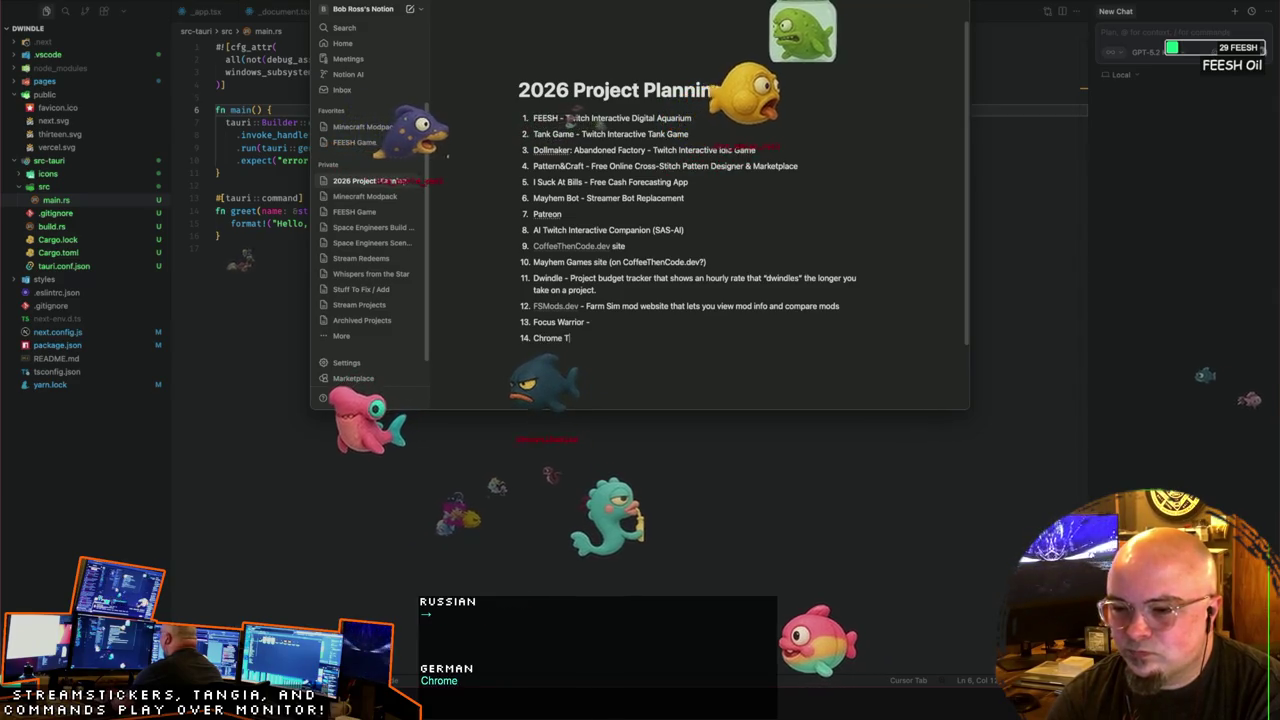
pyautogui.press('BackSpace')
pyautogui.press('BackSpace')
pyautogui.press('BackSpace')
pyautogui.write('Twitch Chat Chr')
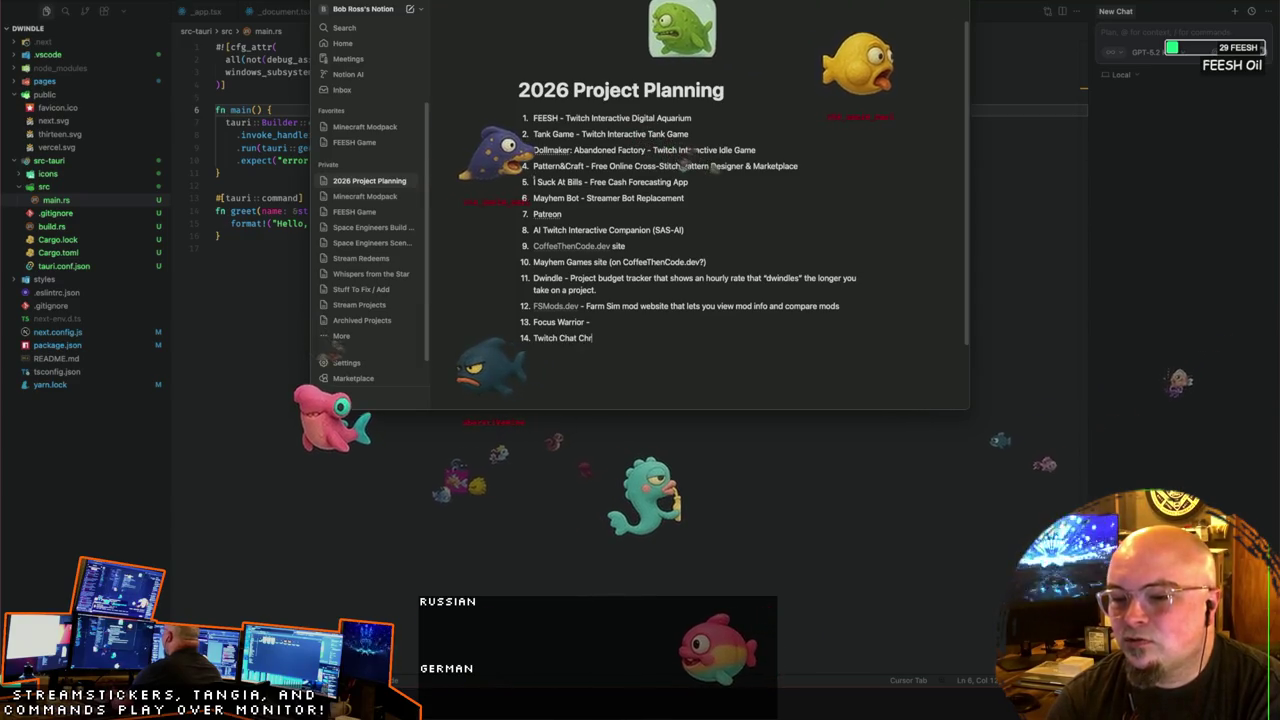
pyautogui.write('ome ')
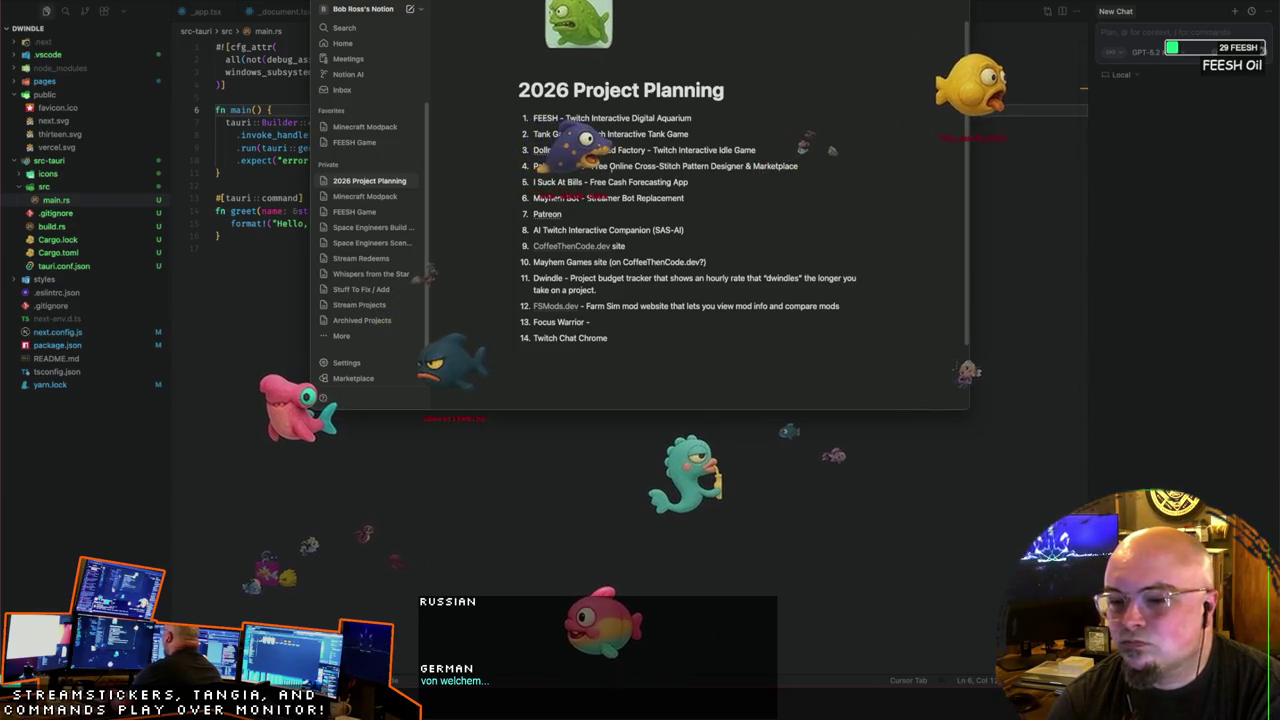
pyautogui.write('Exte')
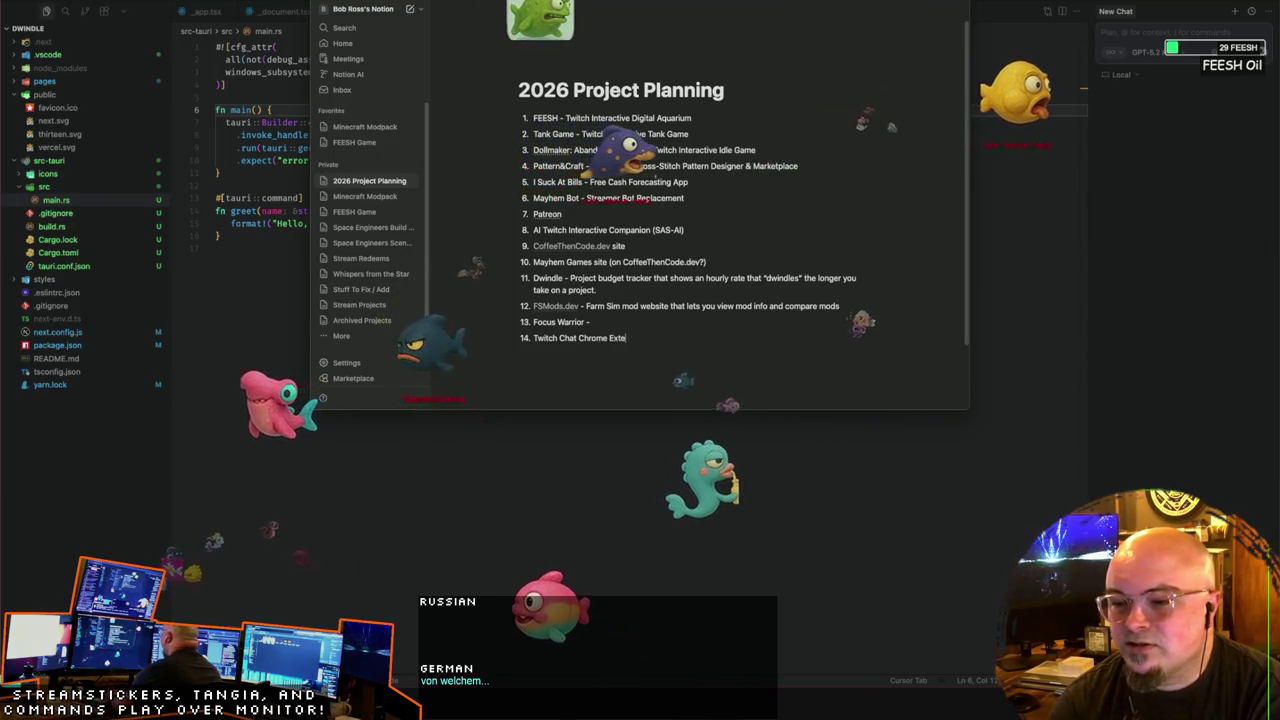
pyautogui.write('nsion / O')
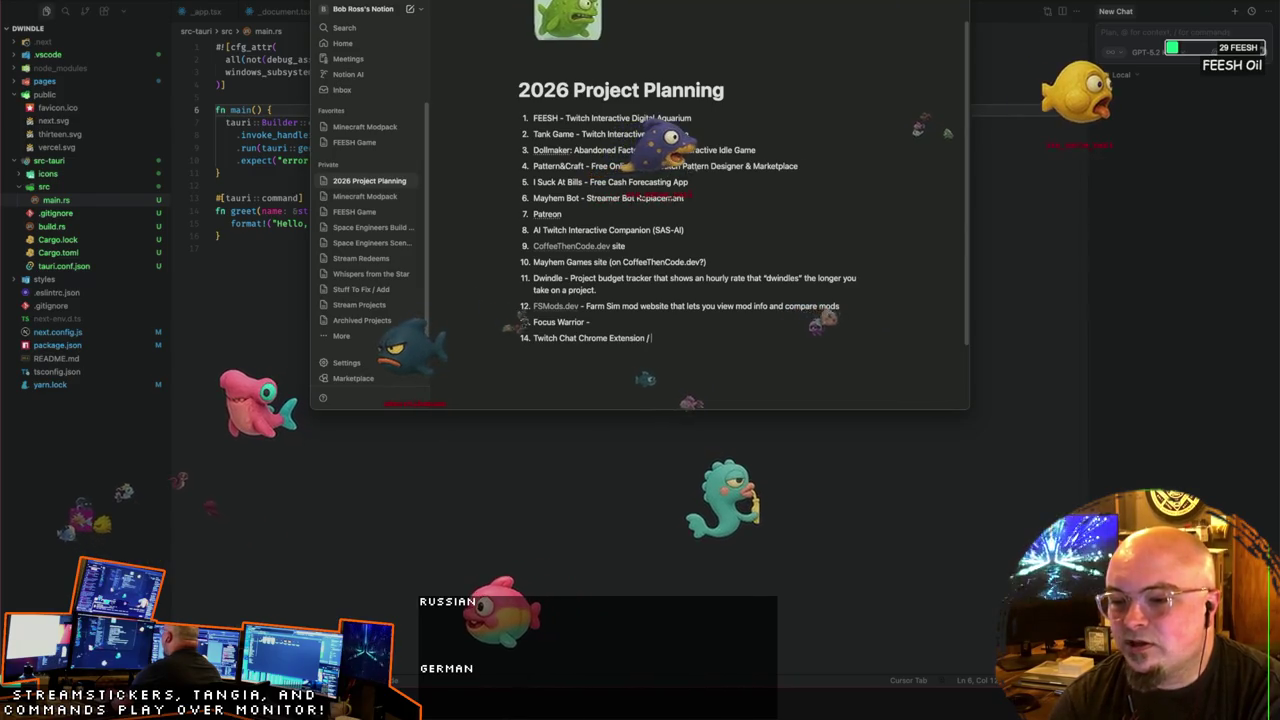
pyautogui.write('BS Plugin -')
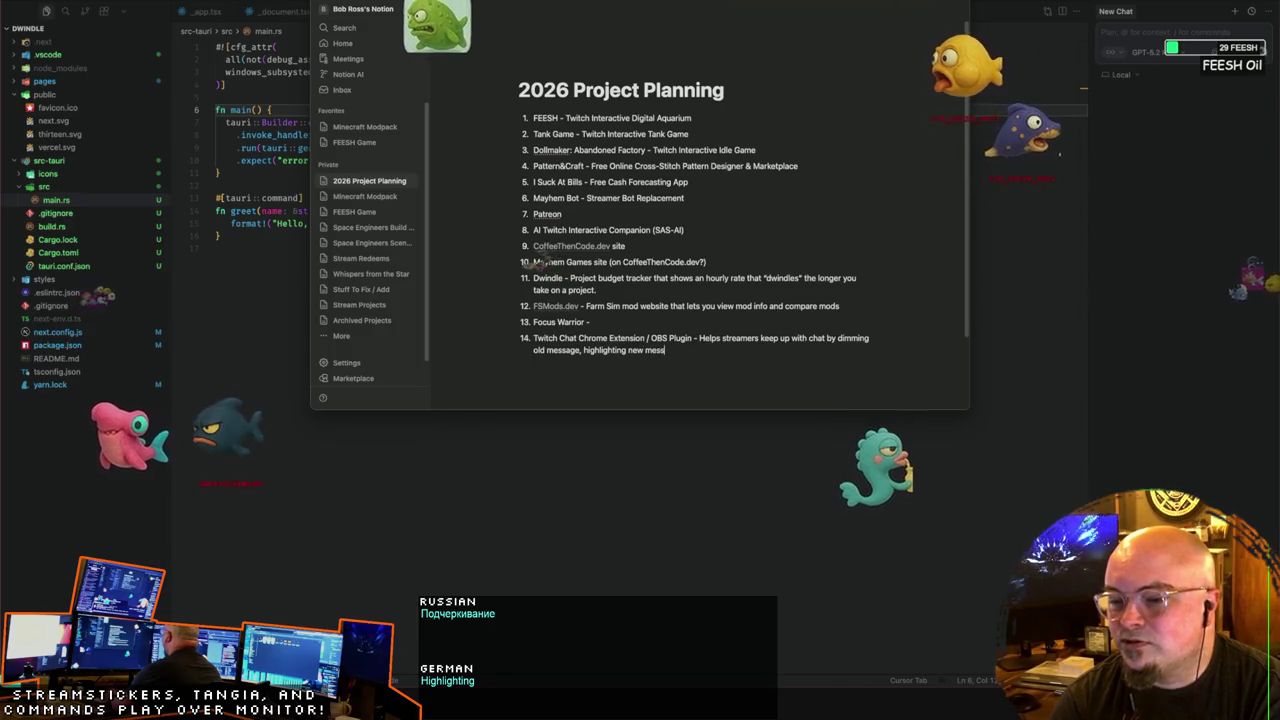
# Step: Describe click-to-highlight and a future speech-to-text feature marking read messages
pyautogui.write('ages, allowing')
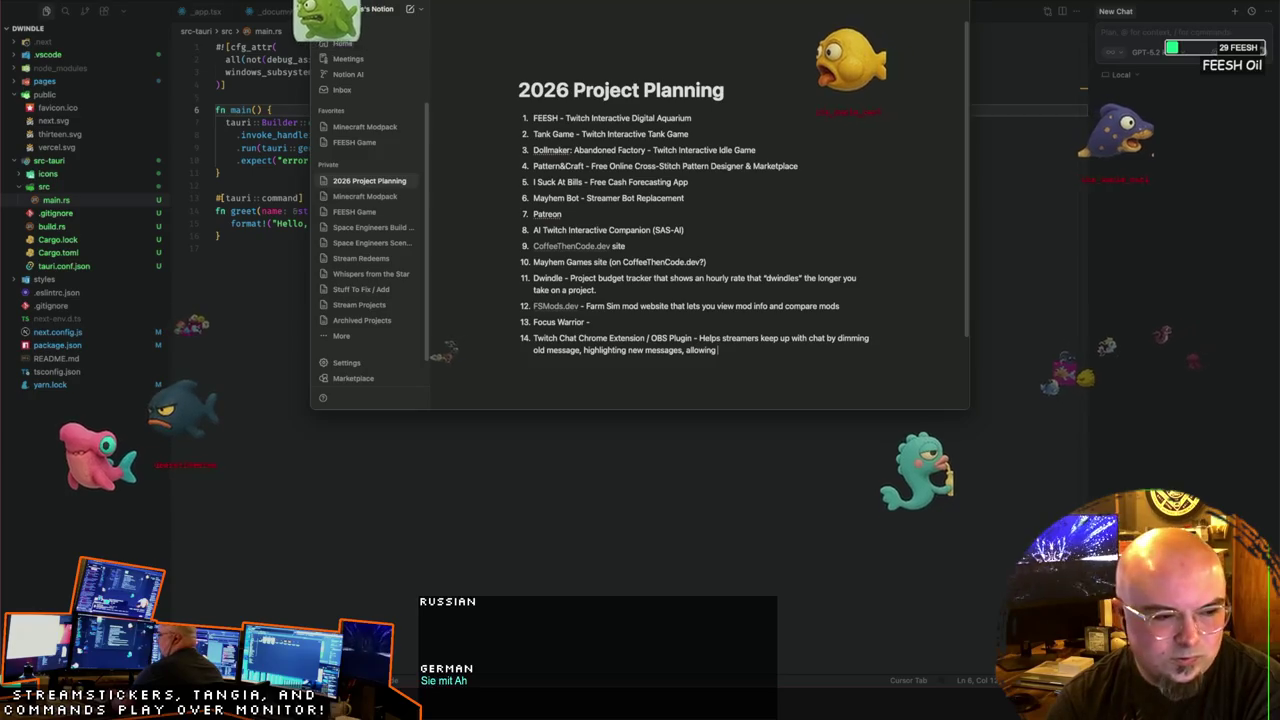
pyautogui.write(' clicking a mes')
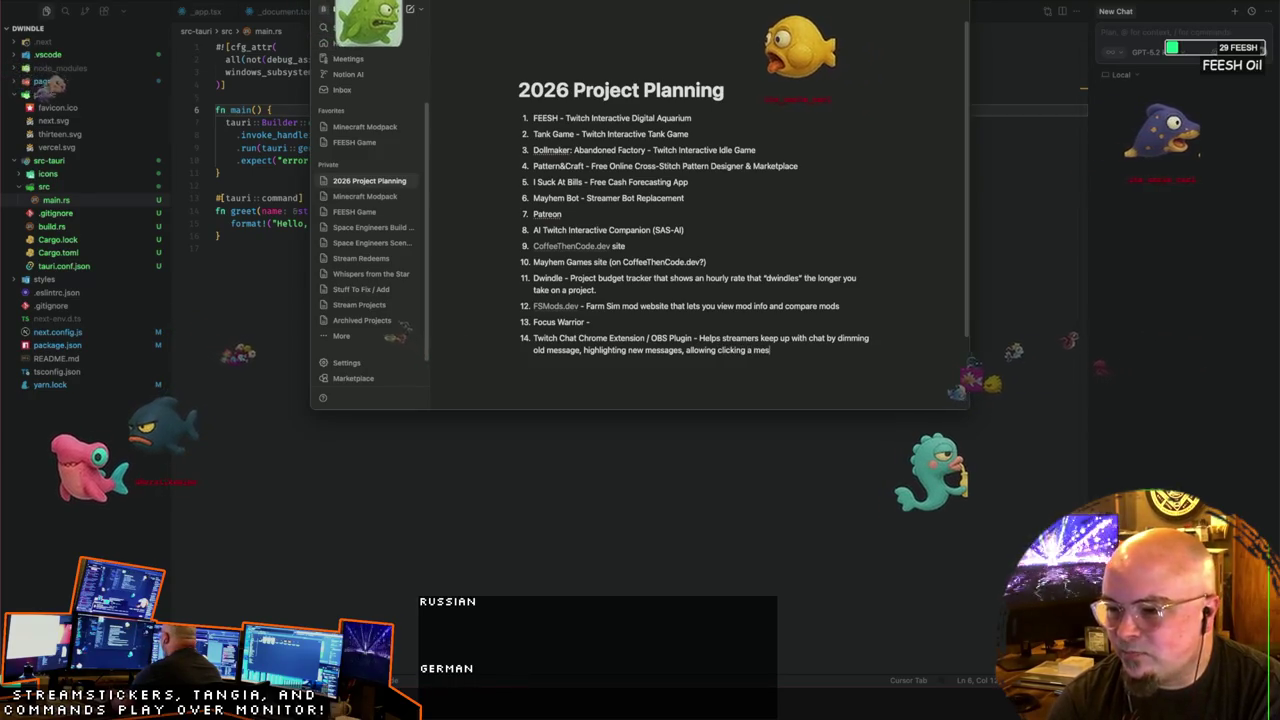
pyautogui.write('sage to highli')
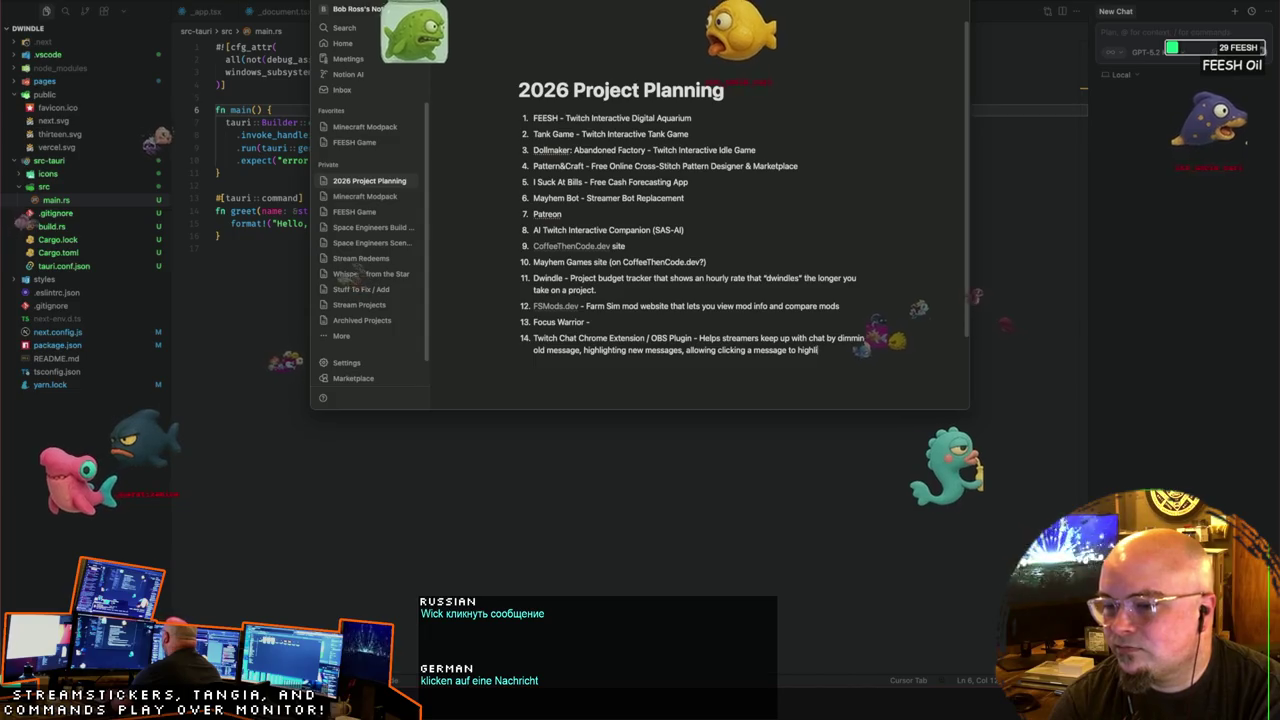
pyautogui.write('ght. Future')
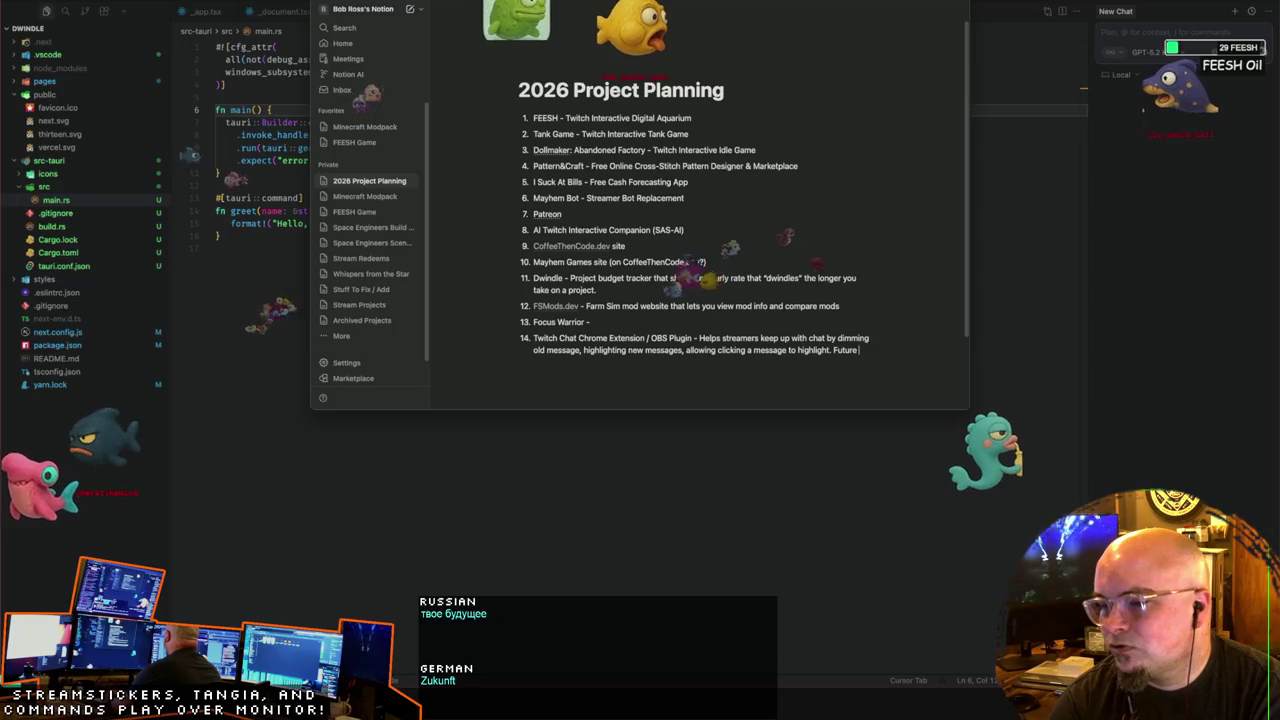
pyautogui.write(' feature is')
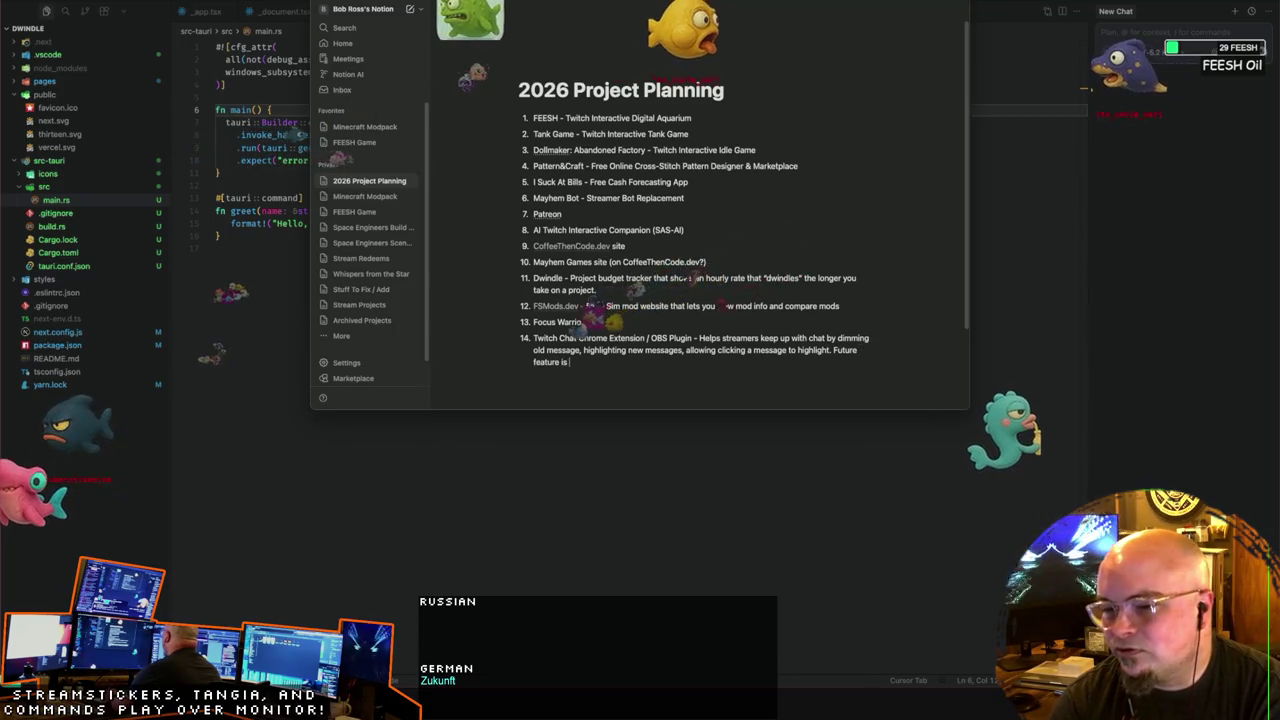
pyautogui.write(' closed')
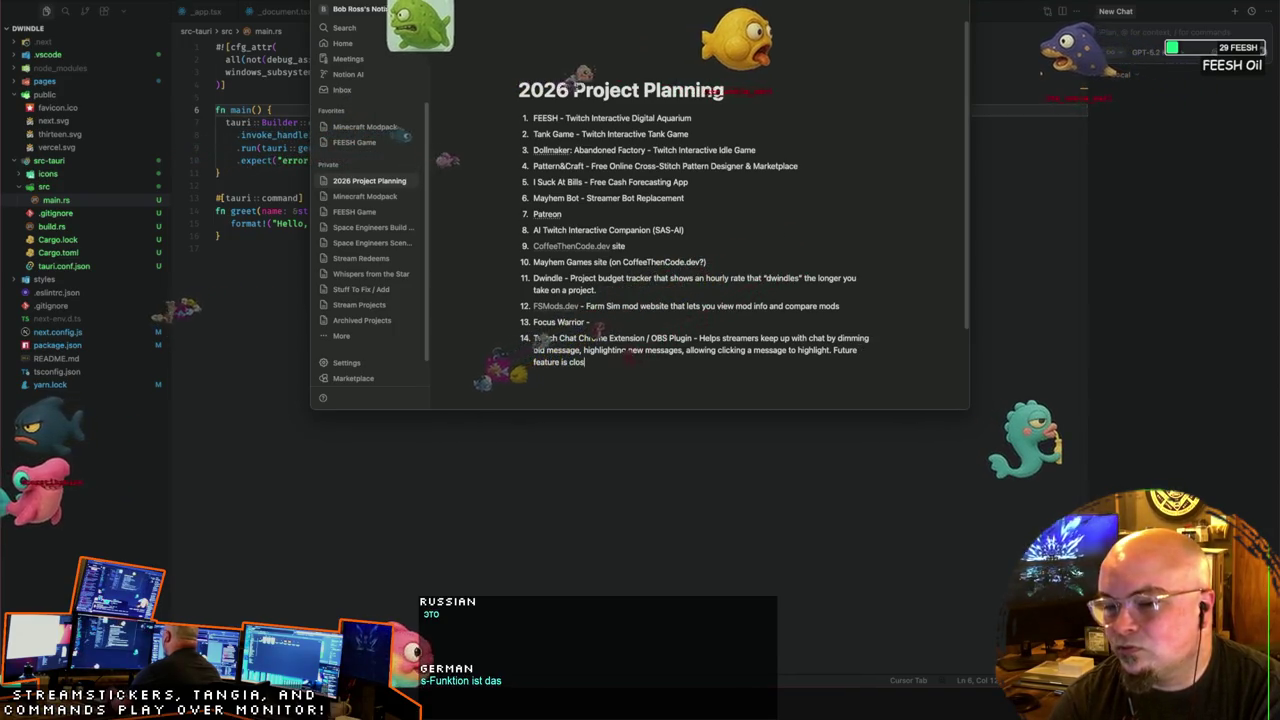
pyautogui.write(' captio')
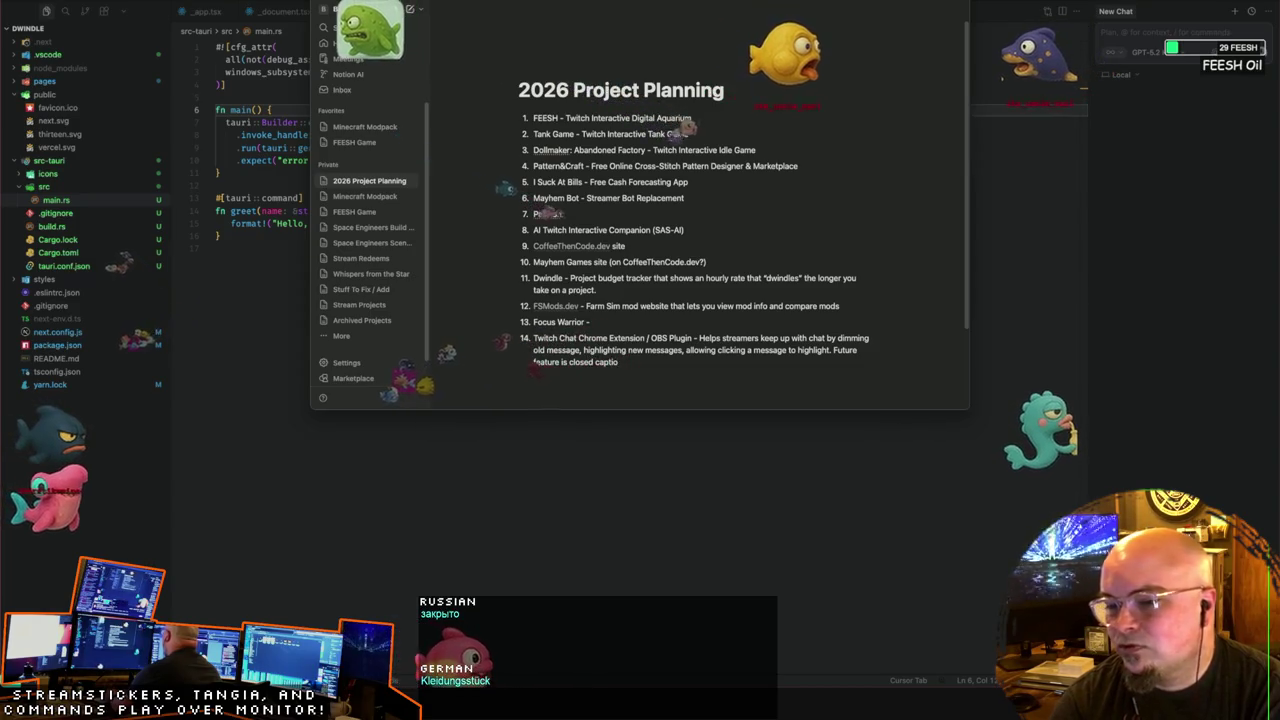
pyautogui.write('n/')
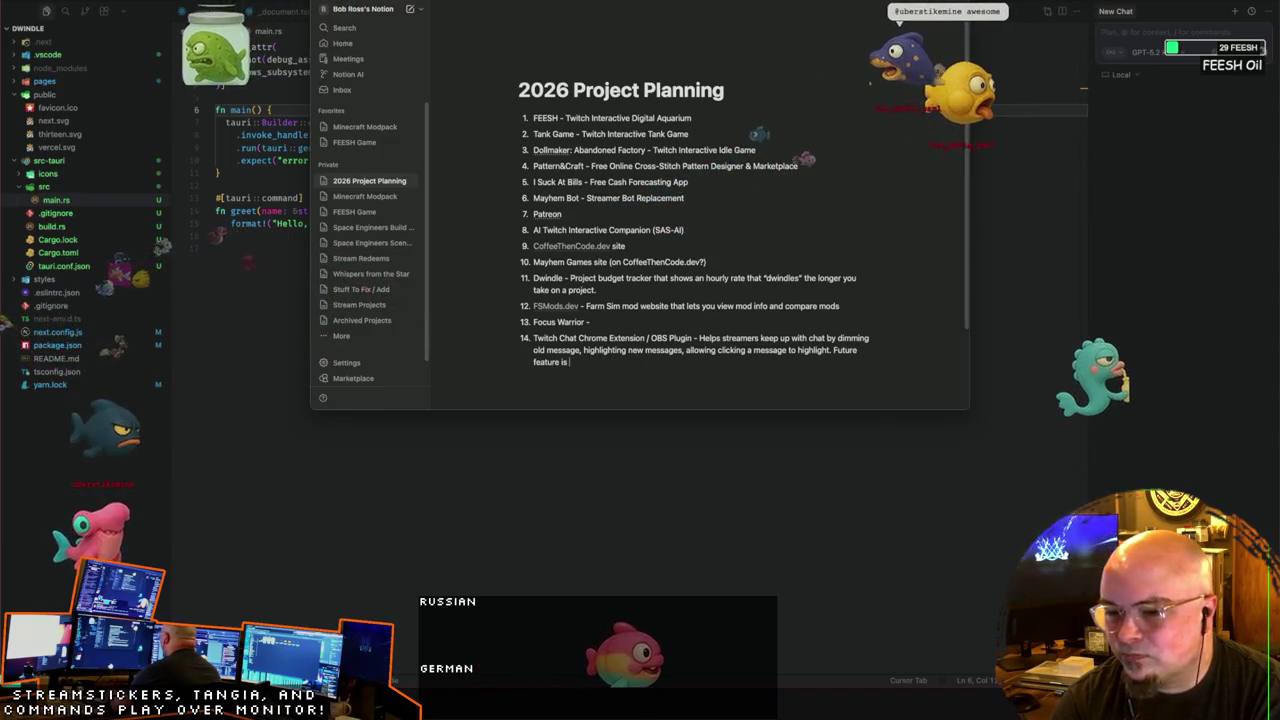
pyautogui.press('BackSpace')
pyautogui.press('BackSpace')
pyautogui.press('BackSpace')
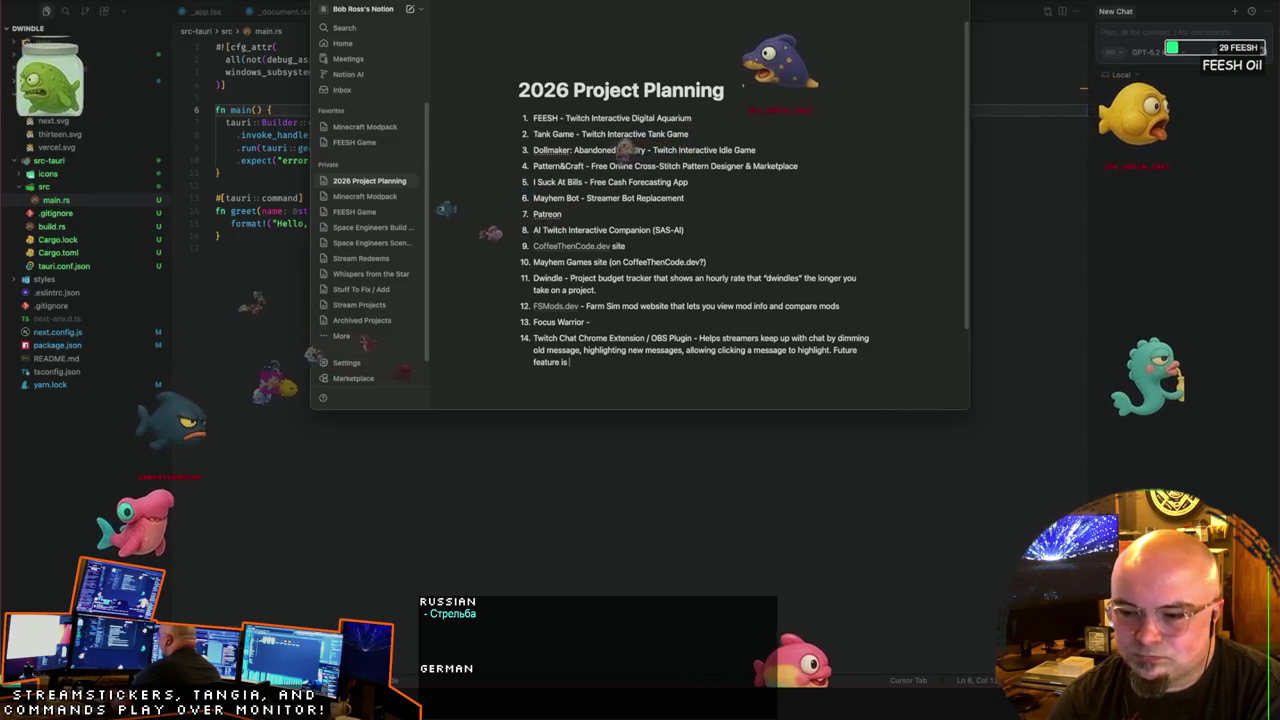
pyautogui.write('speac')
pyautogui.press('BackSpace')
pyautogui.press('BackSpace')
pyautogui.write('ech to')
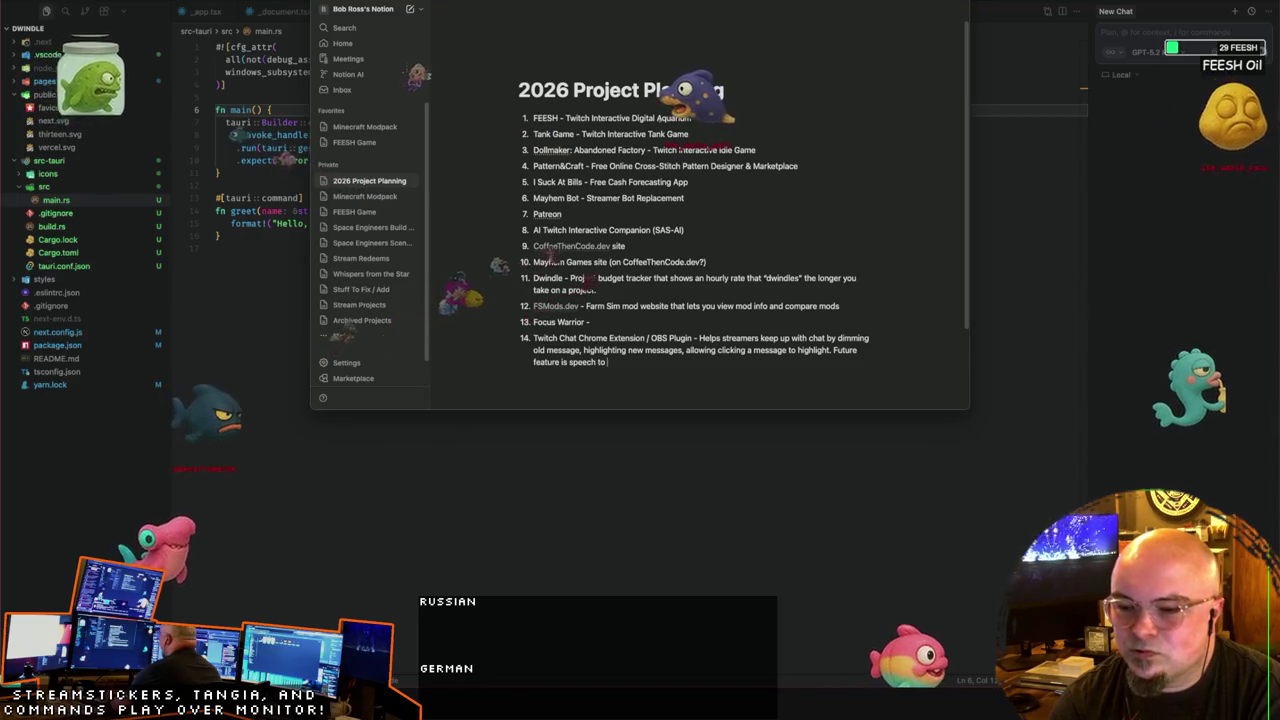
pyautogui.write(' text message dimming')
pyautogui.press('BackSpace')
pyautogui.press('BackSpace')
pyautogui.press('BackSpace')
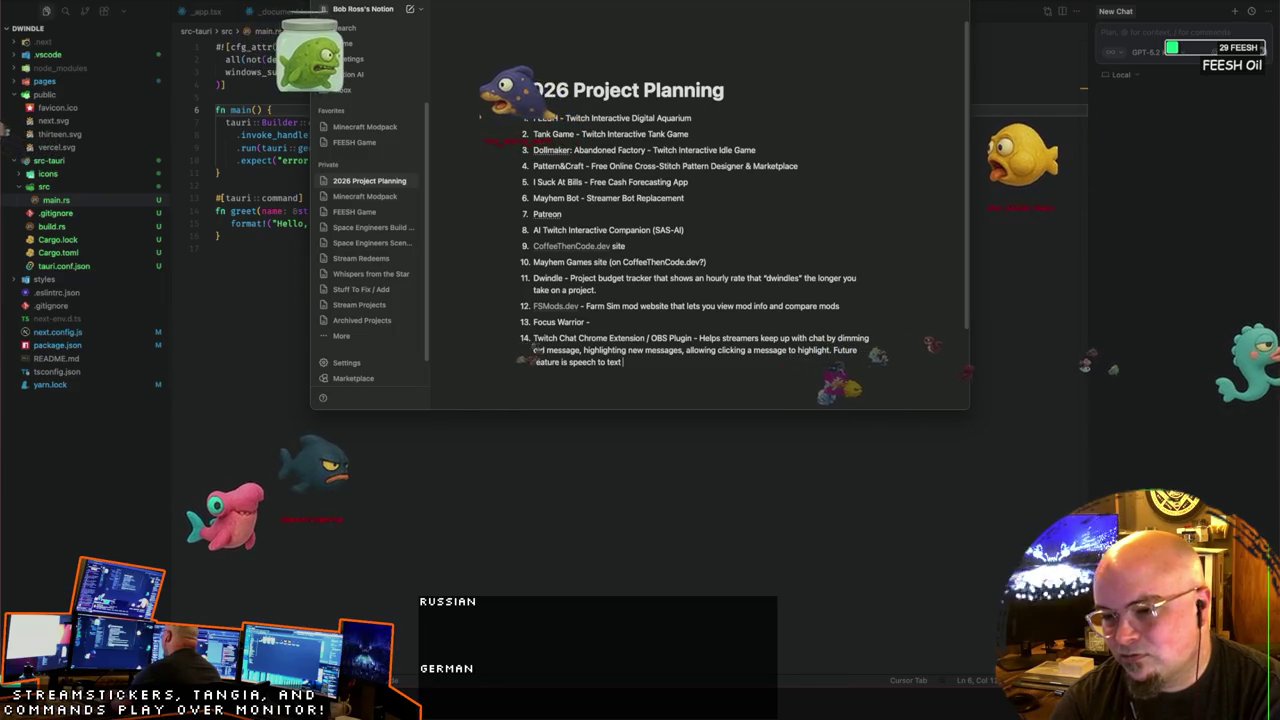
pyautogui.write('m')
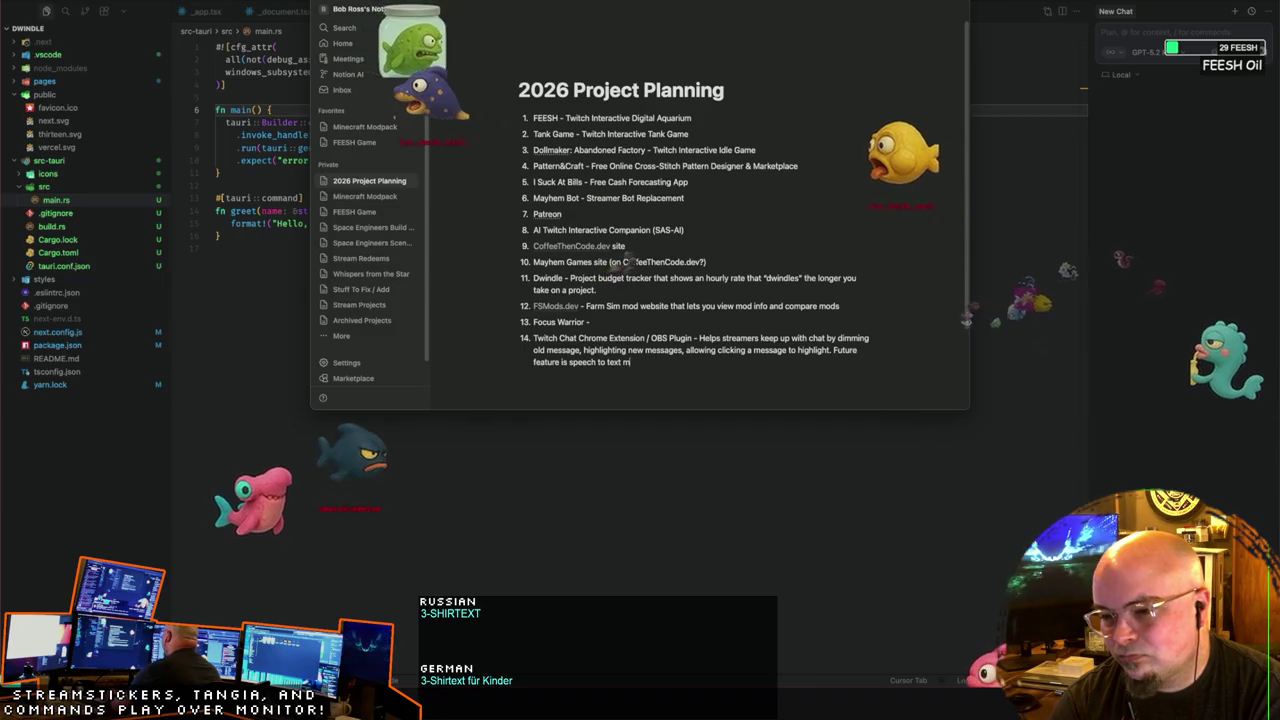
pyautogui.write('arking rea')
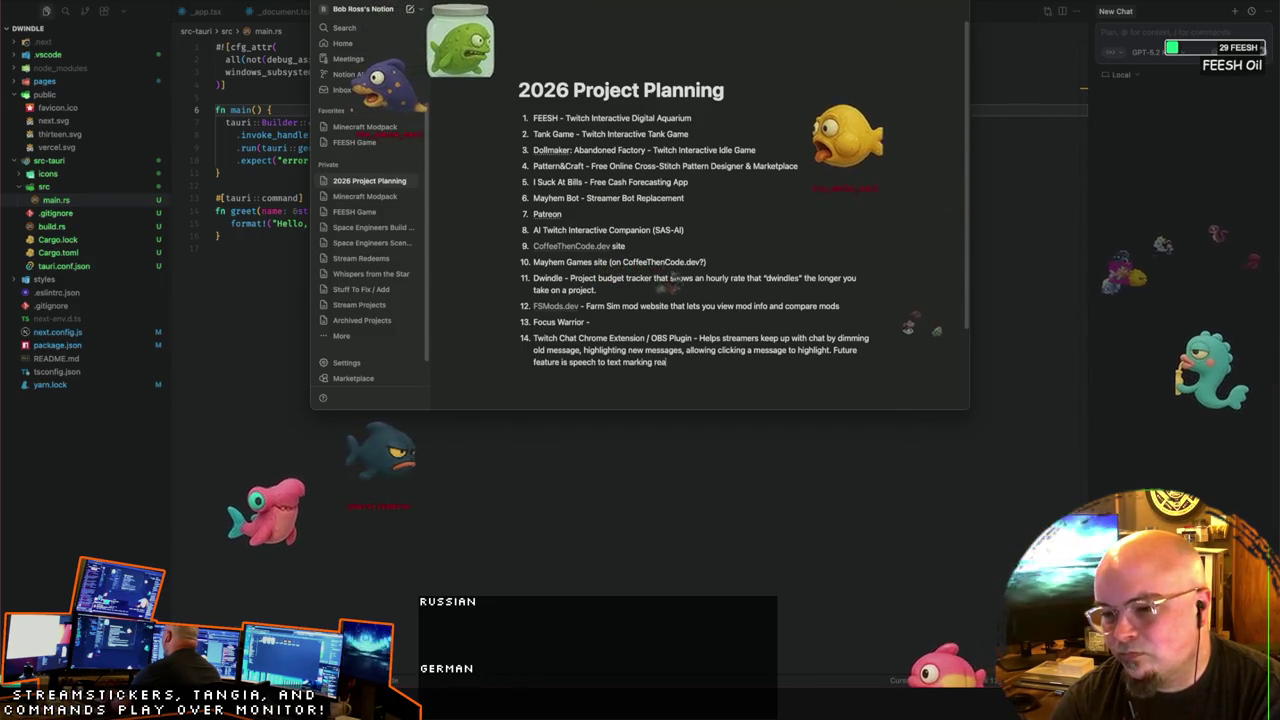
pyautogui.write('d messages.')
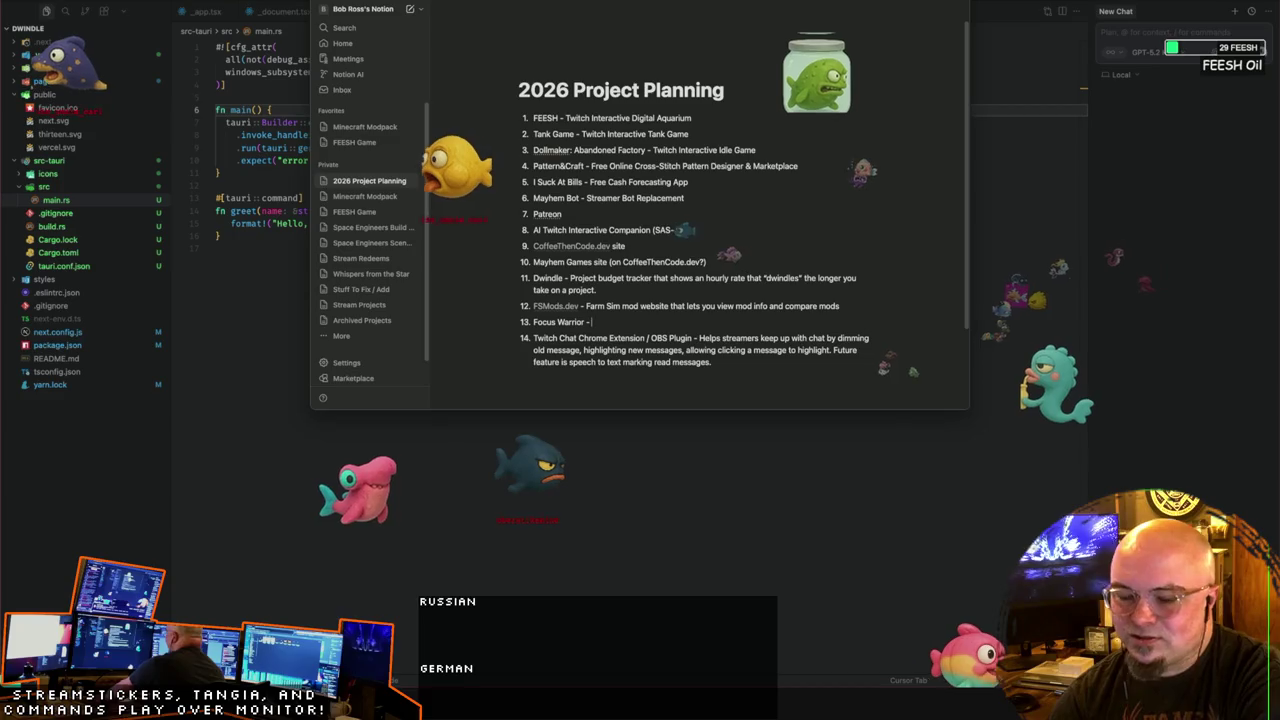
# Step: Describe Focus Warrior as 'Screen zone based activity monitor (possible eye tracking) to determine if you're'
pyautogui.write('Track eye move')
pyautogui.press('BackSpace')
pyautogui.press('BackSpace')
pyautogui.press('BackSpace')
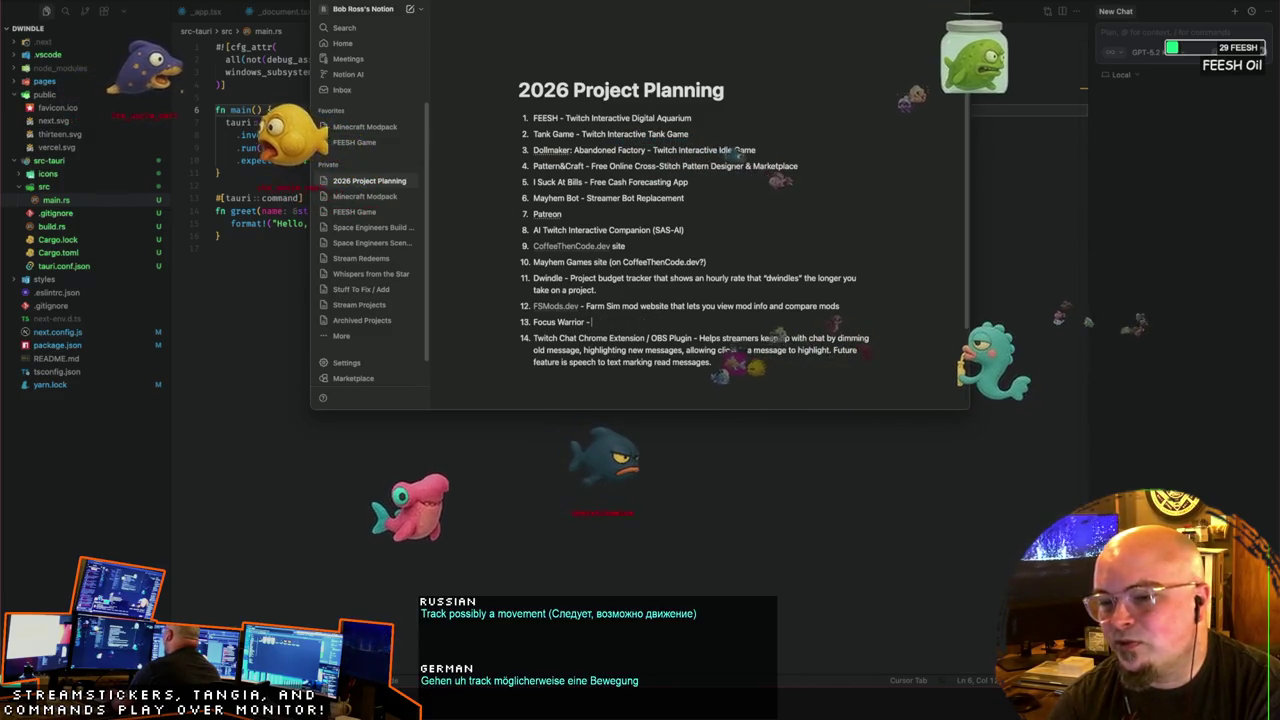
pyautogui.write('Zone')
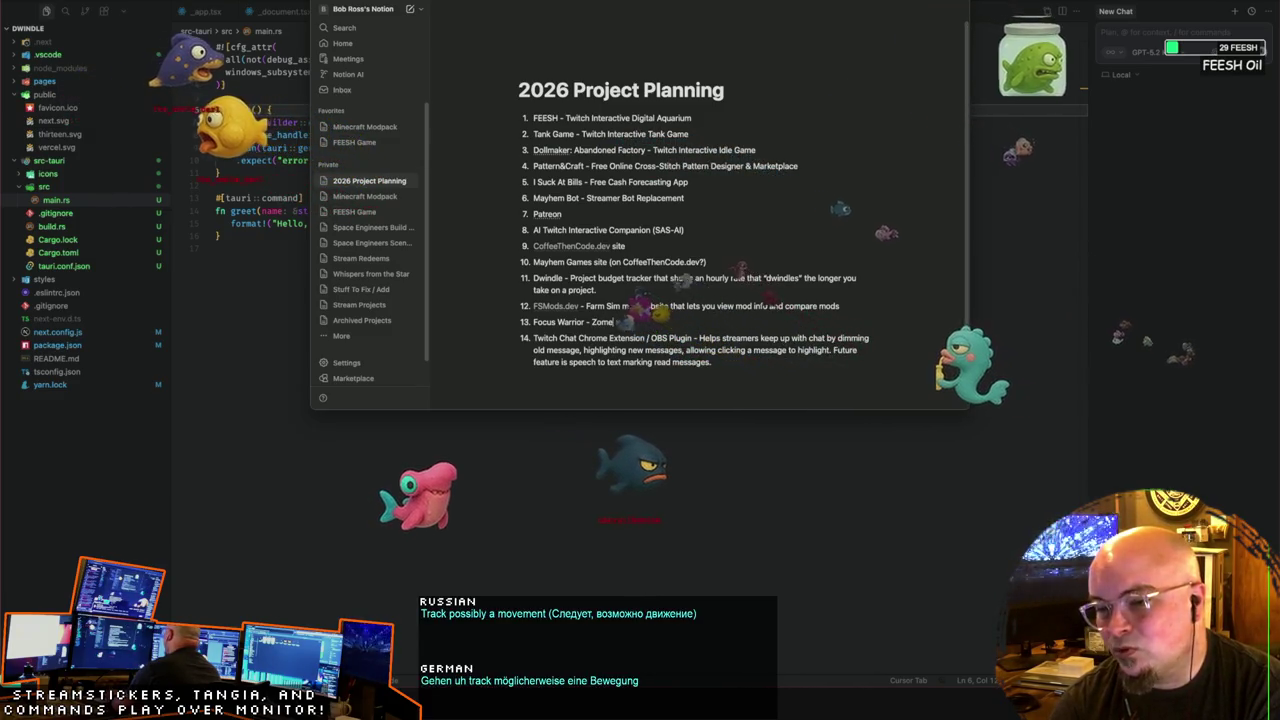
pyautogui.write(' based activity')
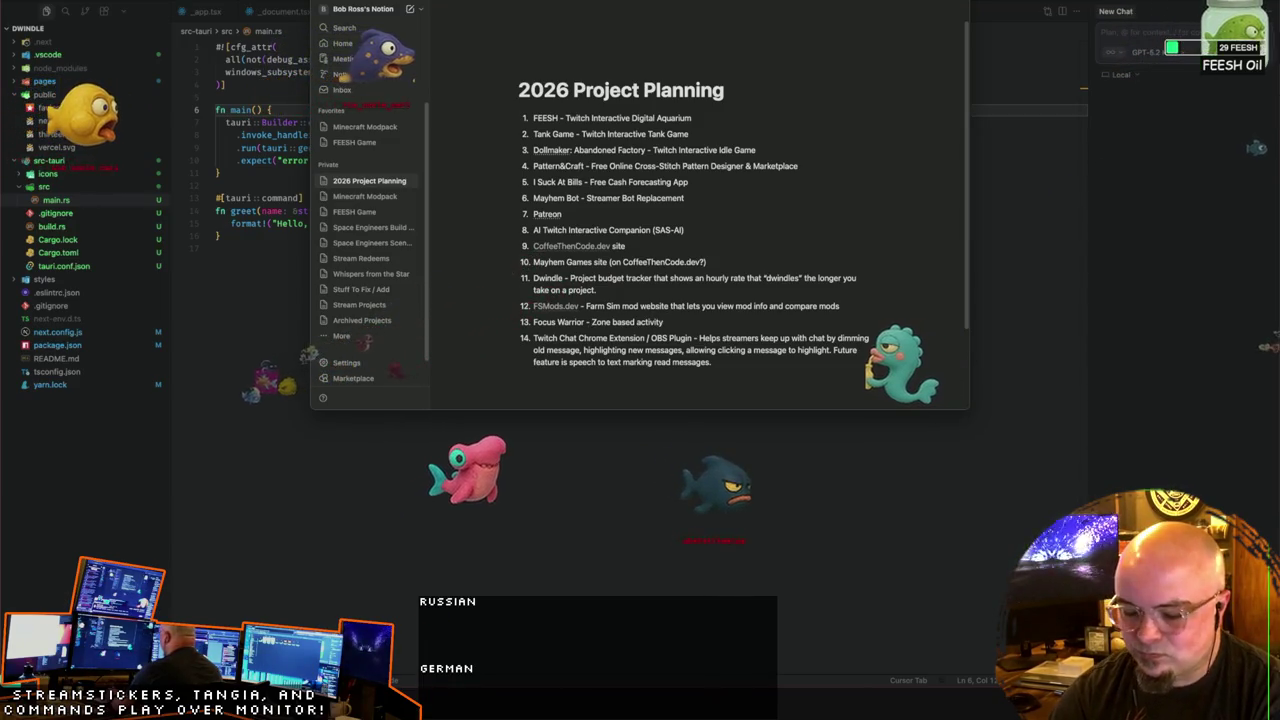
pyautogui.write('reen z')
pyautogui.press('Delete')
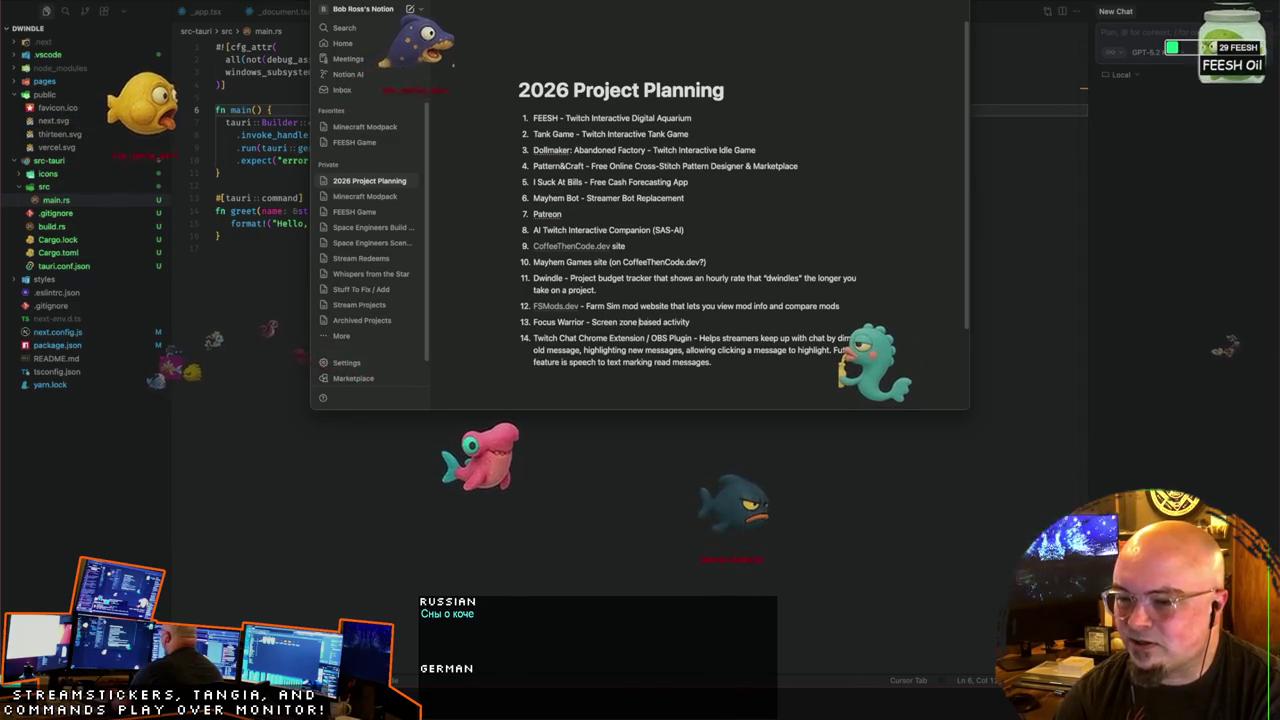
pyautogui.write('moni')
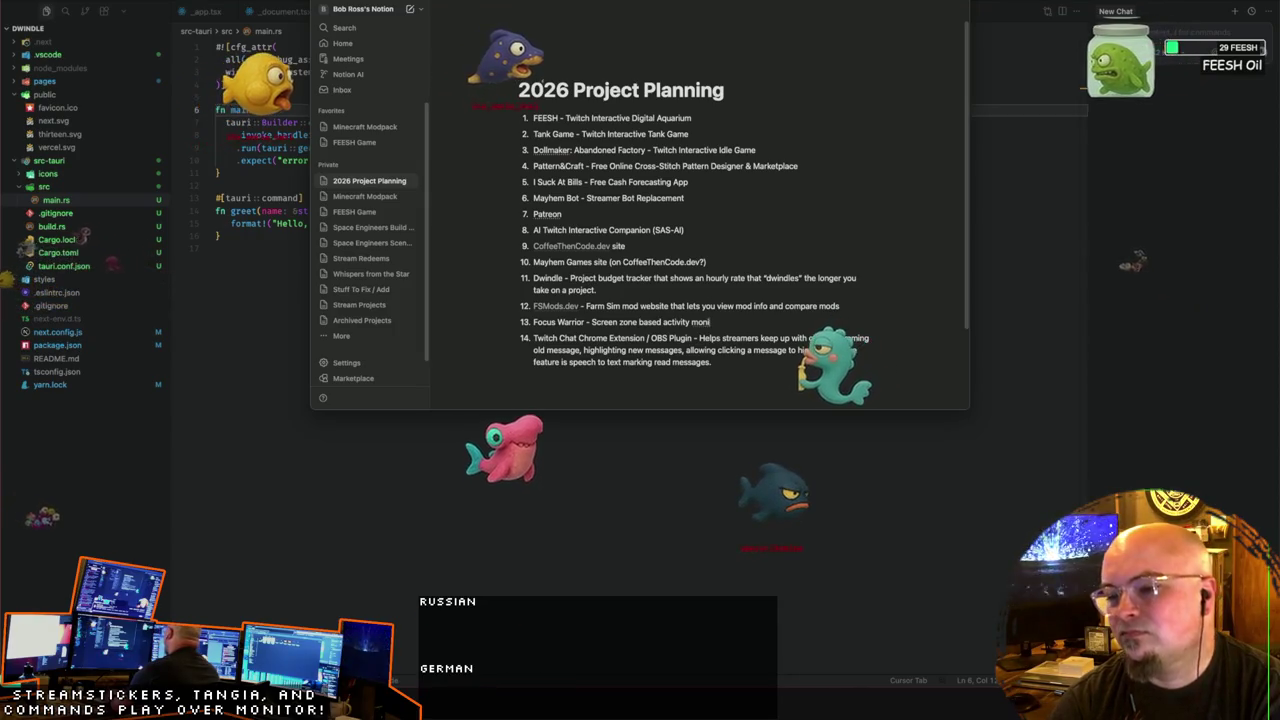
pyautogui.write('tor (possible eye tracking) to')
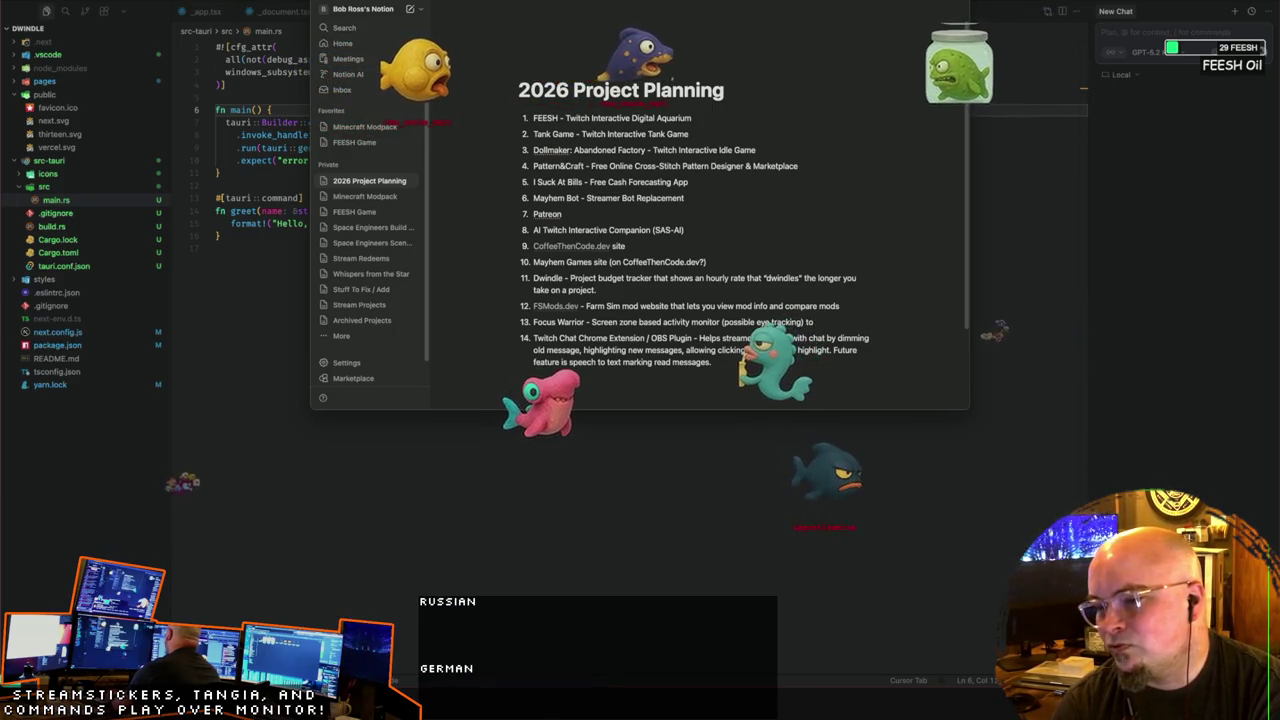
pyautogui.write("if you're focused on your task or getting distracted.")
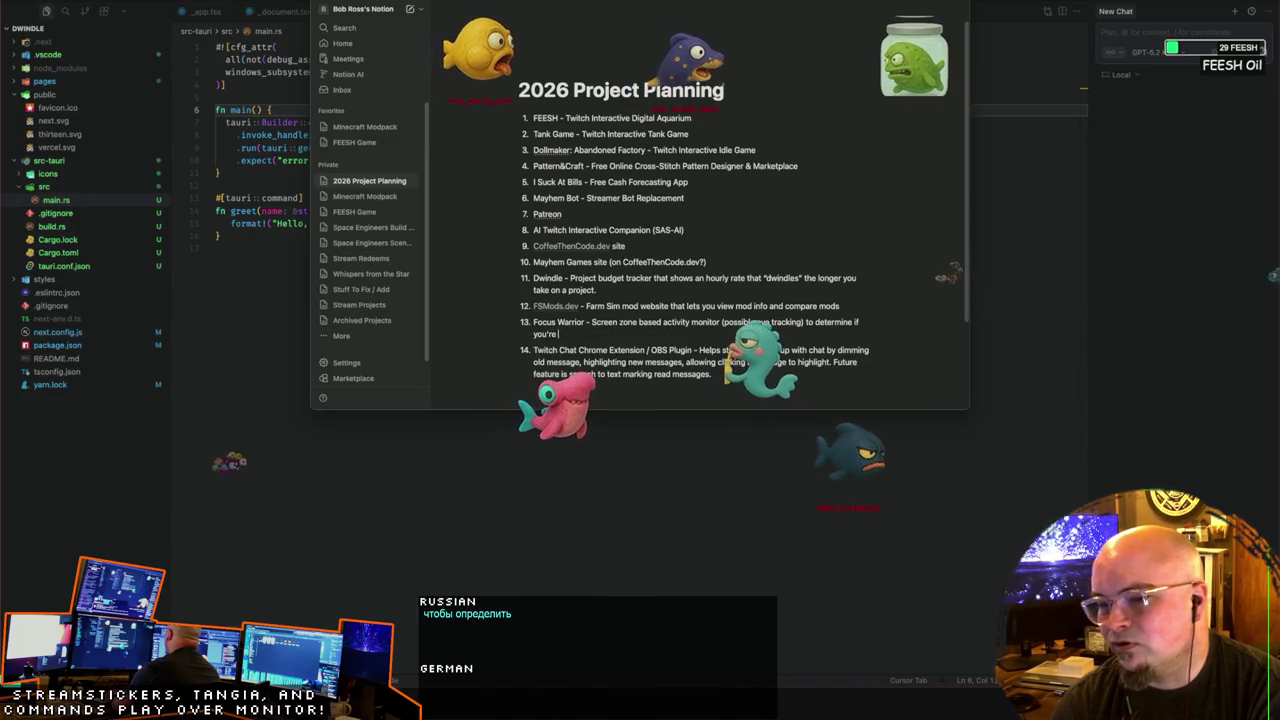
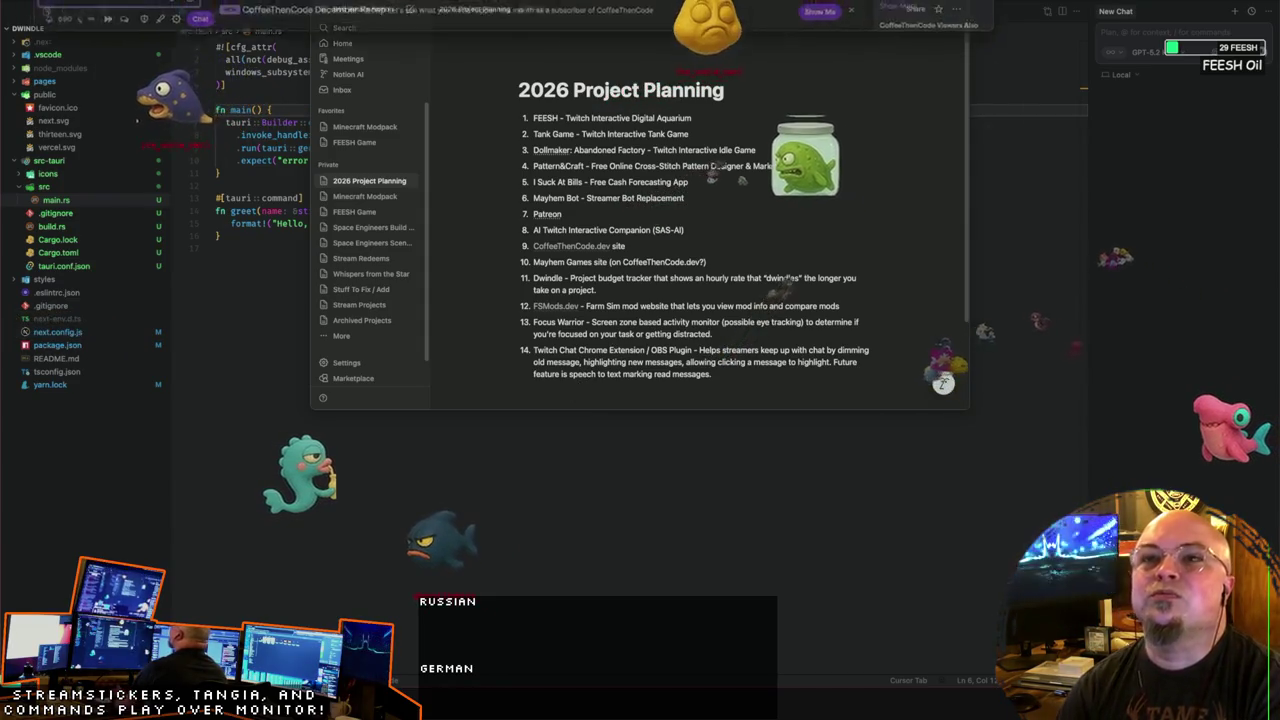
# Step: Use Mission Control to bring the Twitch chat popout in front of the Notion planning page
pyautogui.hotkey('ctrl', 'Up')
pyautogui.moveTo(713, 48); pyautogui.dragTo(641, 40)
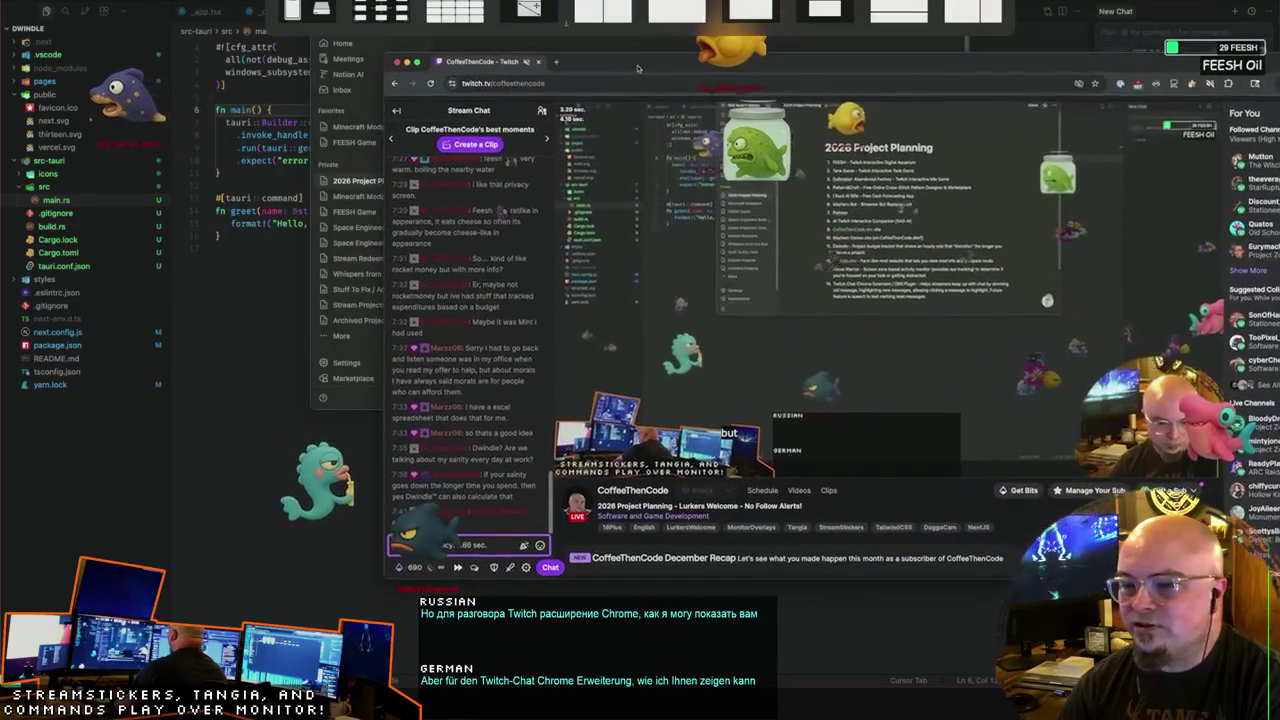
pyautogui.press('Escape')
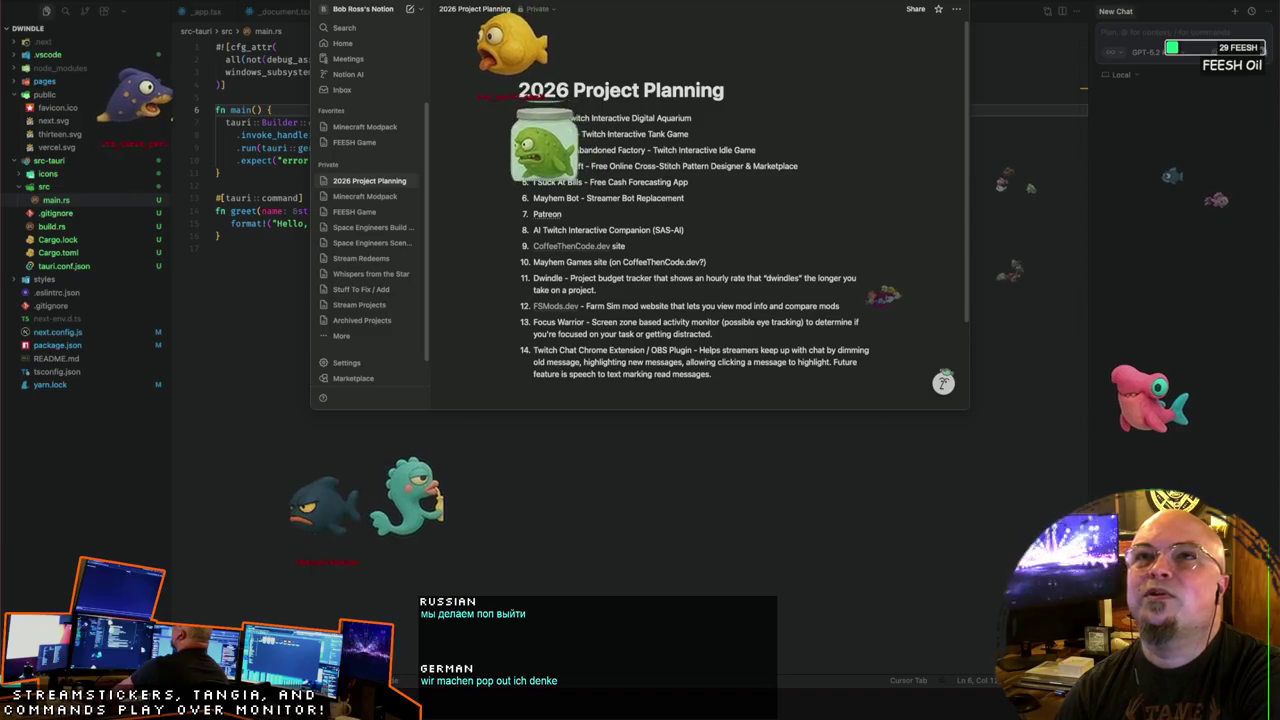
pyautogui.hotkey('ctrl', 'Up')
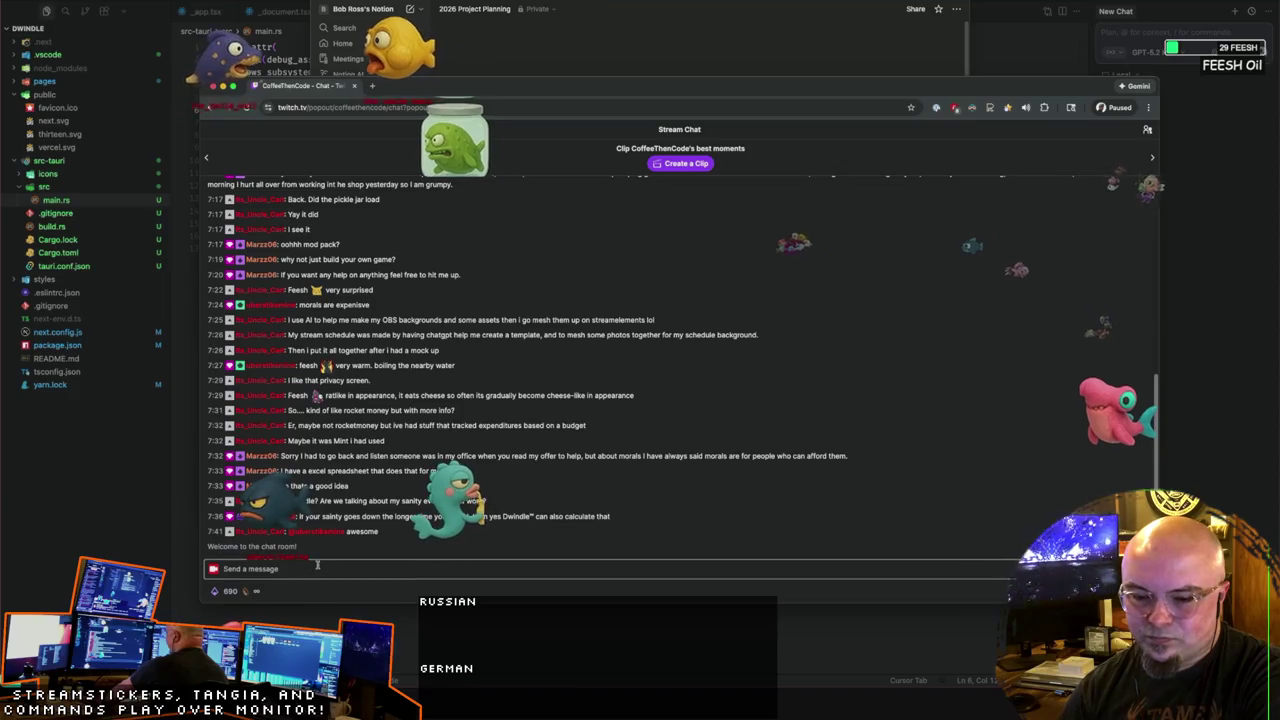
# Step: Zoom the Twitch chat to 150%, raise its window, and post 'This is a test message'
pyautogui.press('super+equal')
pyautogui.press('super+equal')
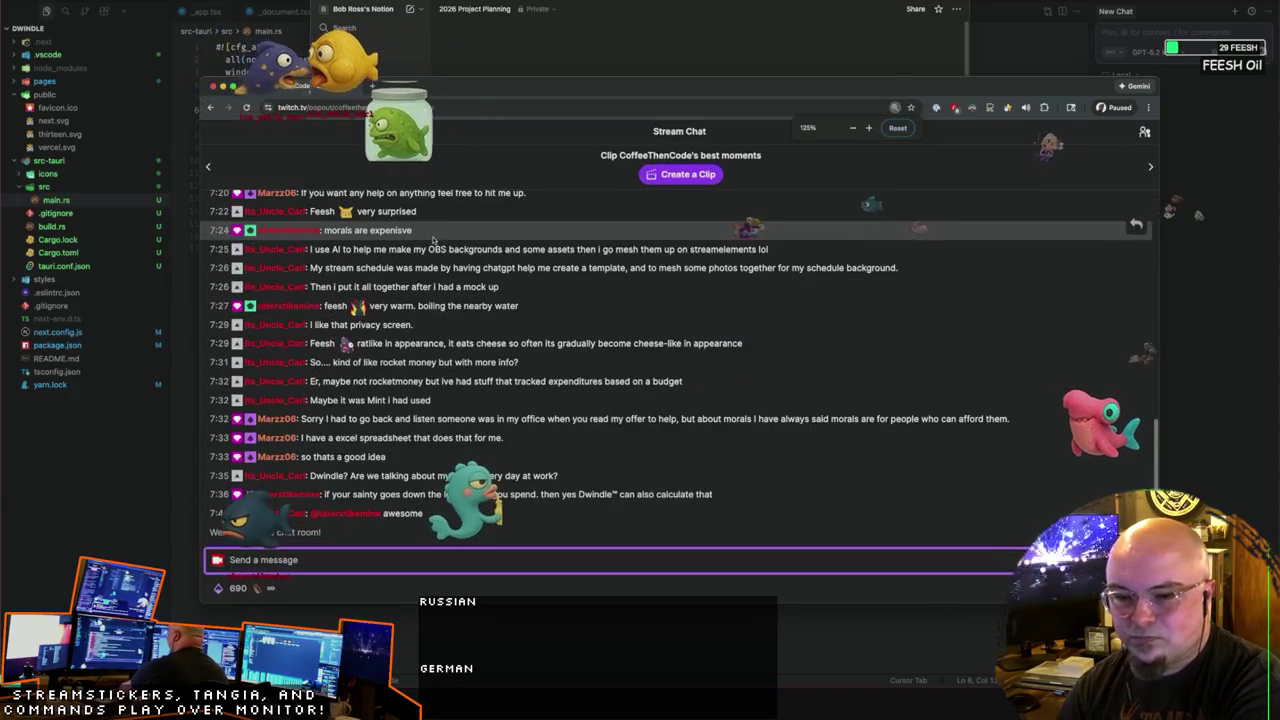
pyautogui.press('super+equal')
pyautogui.moveTo(521, 88); pyautogui.dragTo(499, 0)
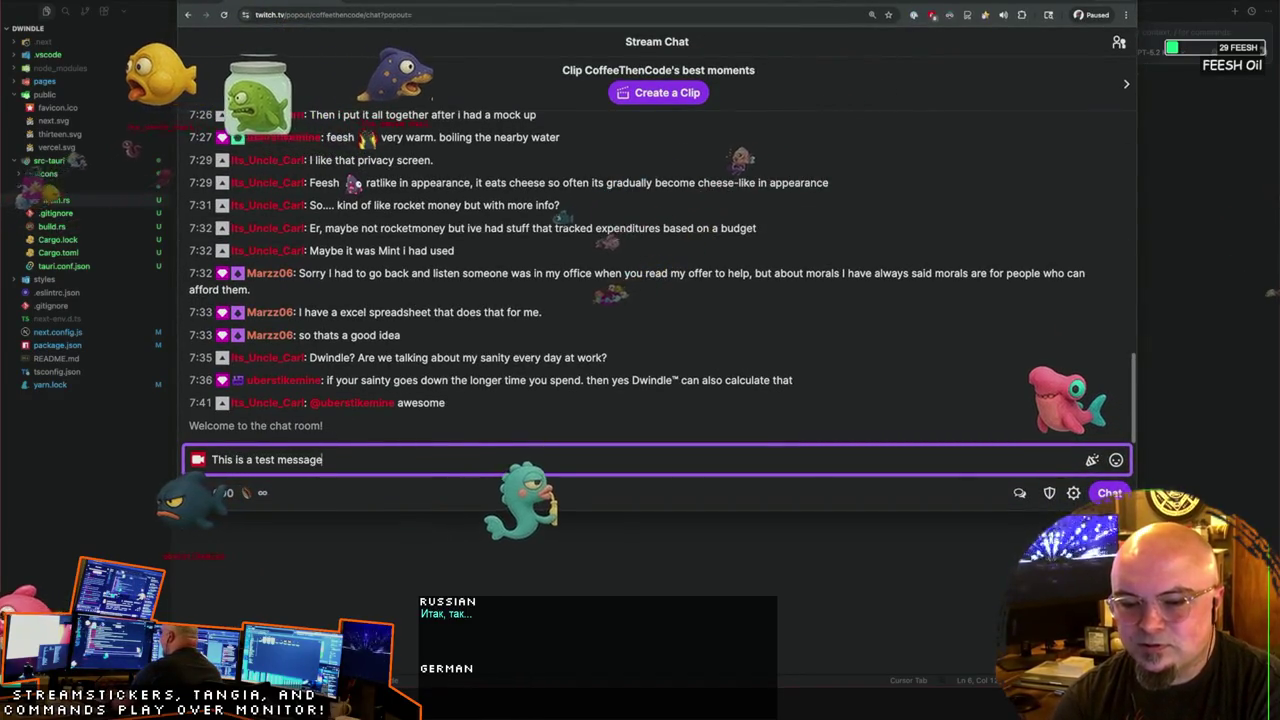
pyautogui.press('Return')
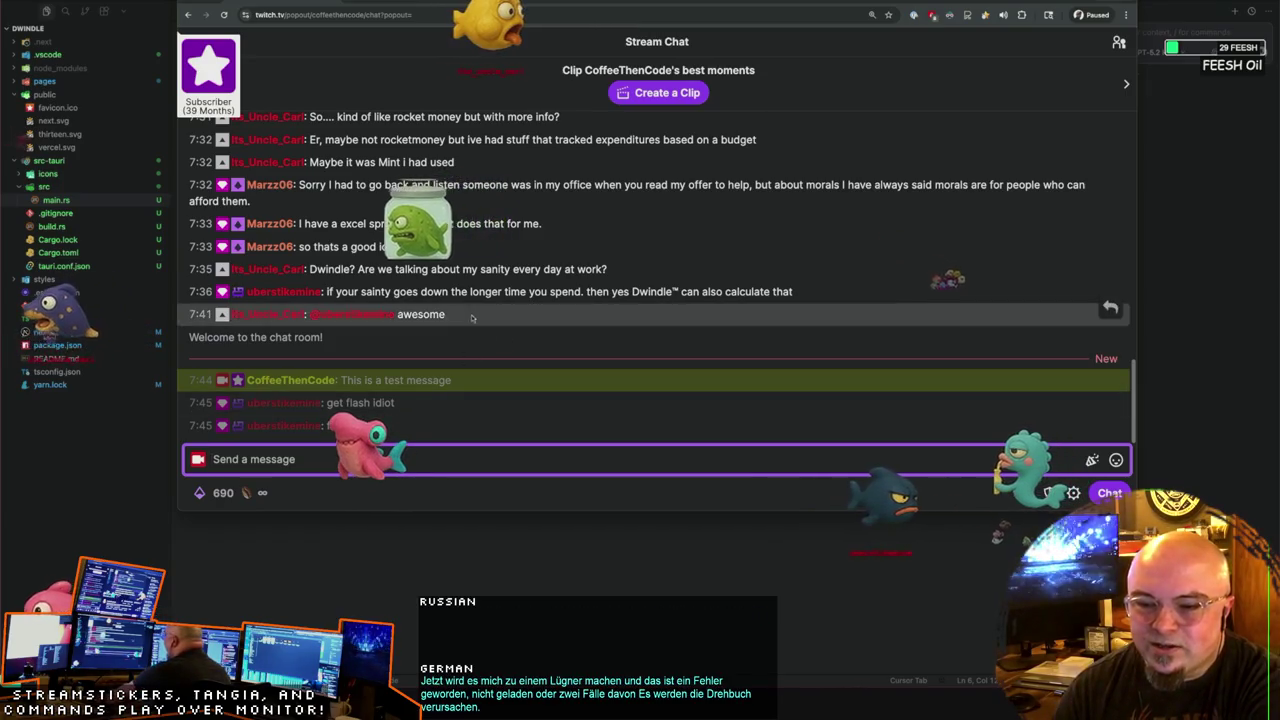
pyautogui.click(515, 267)
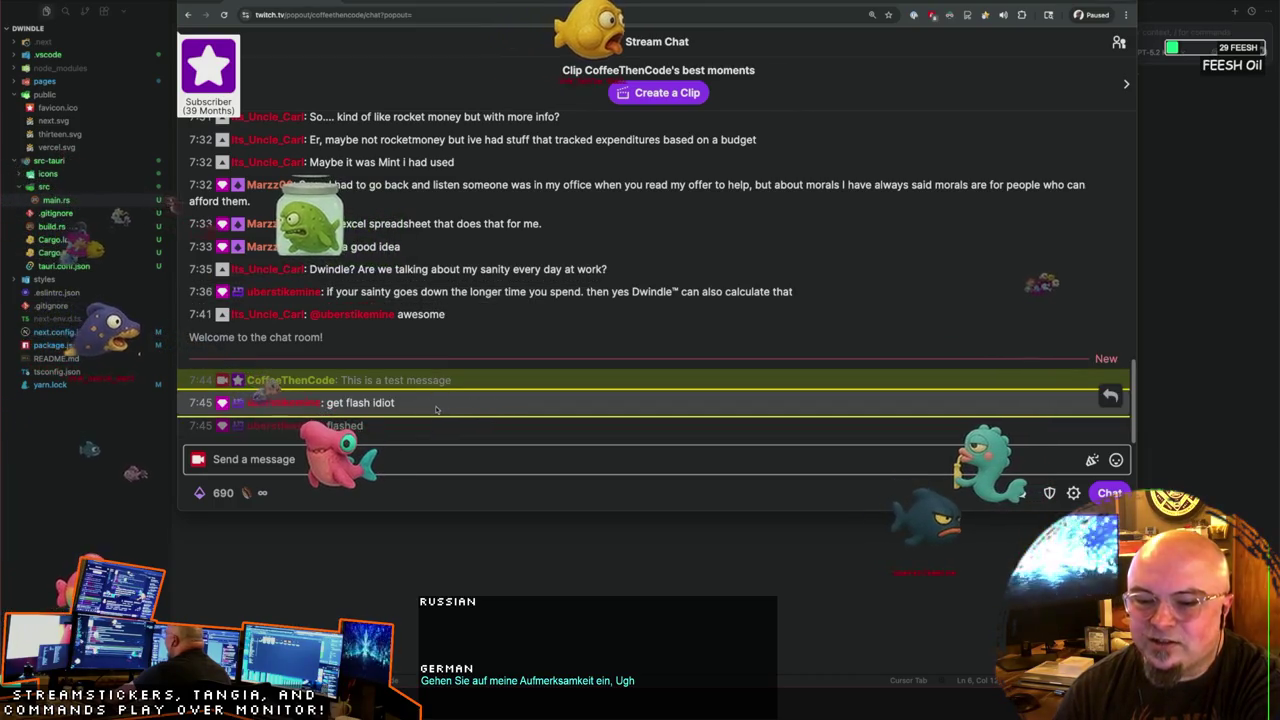
pyautogui.scroll(5, 436, 400)
pyautogui.scroll(5, 435, 300)
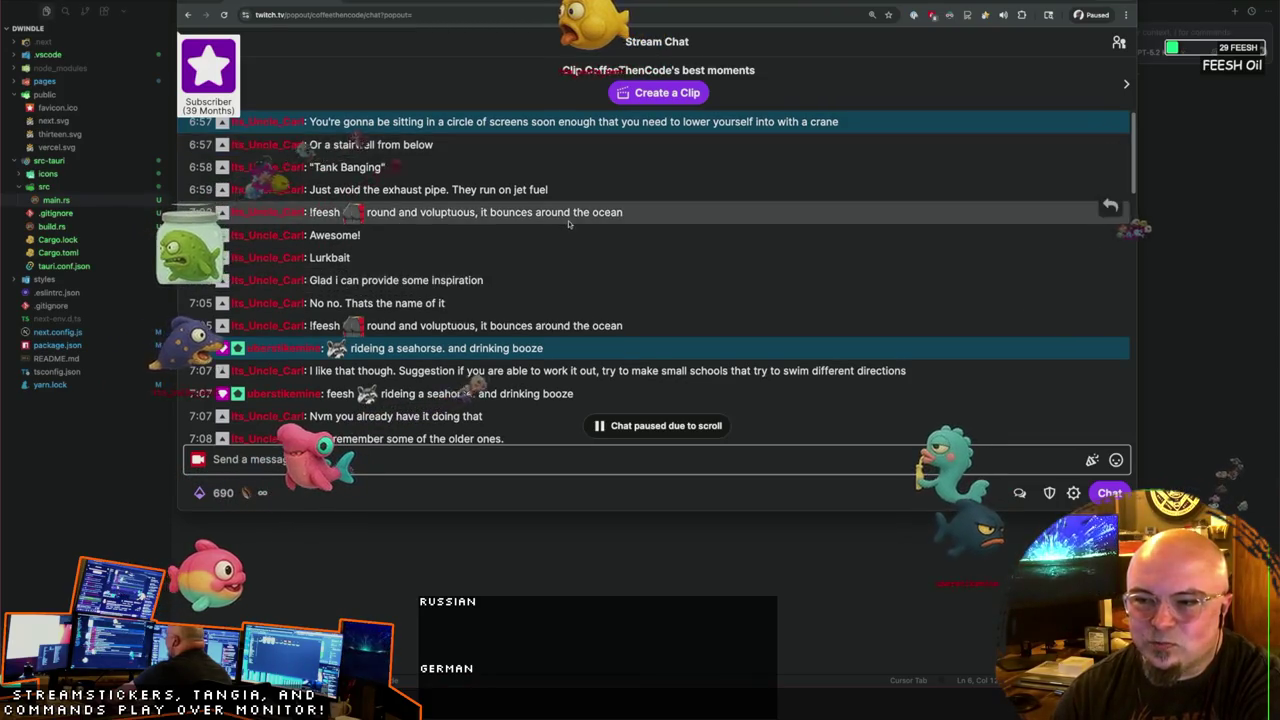
pyautogui.scroll(-5, 500, 230)
pyautogui.scroll(-5, 529, 190)
pyautogui.scroll(-5, 470, 185)
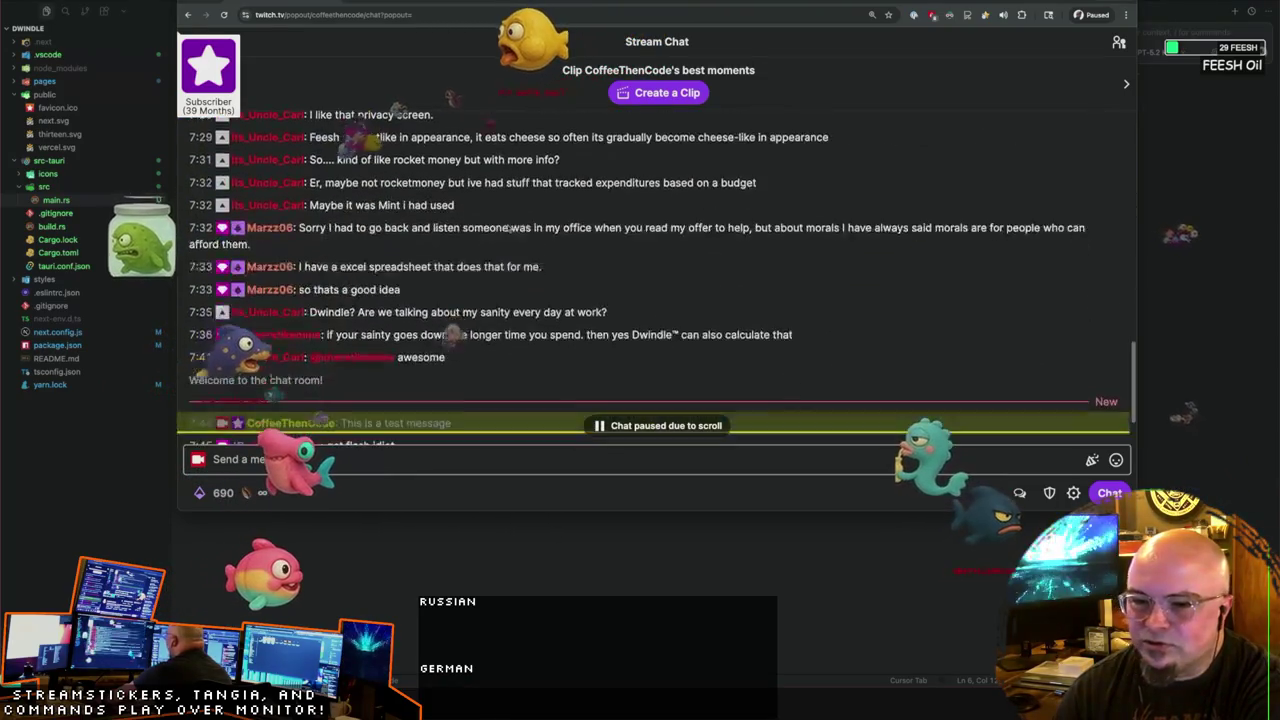
pyautogui.scroll(-5, 420, 180)
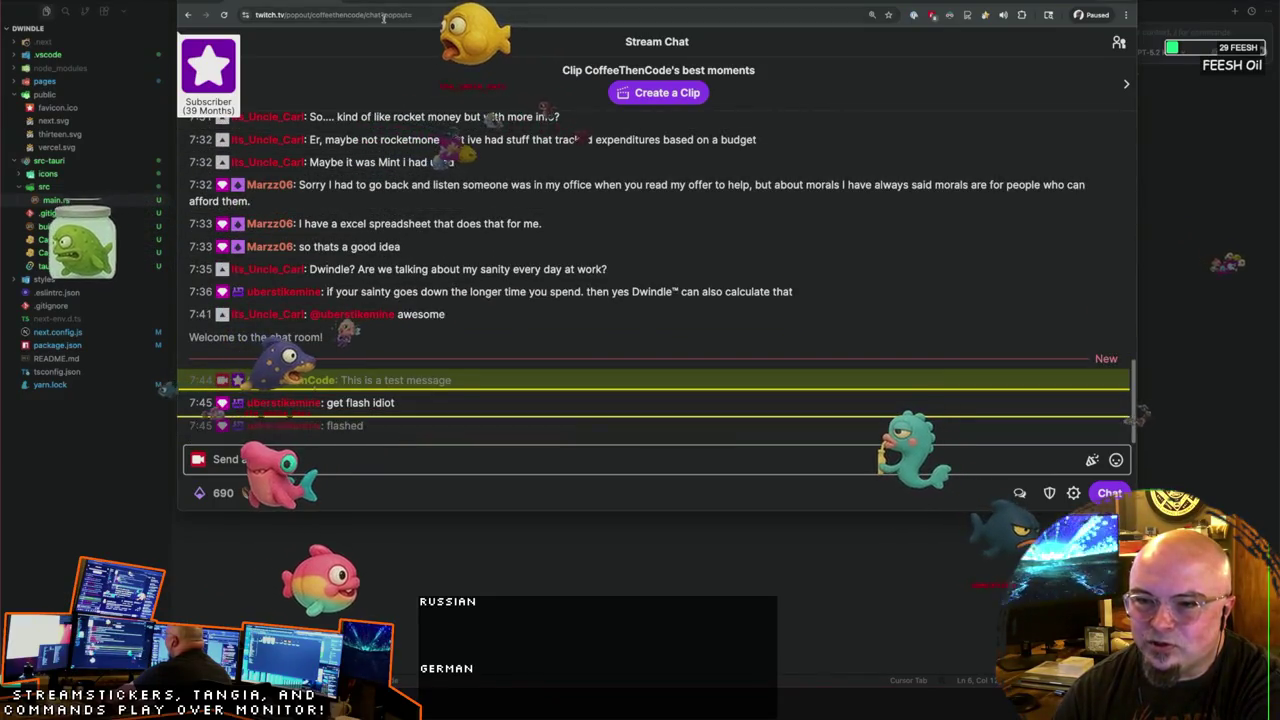
pyautogui.scroll(4, 455, 130)
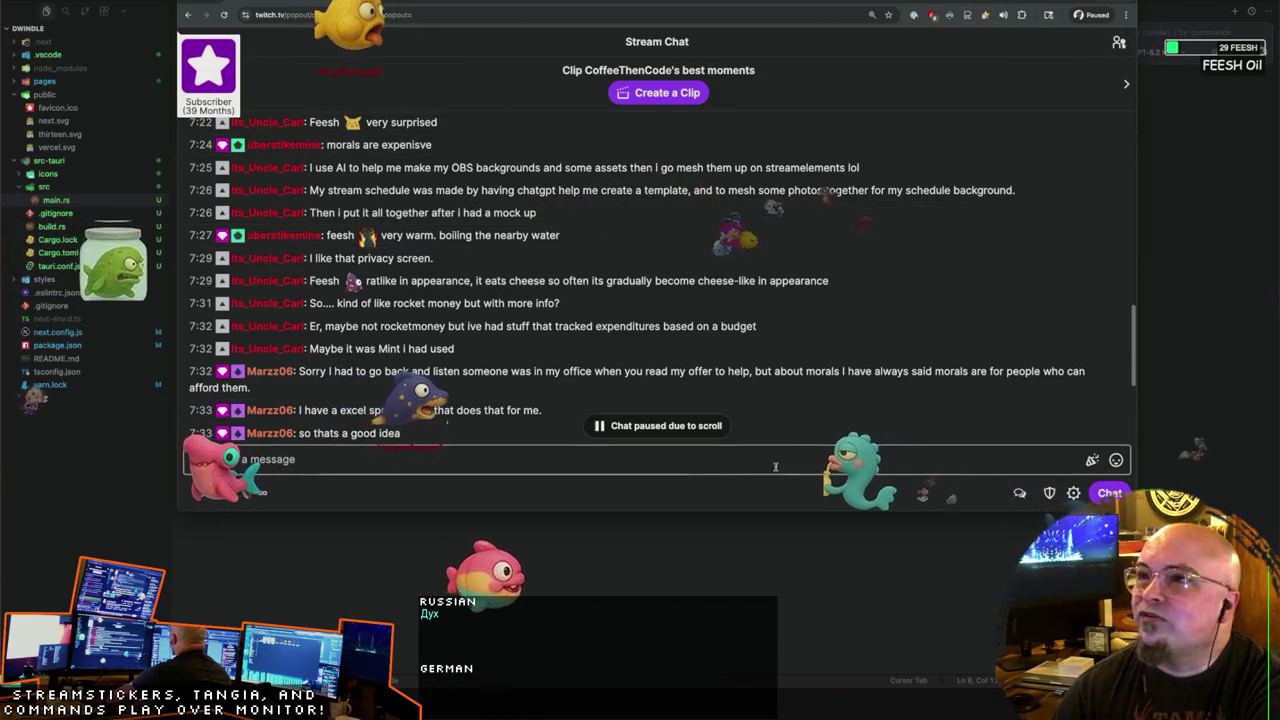
pyautogui.scroll(-5, 600, 300)
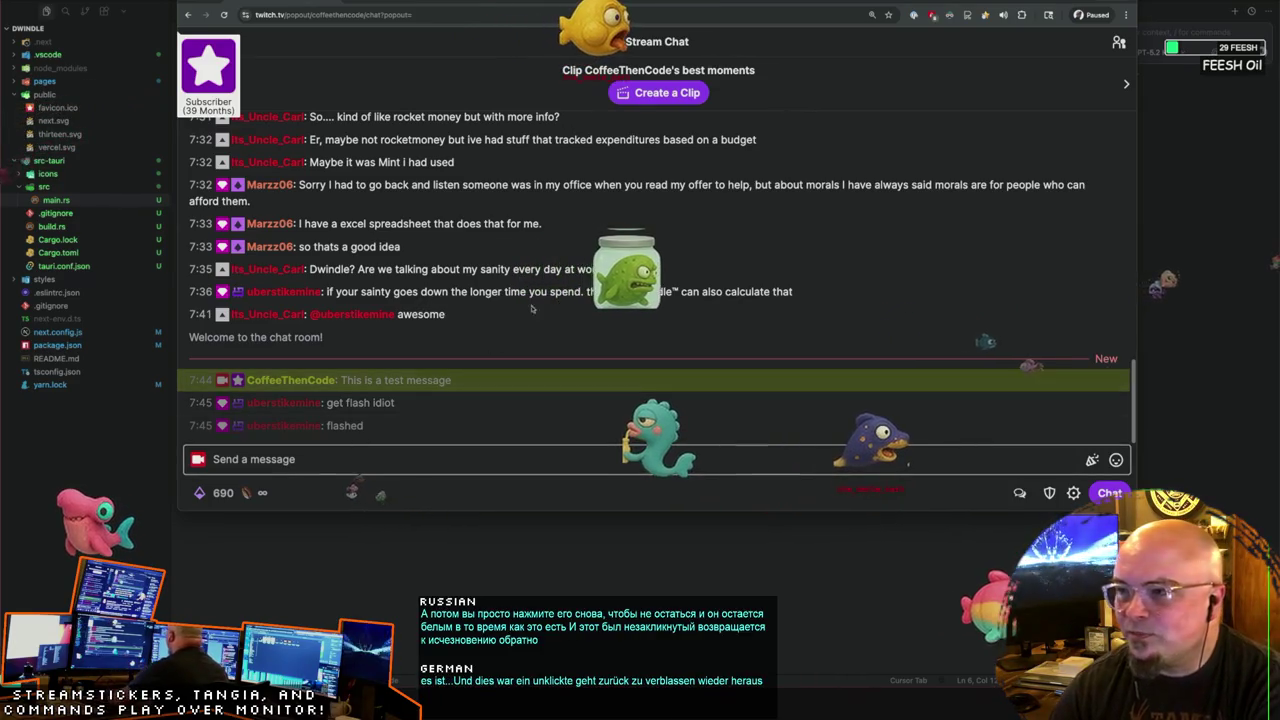
# Step: Browse Chrome's extensions list, close it, and switch back to the Notion planning page
pyautogui.click(1022, 15)
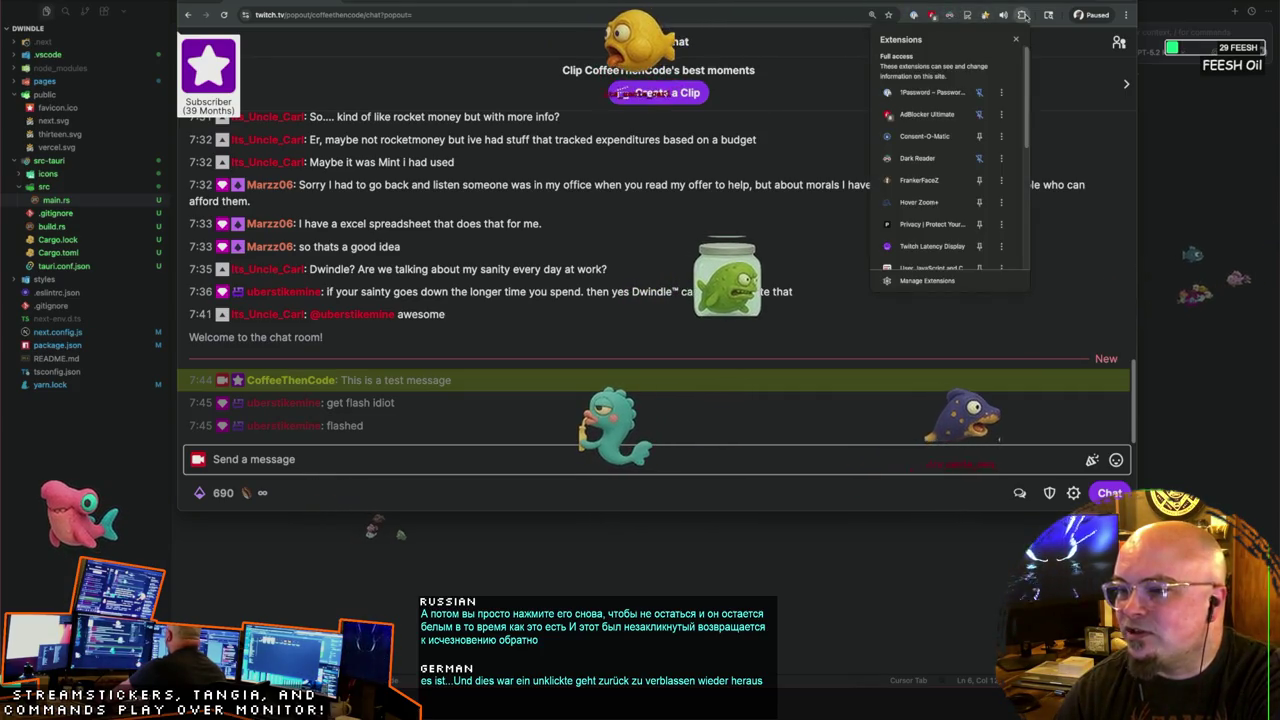
pyautogui.scroll(-3, 955, 208)
pyautogui.scroll(3, 926, 191)
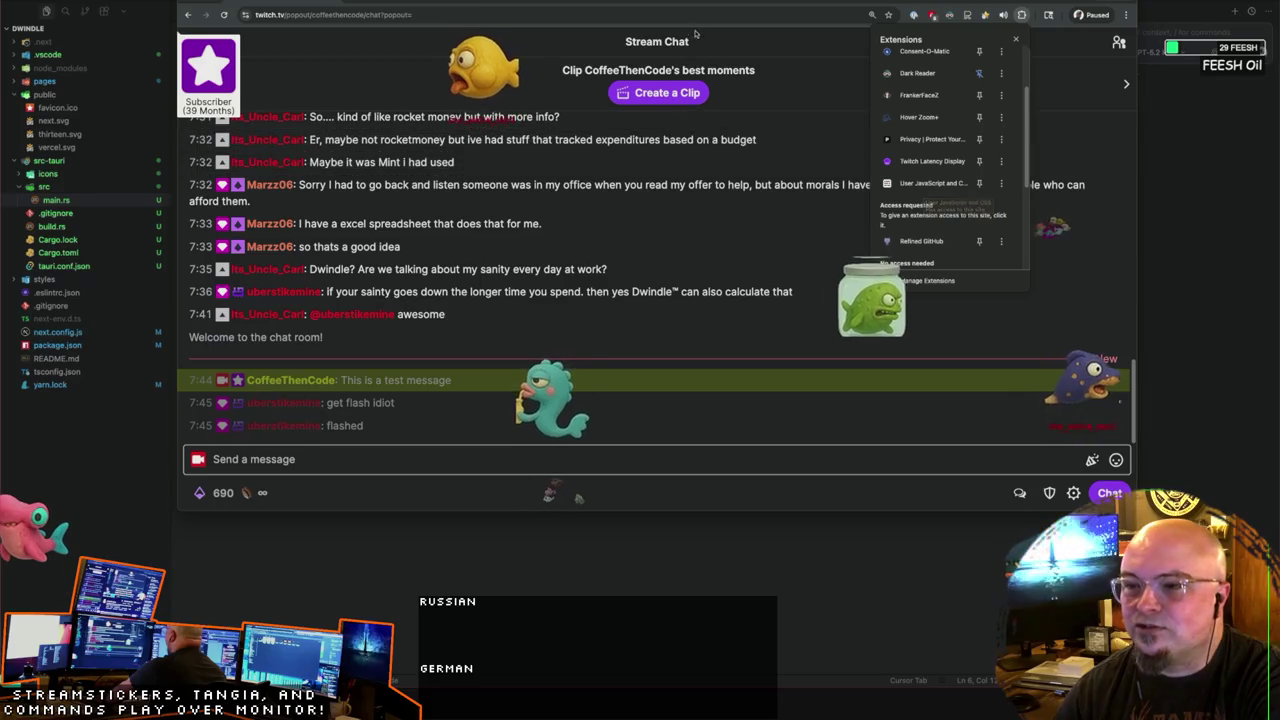
pyautogui.press('Escape')
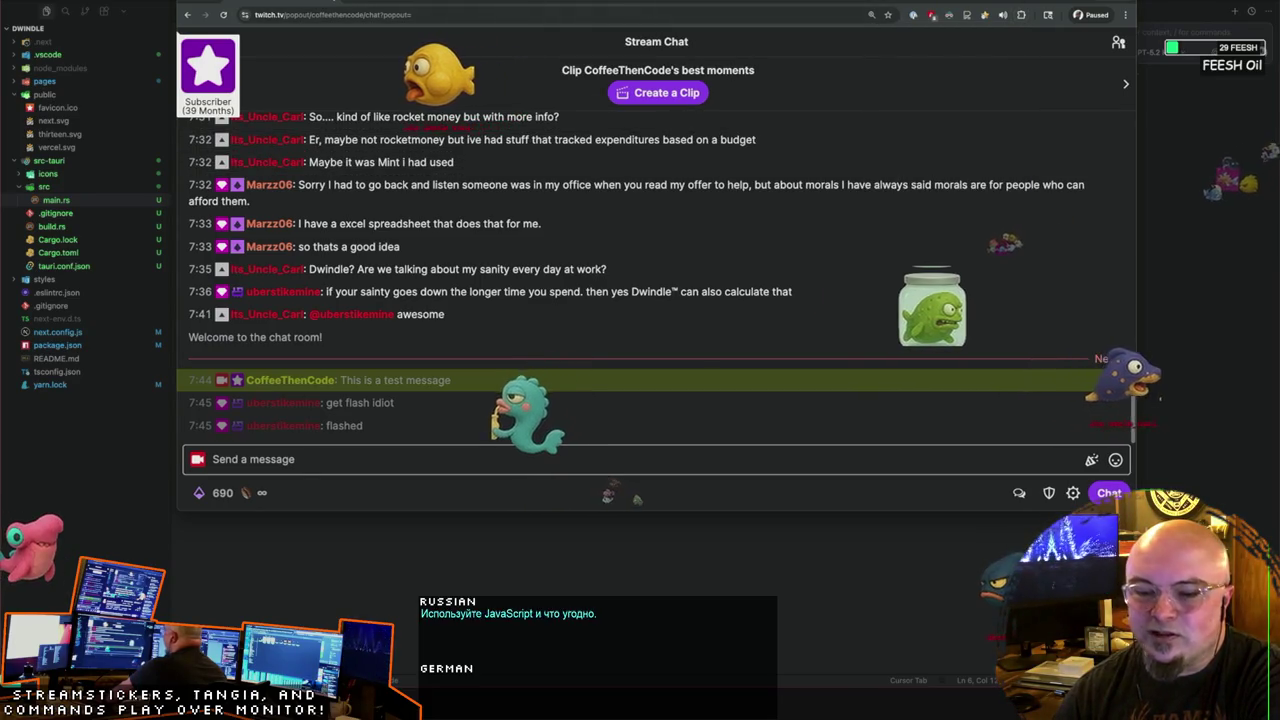
pyautogui.hotkey('alt', 'Tab')
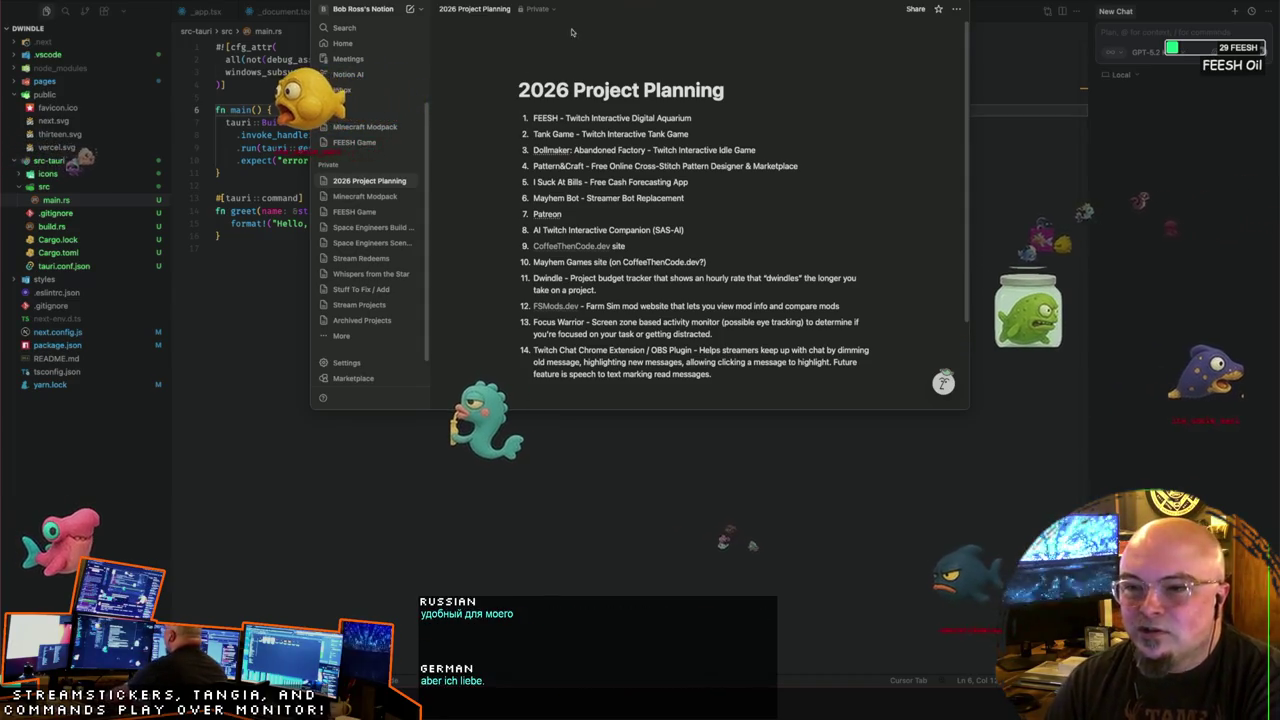
pyautogui.moveTo(626, 3); pyautogui.dragTo(585, 3)
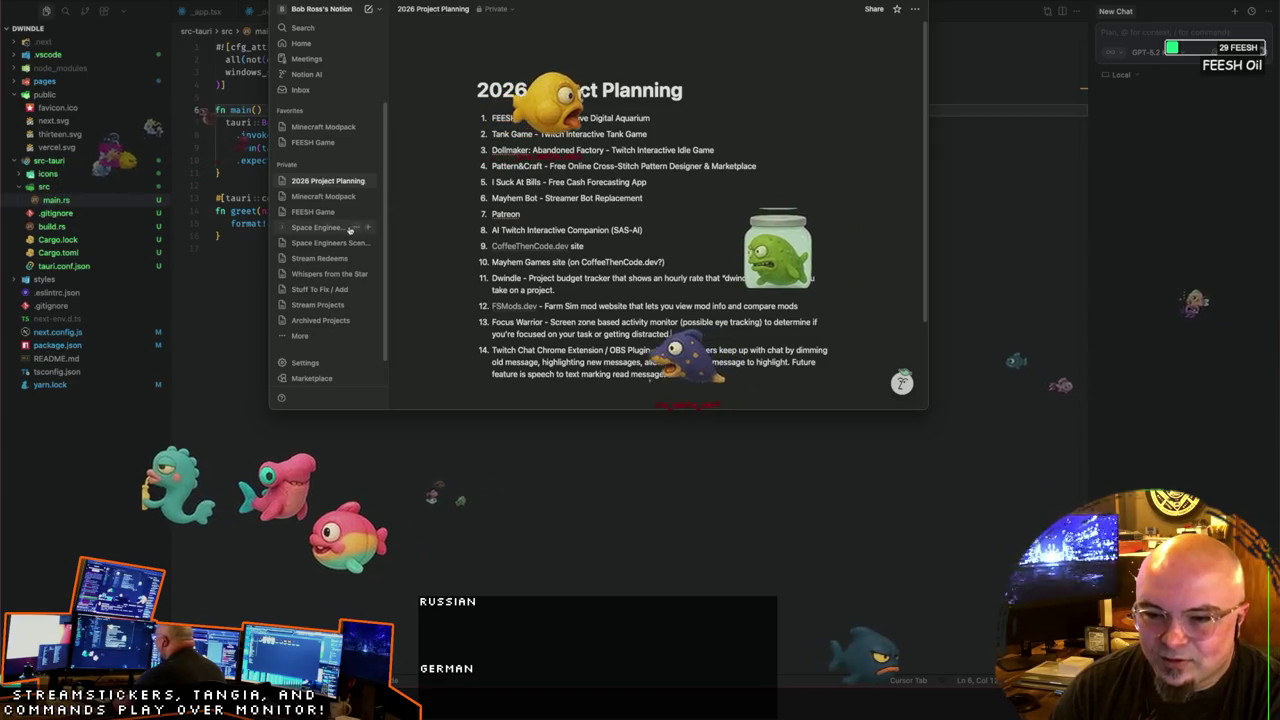
pyautogui.scroll(-2, 524, 244)
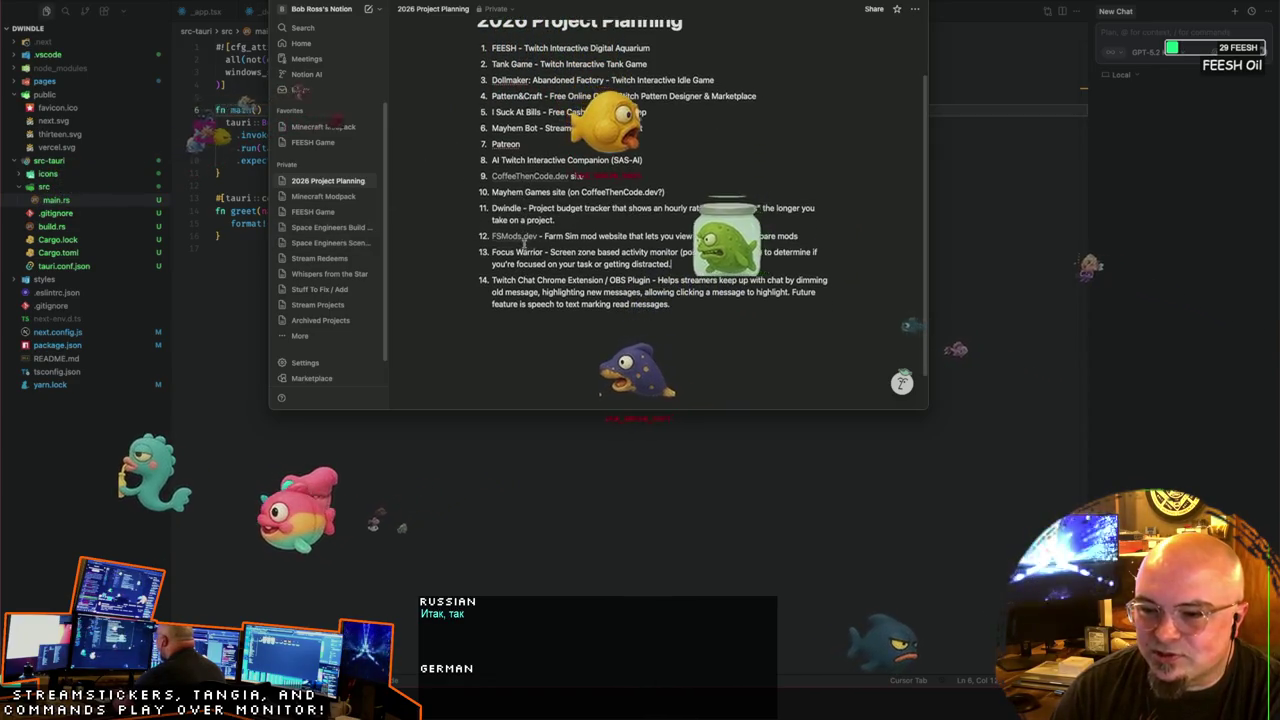
pyautogui.scroll(1, 686, 314)
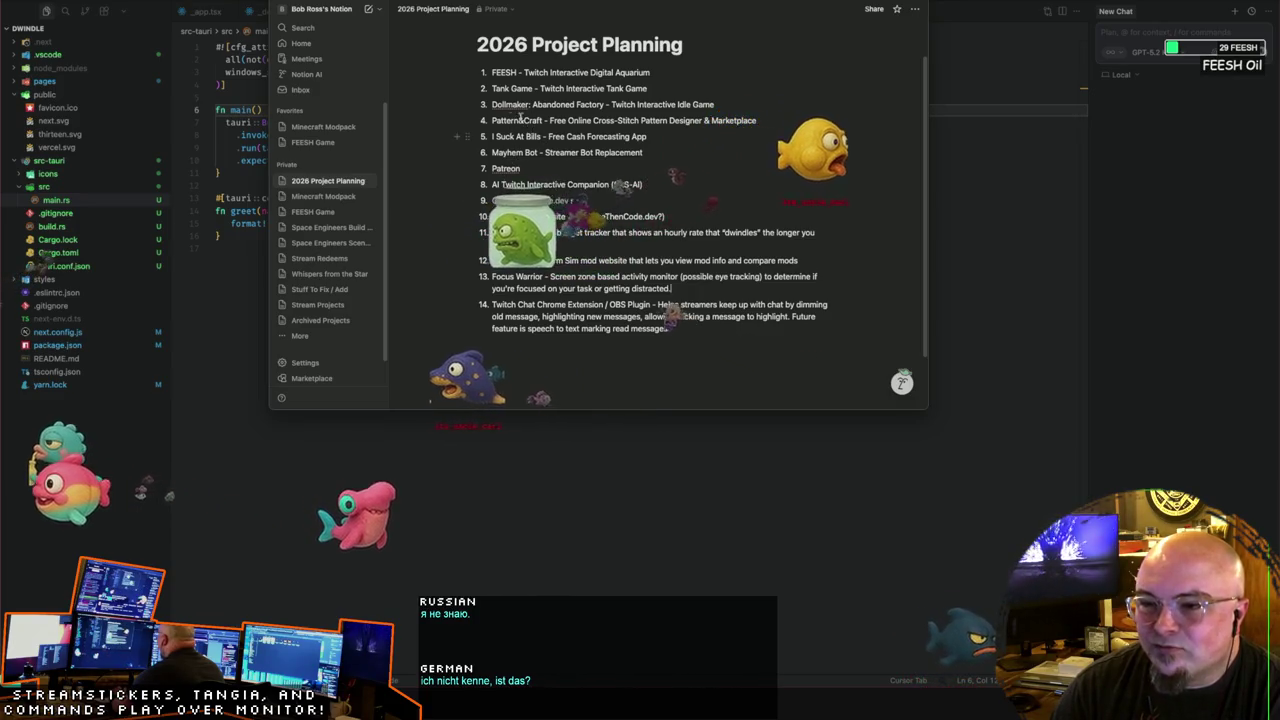
pyautogui.scroll(-3, 518, 125)
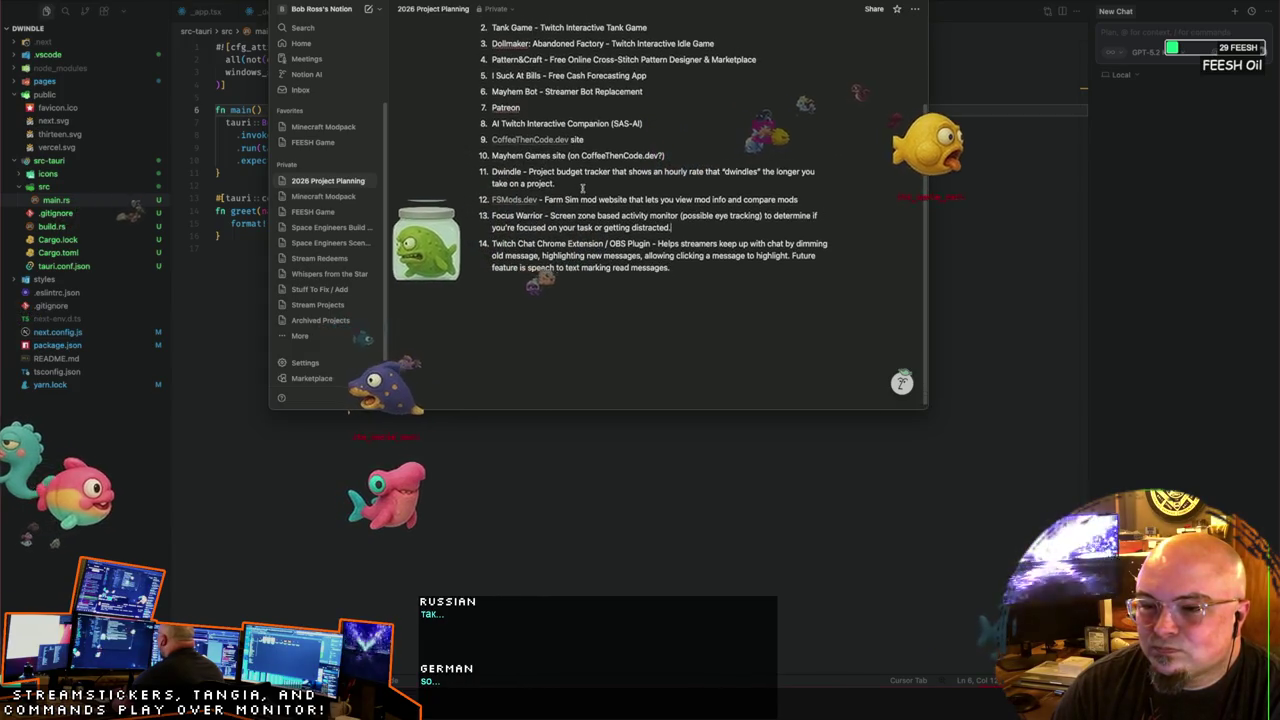
pyautogui.scroll(2, 581, 190)
pyautogui.scroll(2, 581, 189)
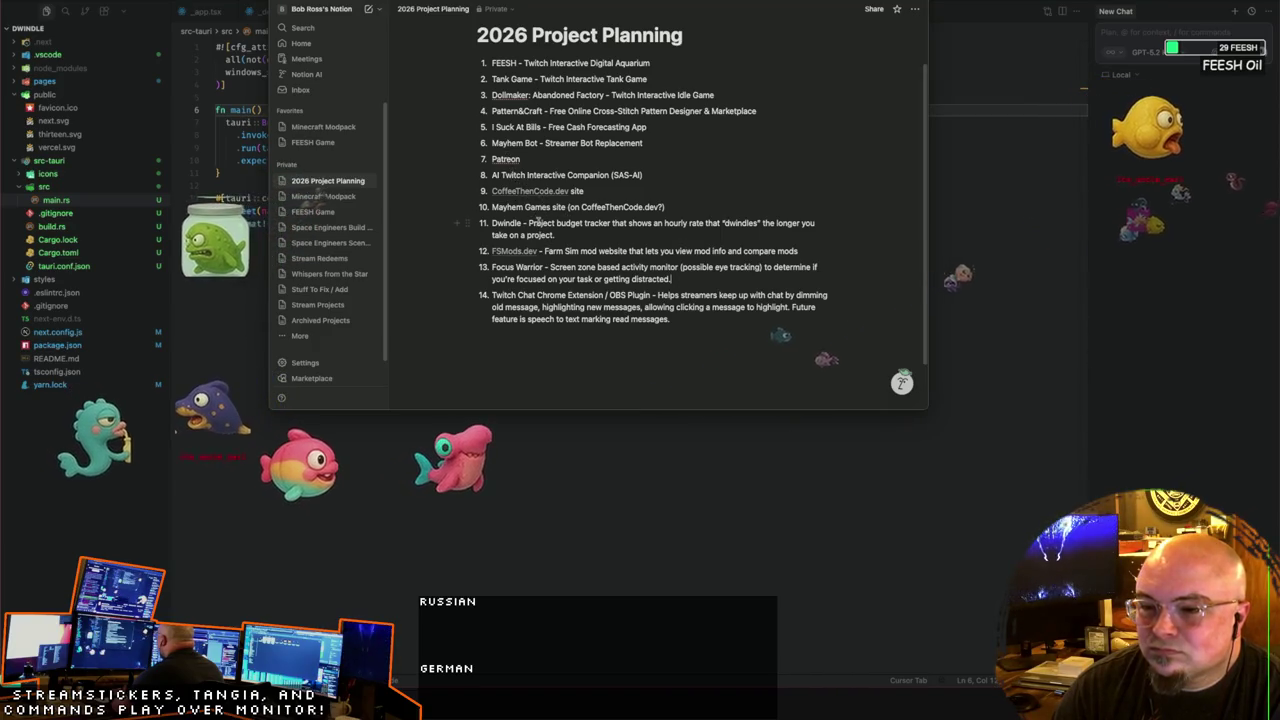
pyautogui.scroll(1, 548, 242)
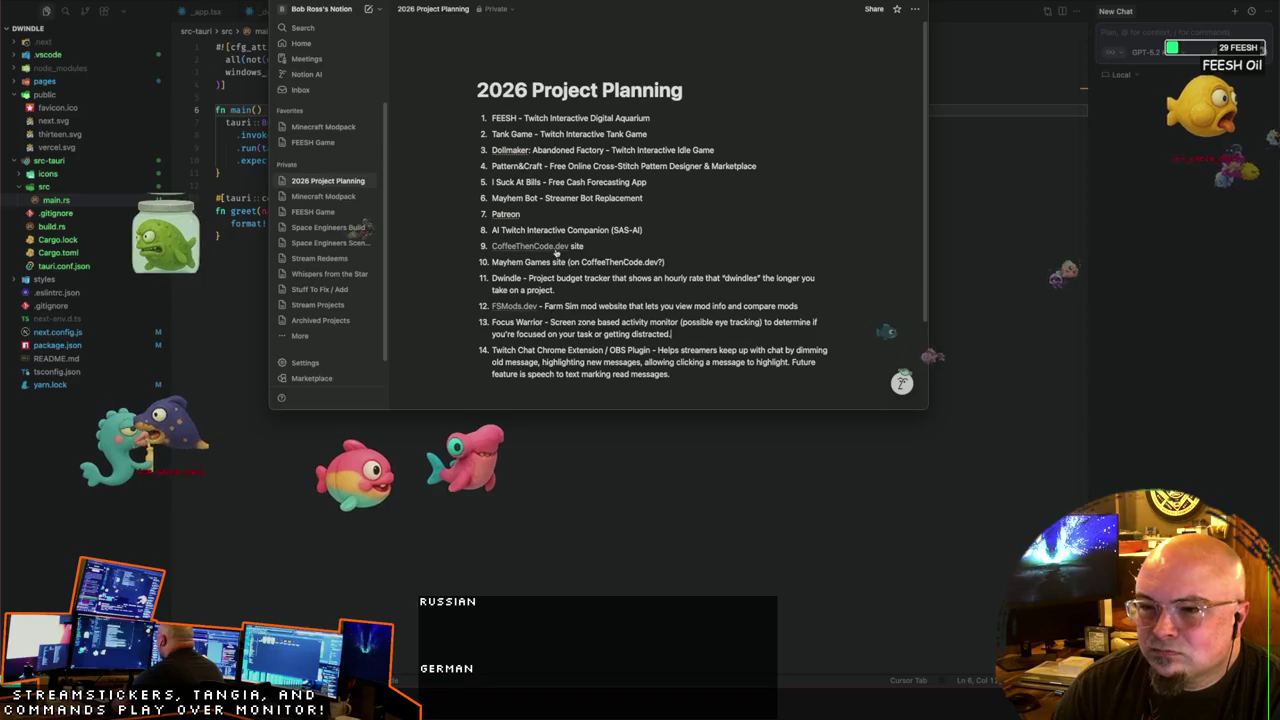
pyautogui.scroll(-1, 556, 250)
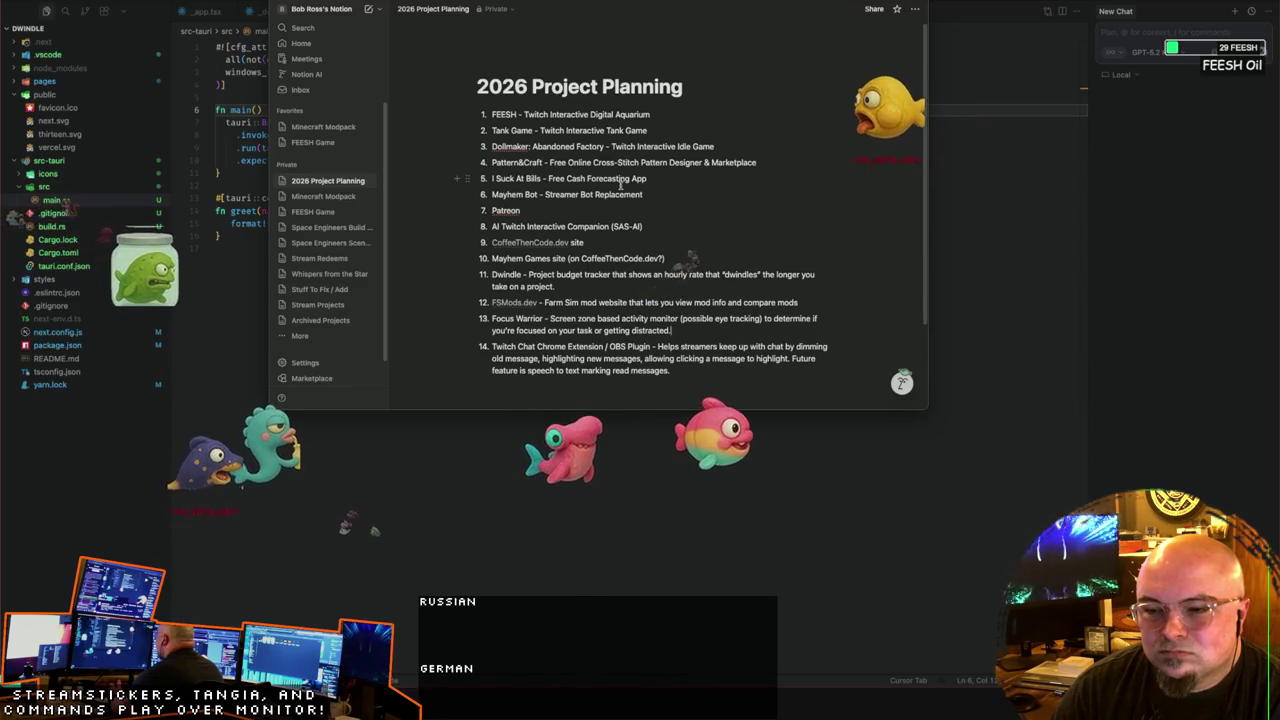
pyautogui.scroll(-1, 621, 185)
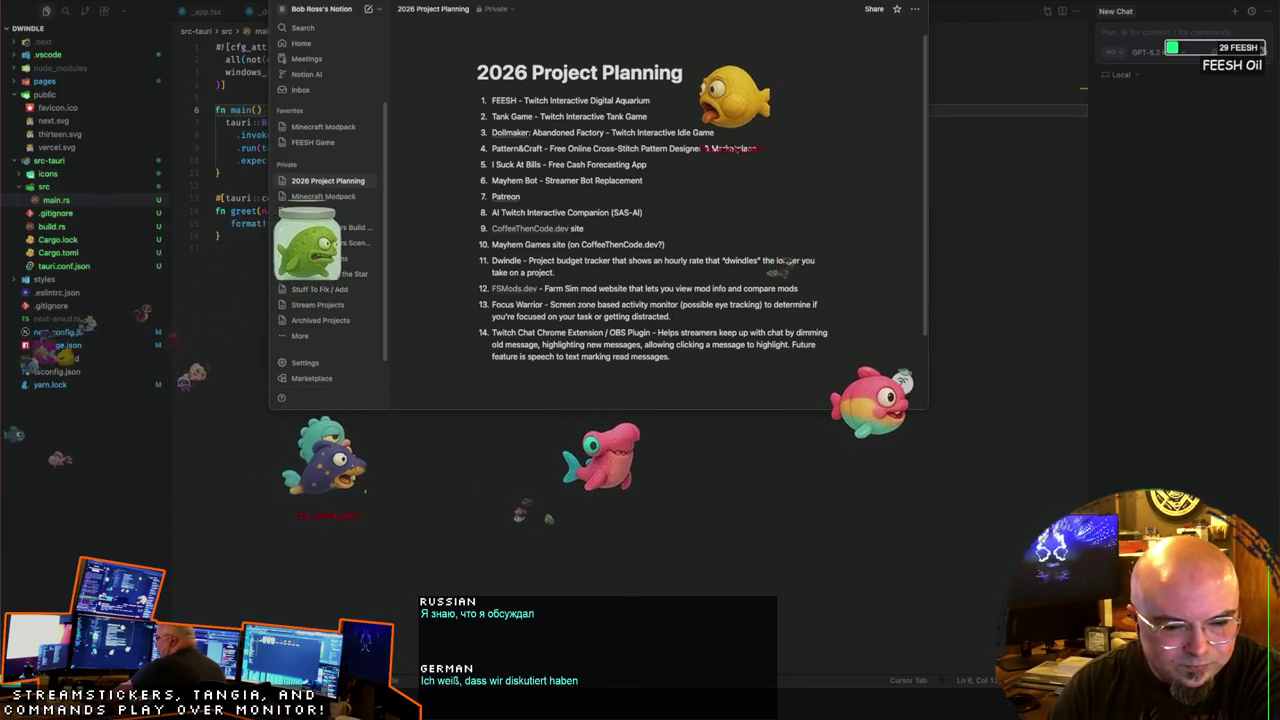
pyautogui.click(689, 357)
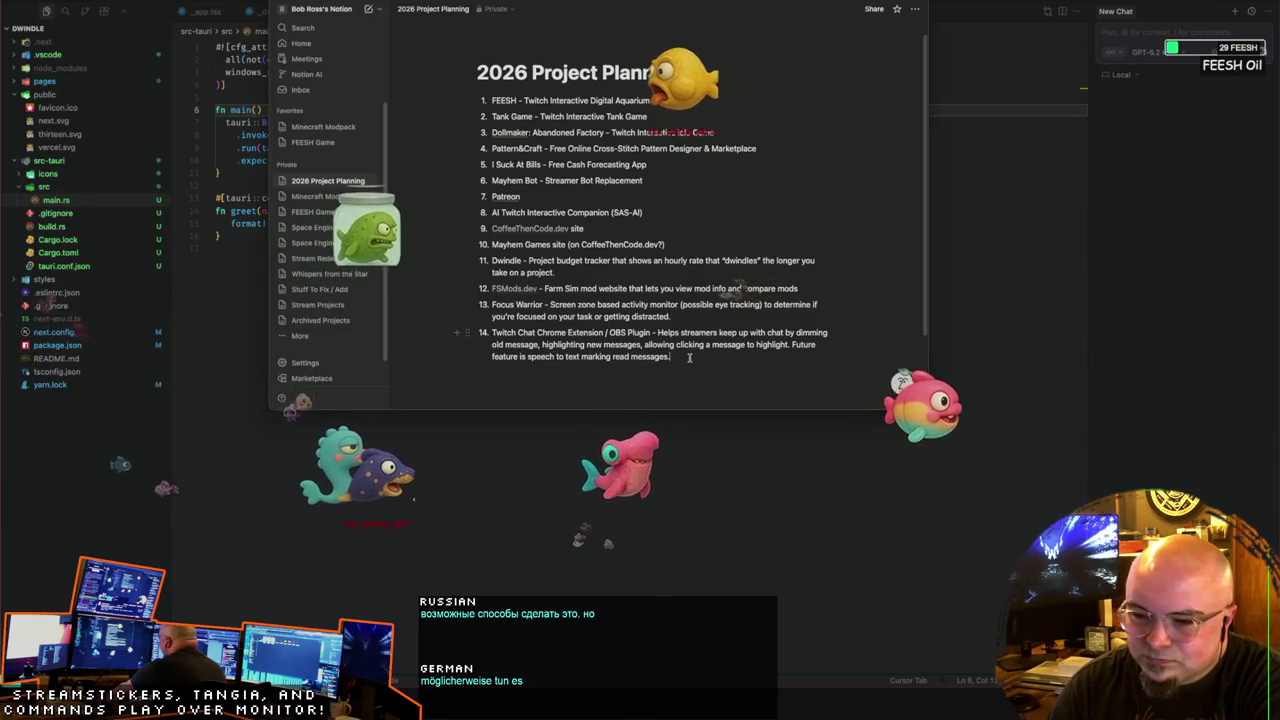
# Step: Add item 15: 'Minecraft Modpack - An opinionated MC modpack that disables flying, teleporting, portal building, etc.'
pyautogui.press('Return')
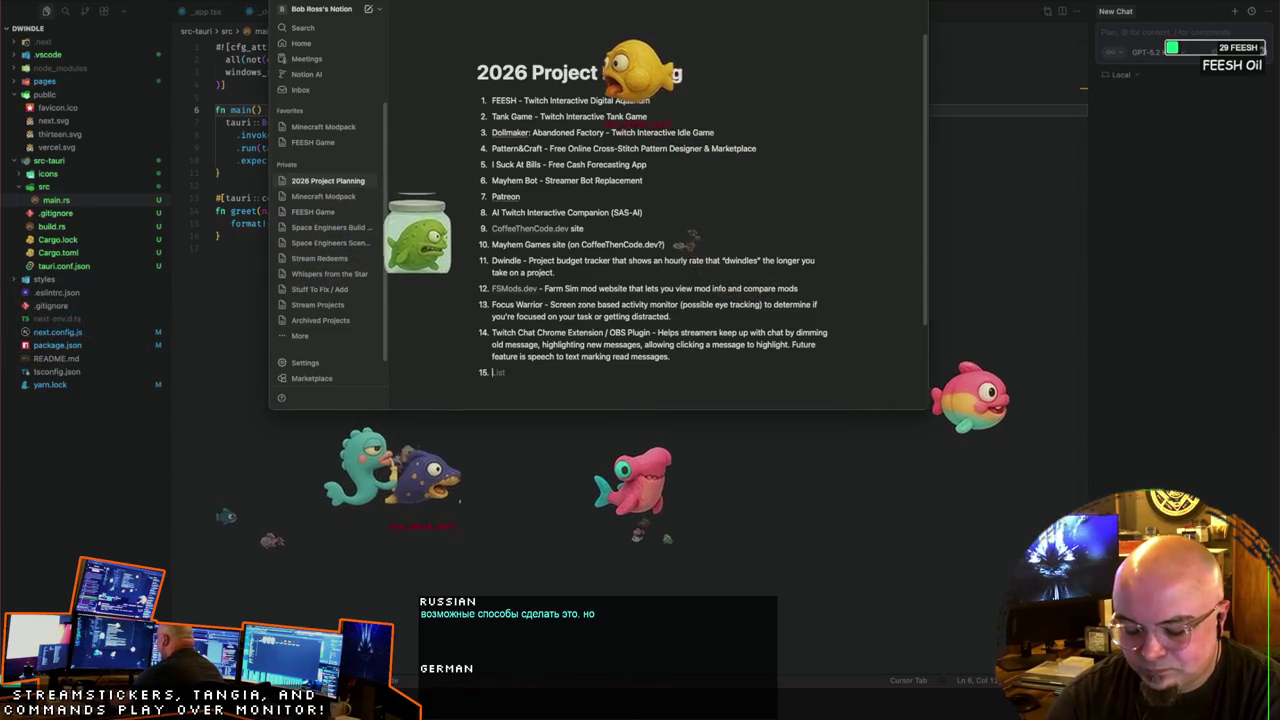
pyautogui.write('Minecraft Modpack - An opinionated MC')
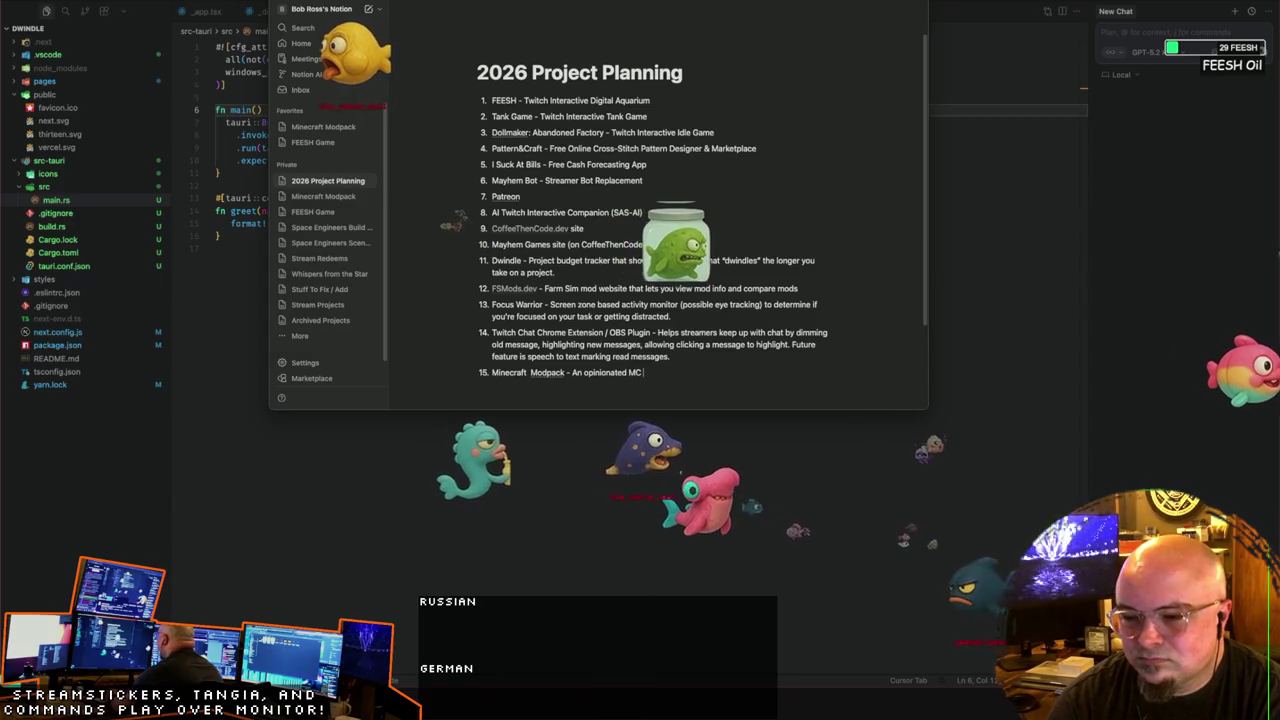
pyautogui.write('modpack')
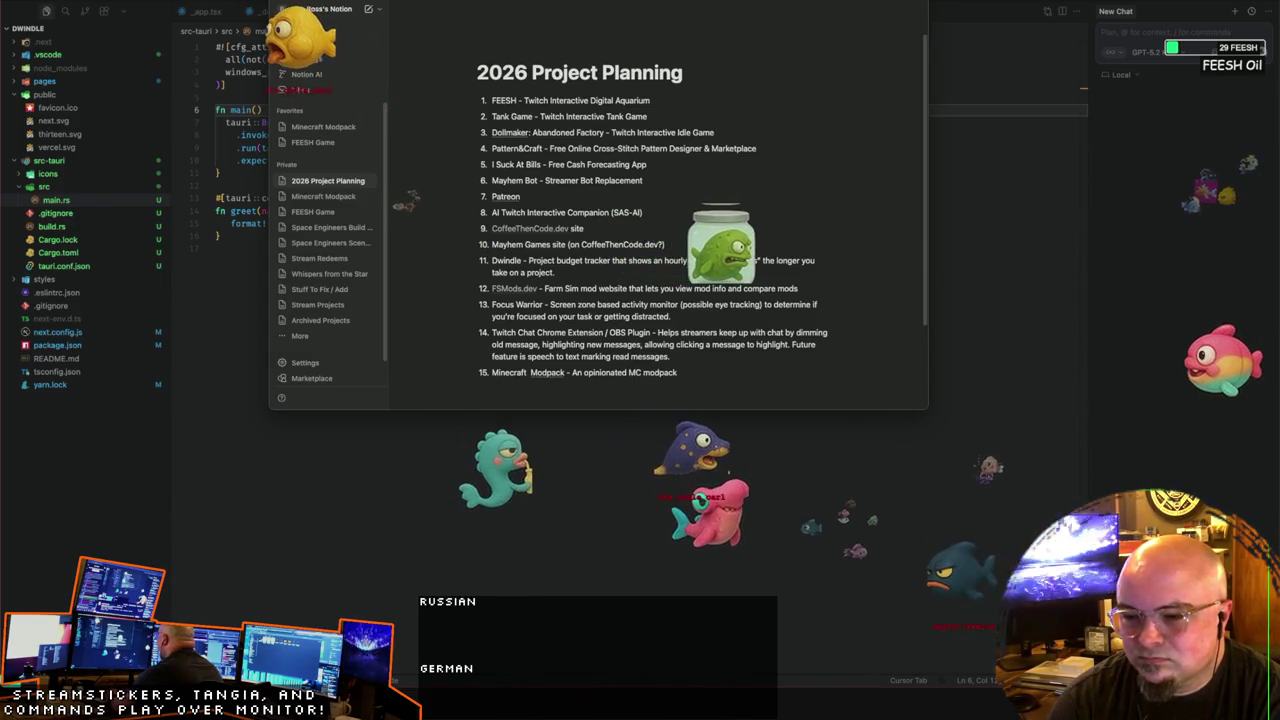
pyautogui.write(' that disables')
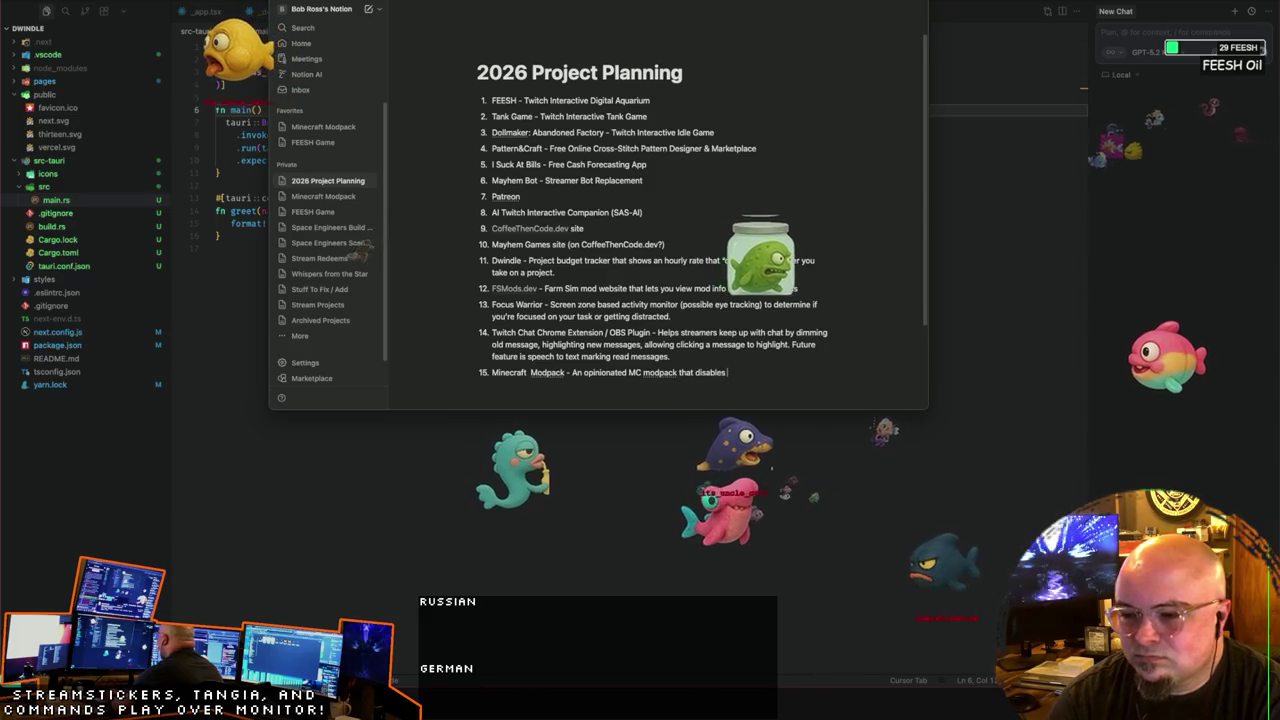
pyautogui.write(' flying, teleporting, porta')
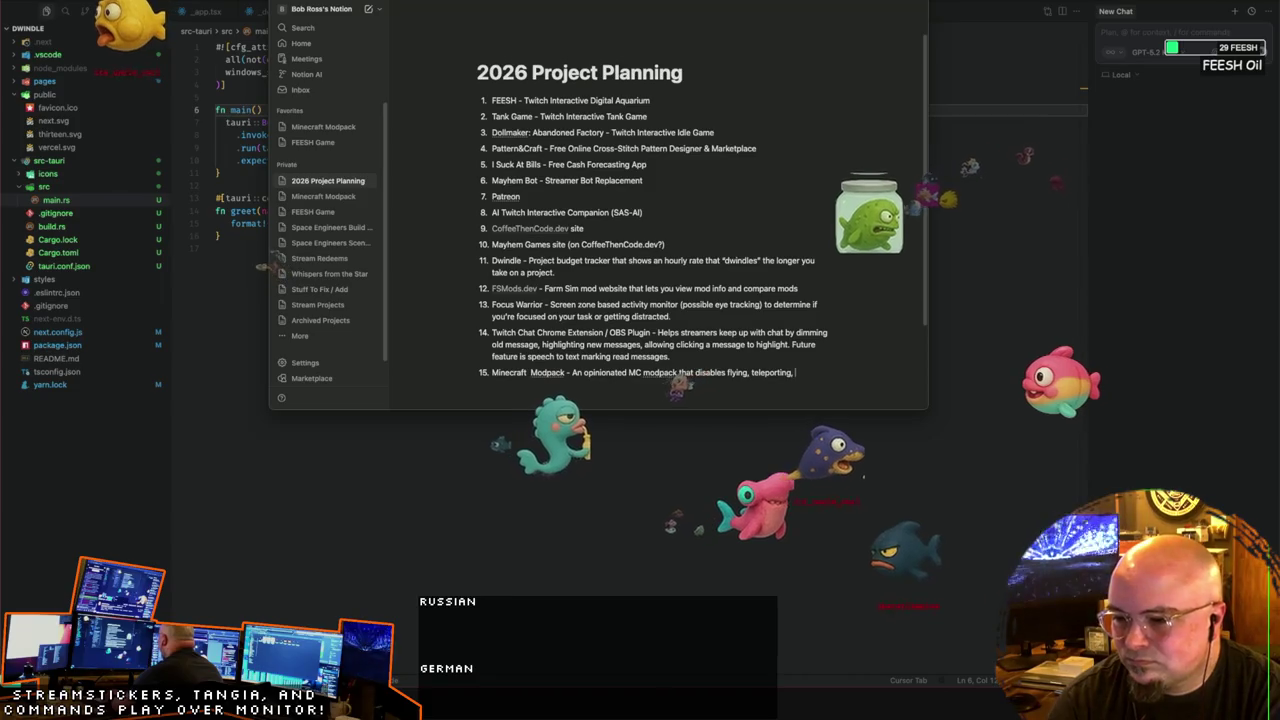
pyautogui.write('l build')
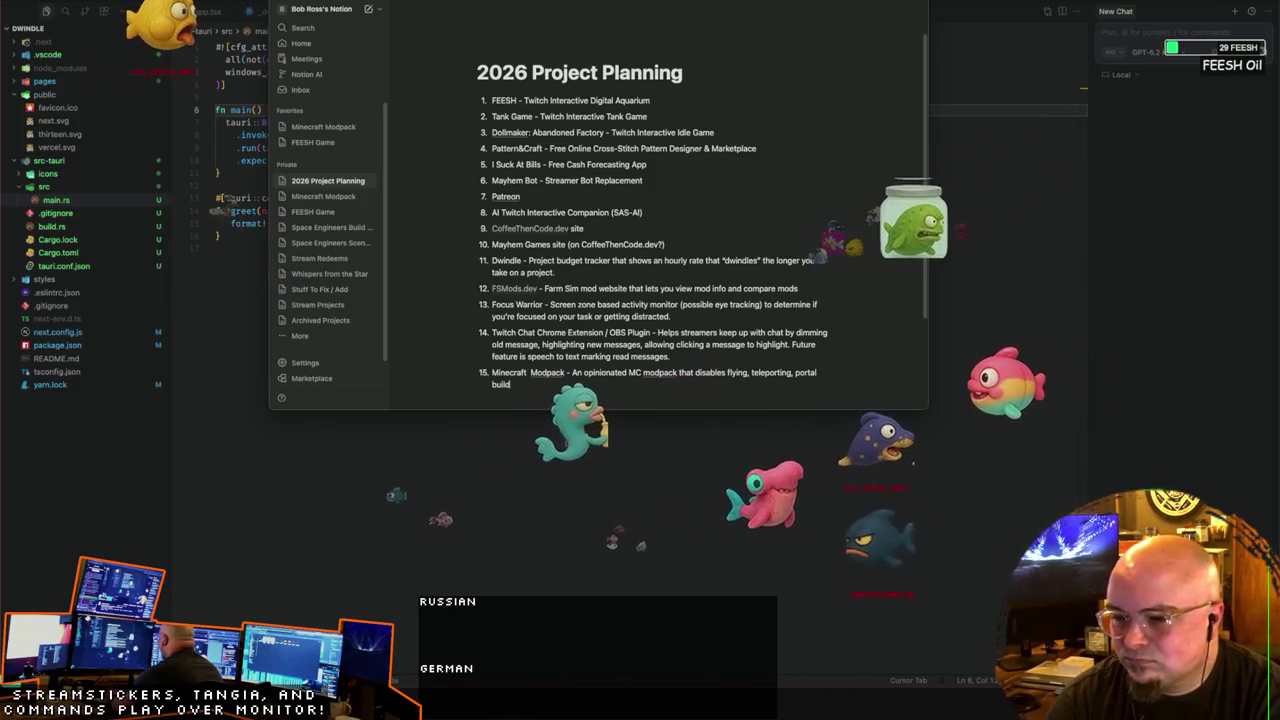
pyautogui.write('ing, etc.')
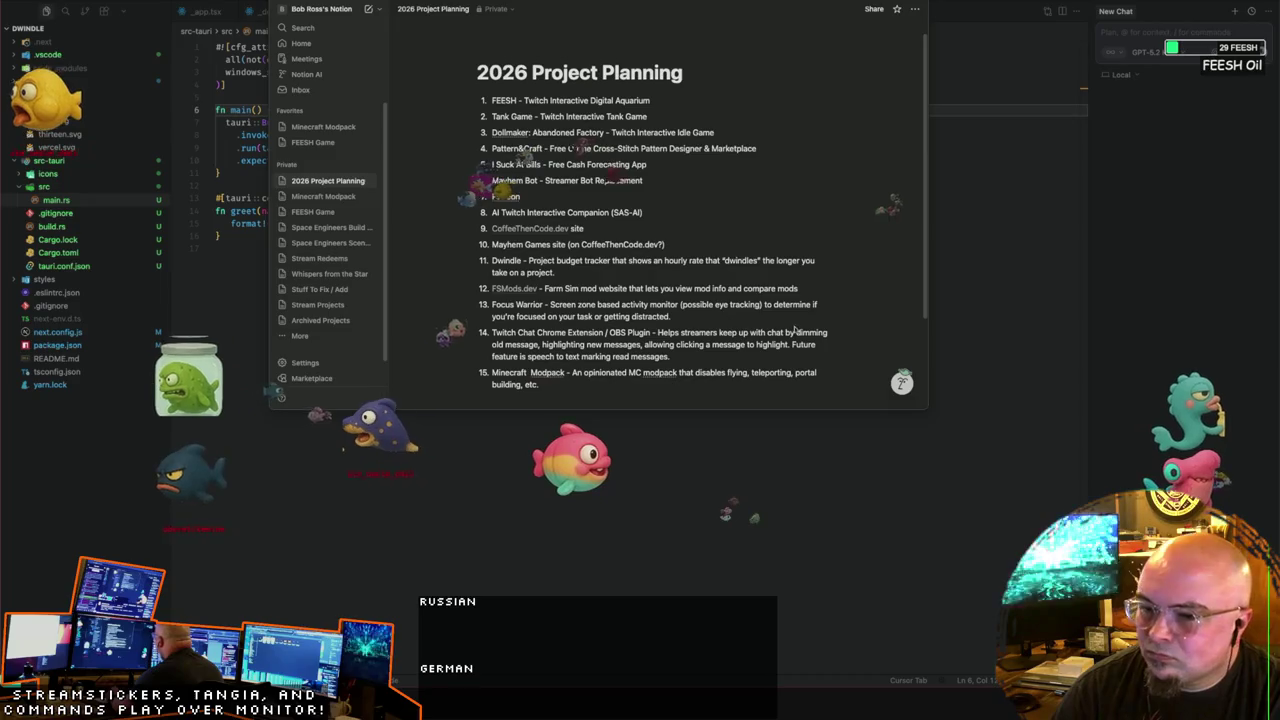
# Step: Add item 16 'Blacksmithing Website - Local blacksmithing group website, currently offline, need to fix domain nameservers'
pyautogui.scroll(-3, 600, 302)
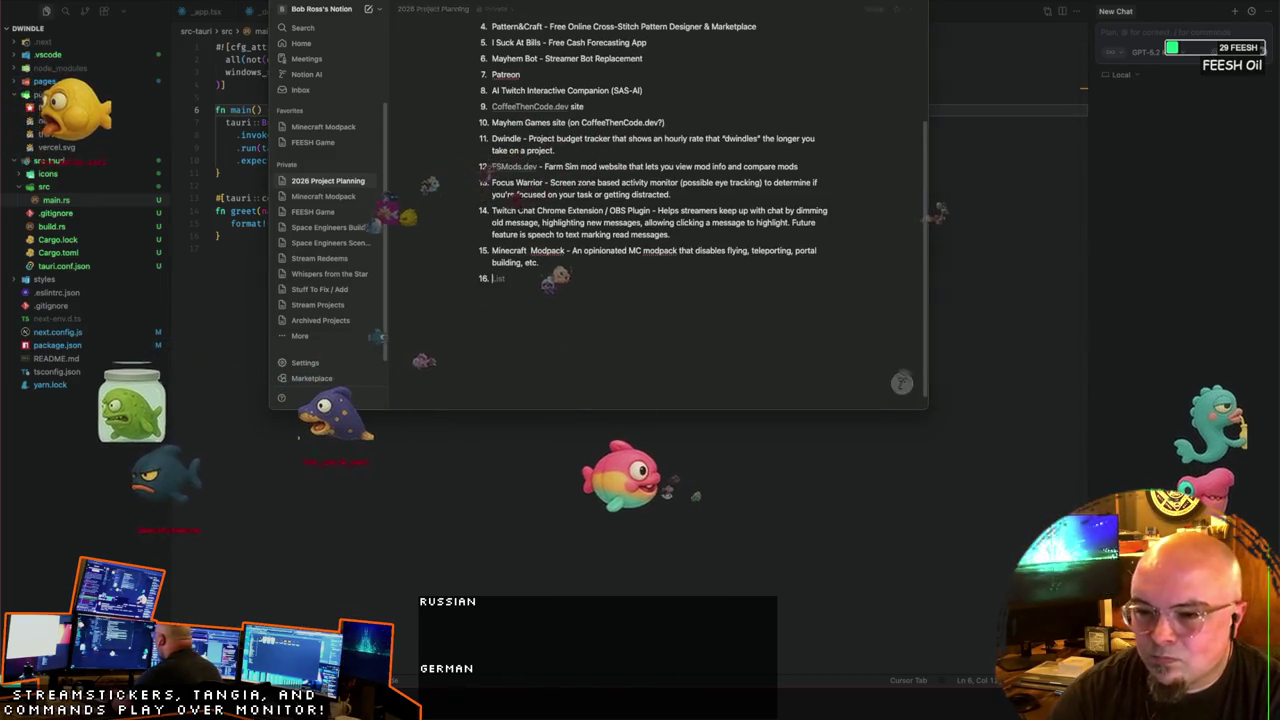
pyautogui.press('Return')
pyautogui.write('Blacks')
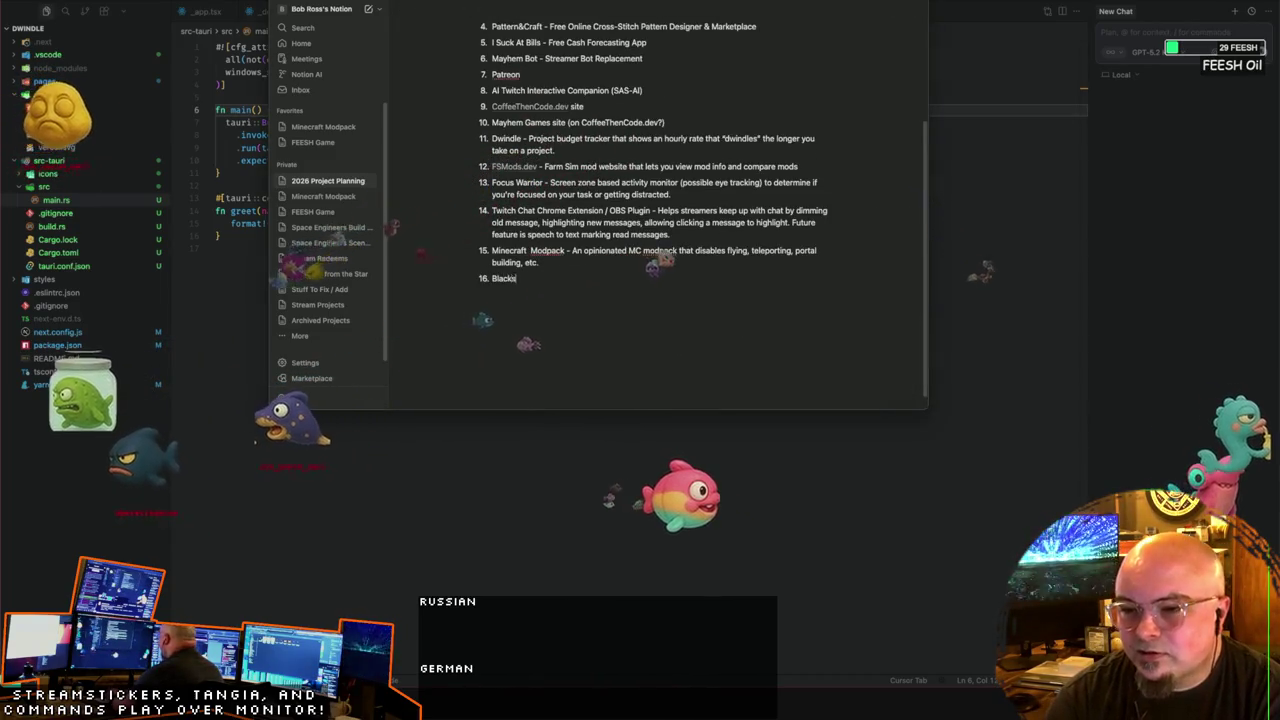
pyautogui.write('mi')
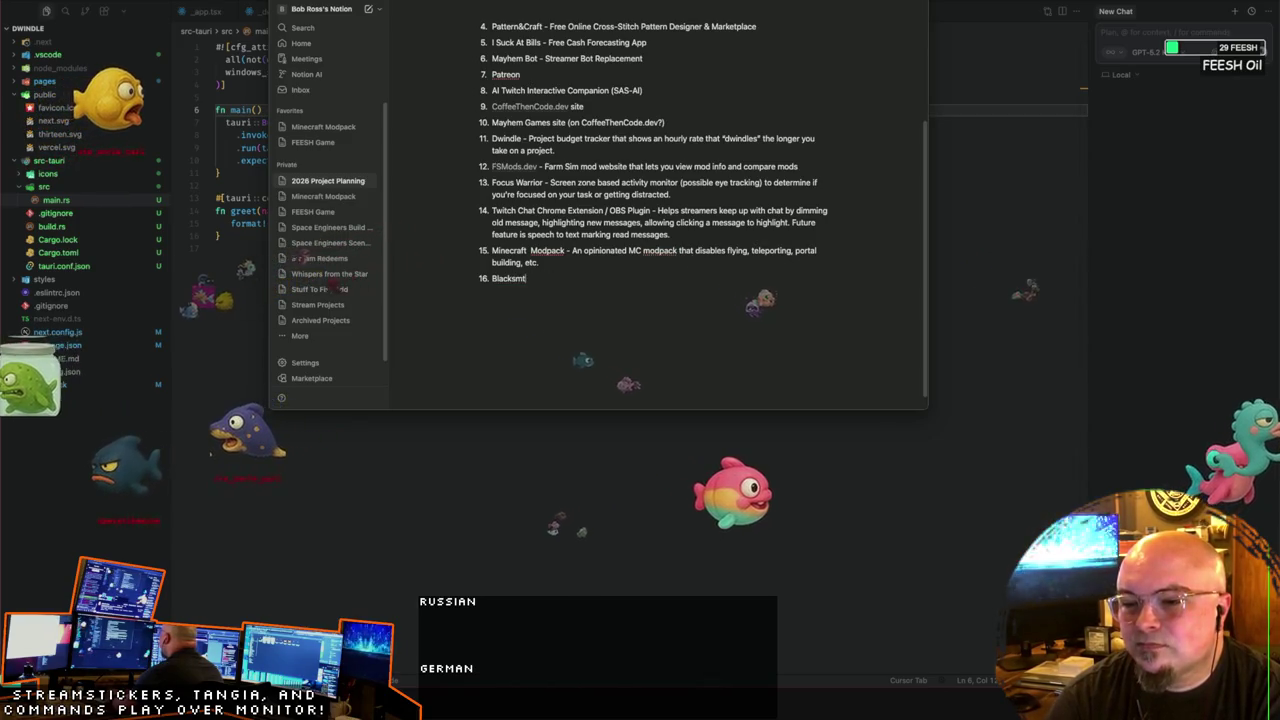
pyautogui.write('thing Website')
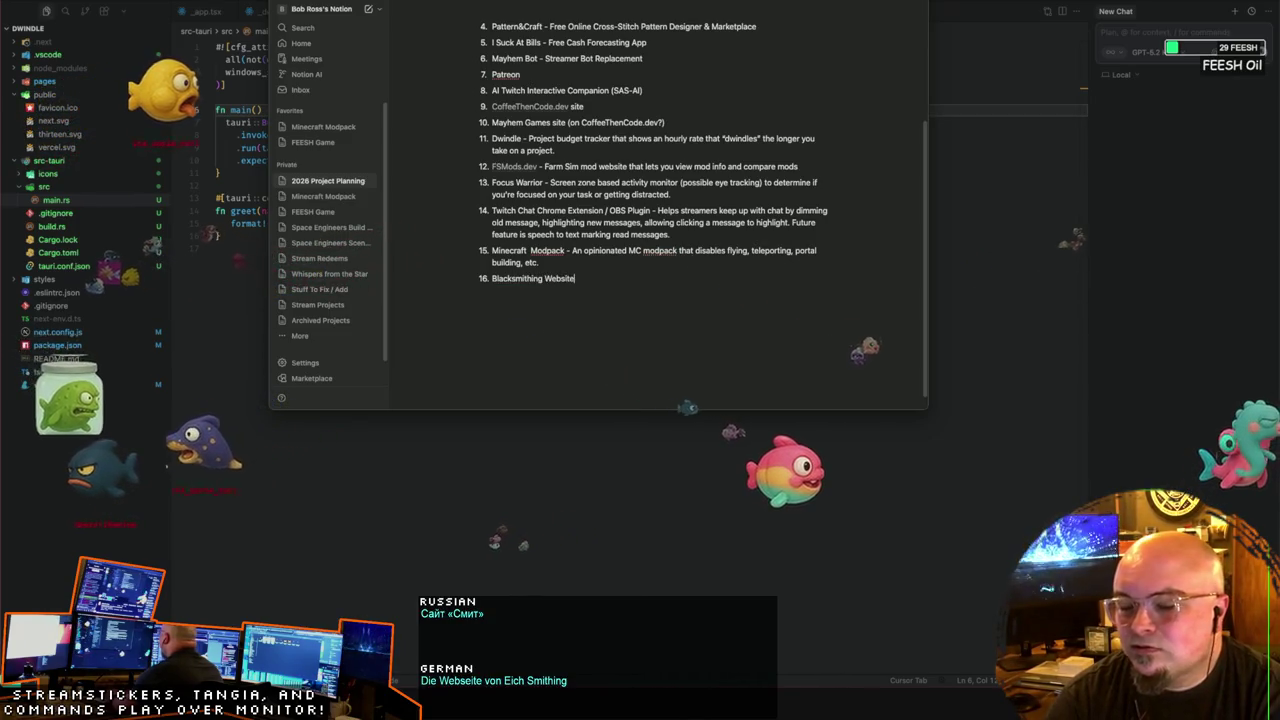
pyautogui.write(' - ')
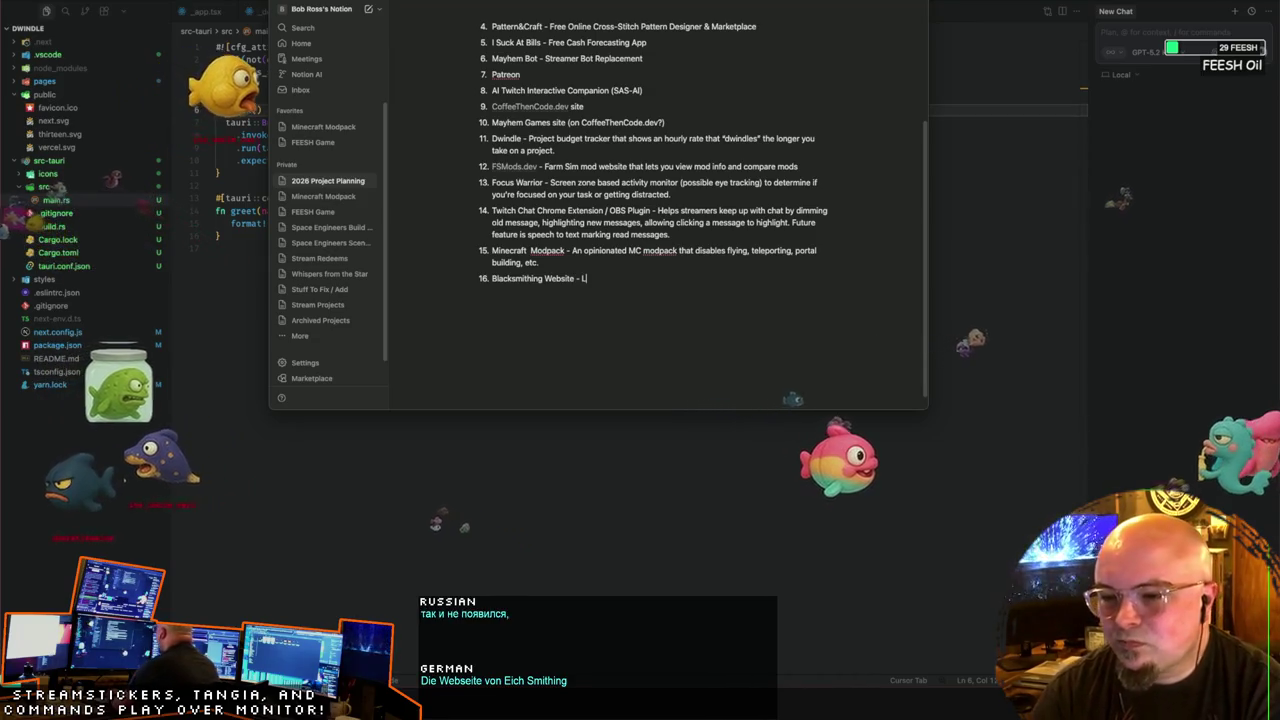
pyautogui.write('Local blacksmithing group webs')
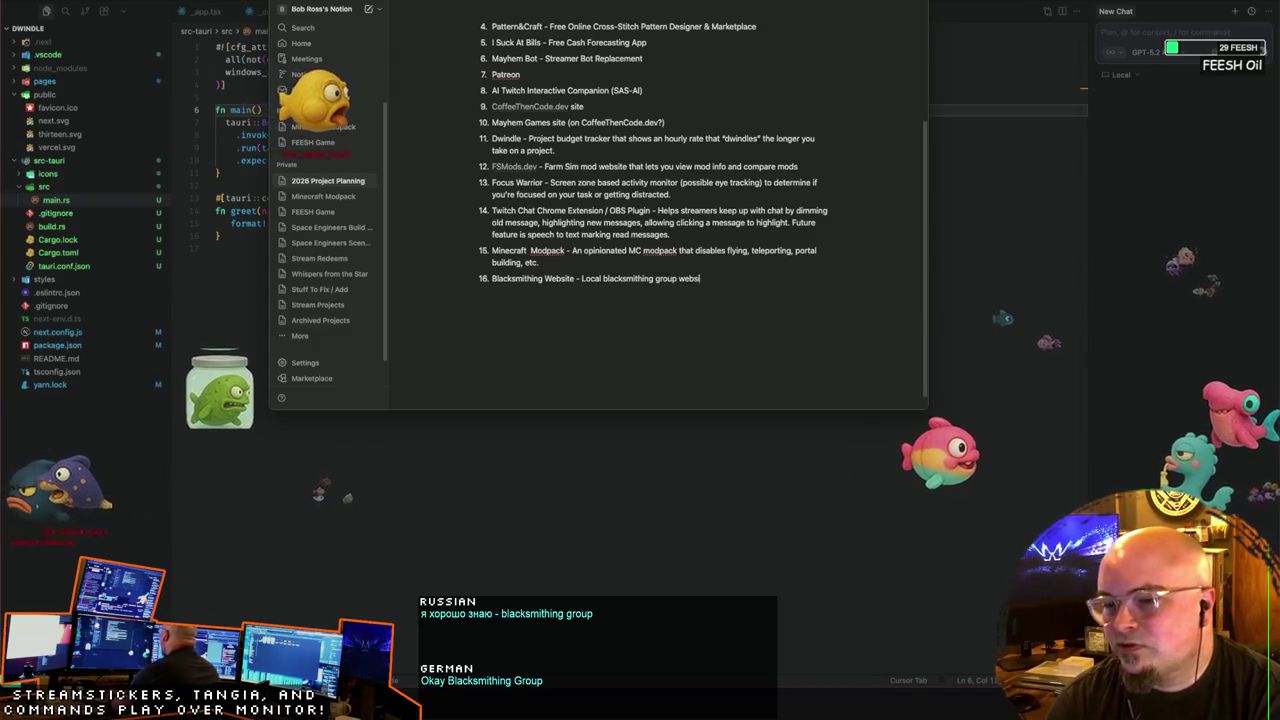
pyautogui.write('ite, current')
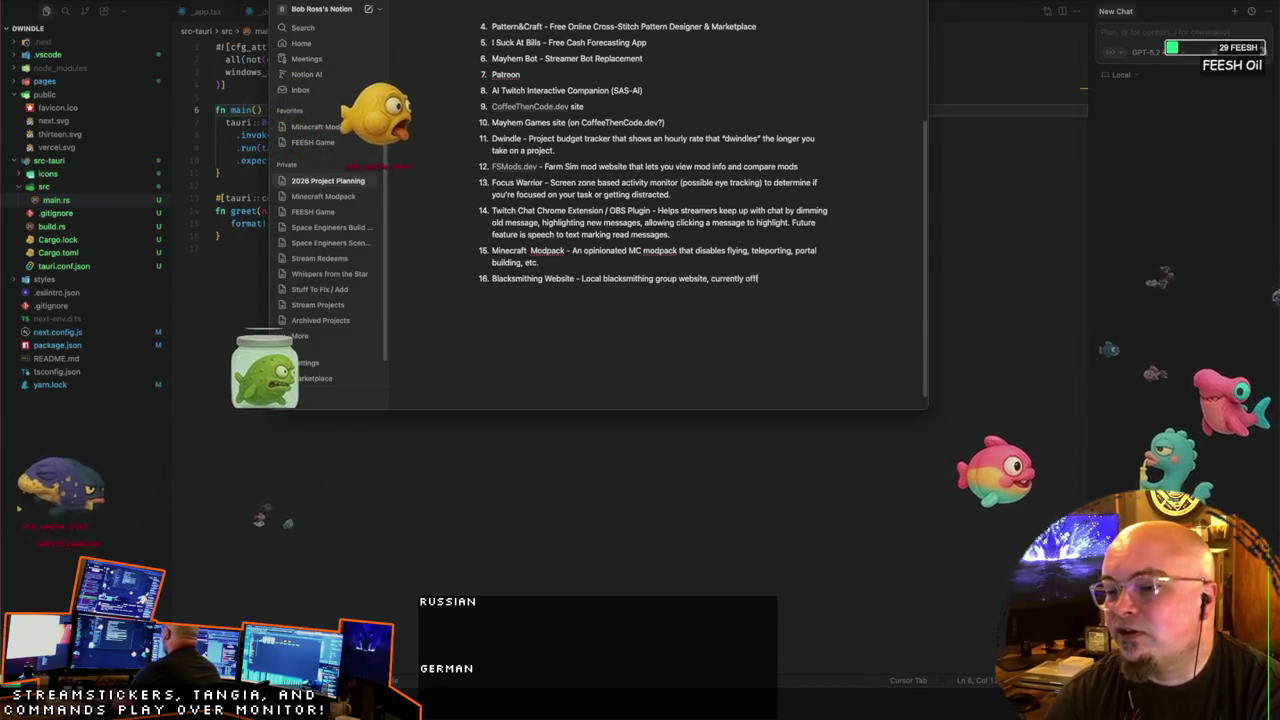
pyautogui.write('ly offline, need to fix domain nameservers')
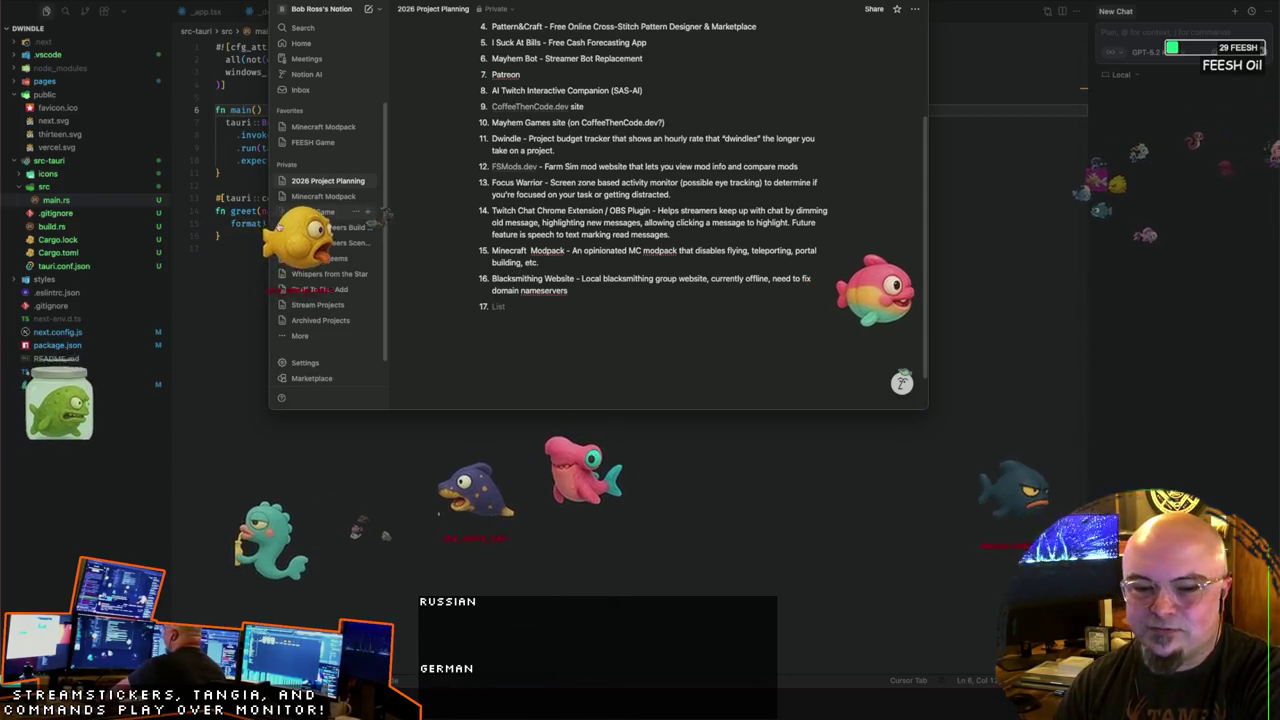
pyautogui.click(557, 306)
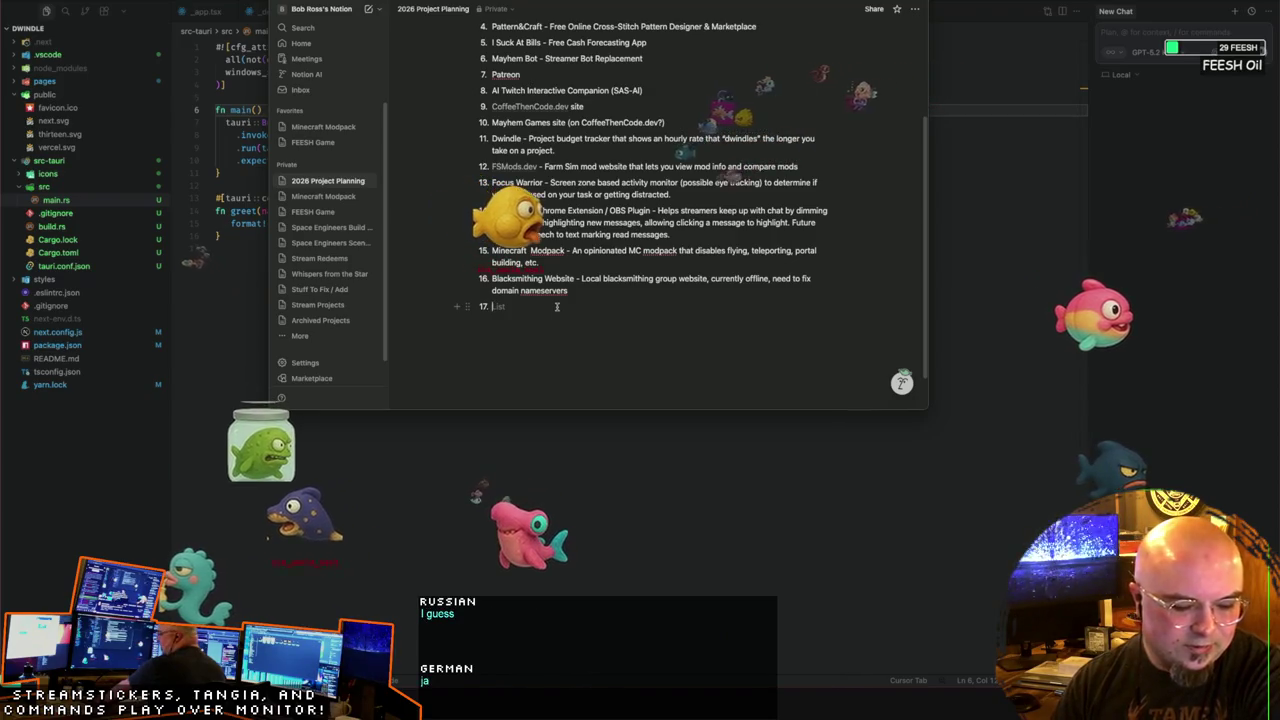
# Step: Enter item 17 'Commerce: New Interactive Clothing Designer' and begin item 18 with 'Commerce:'
pyautogui.write('Commerce')
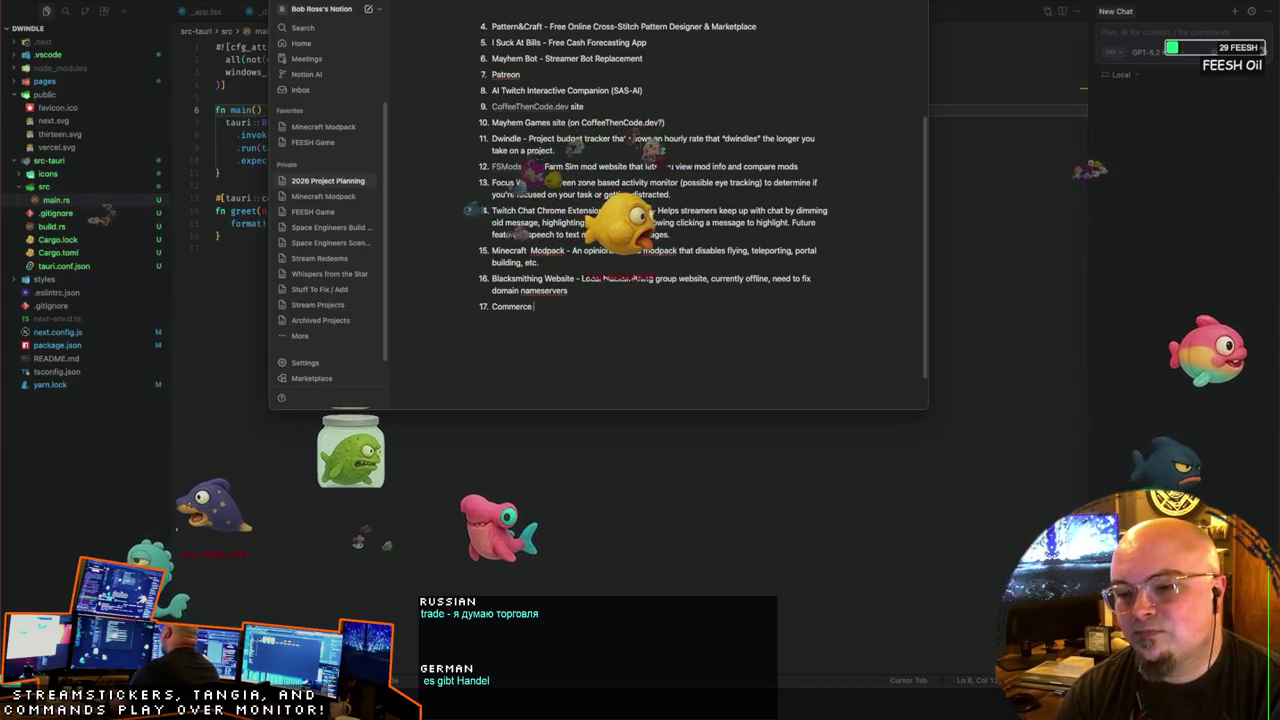
pyautogui.write(':')
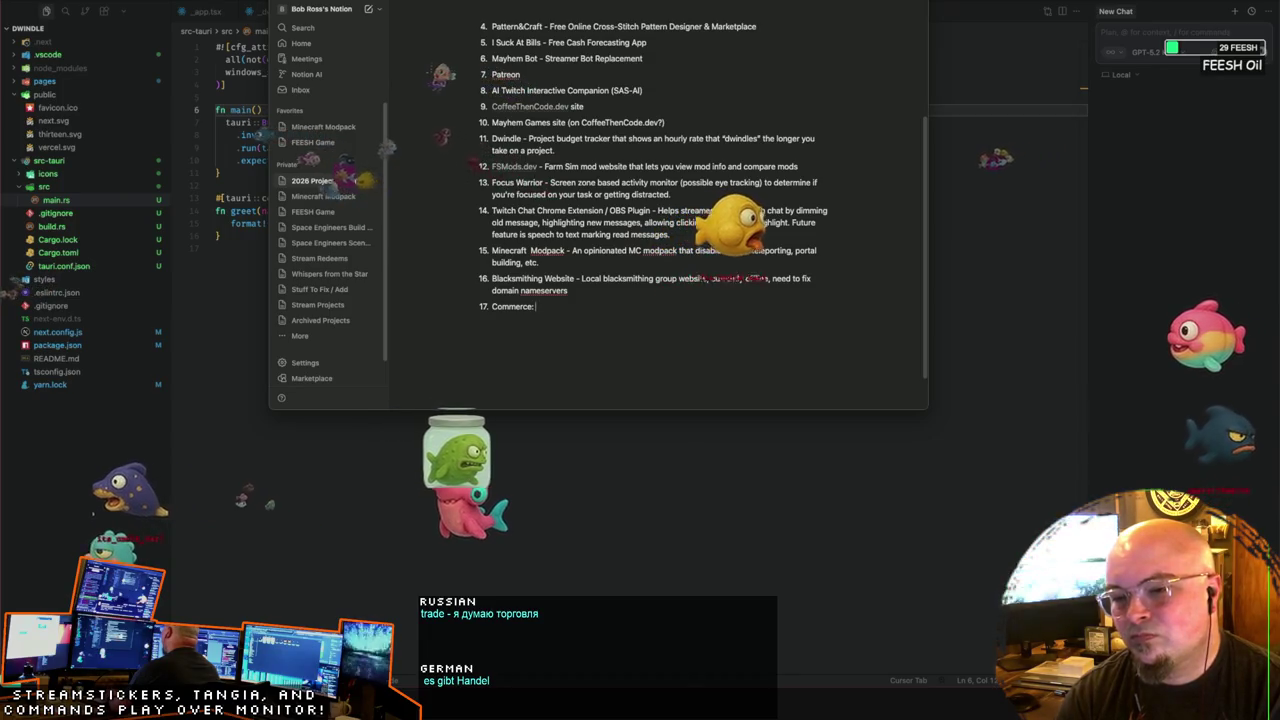
pyautogui.write(' New Clothing')
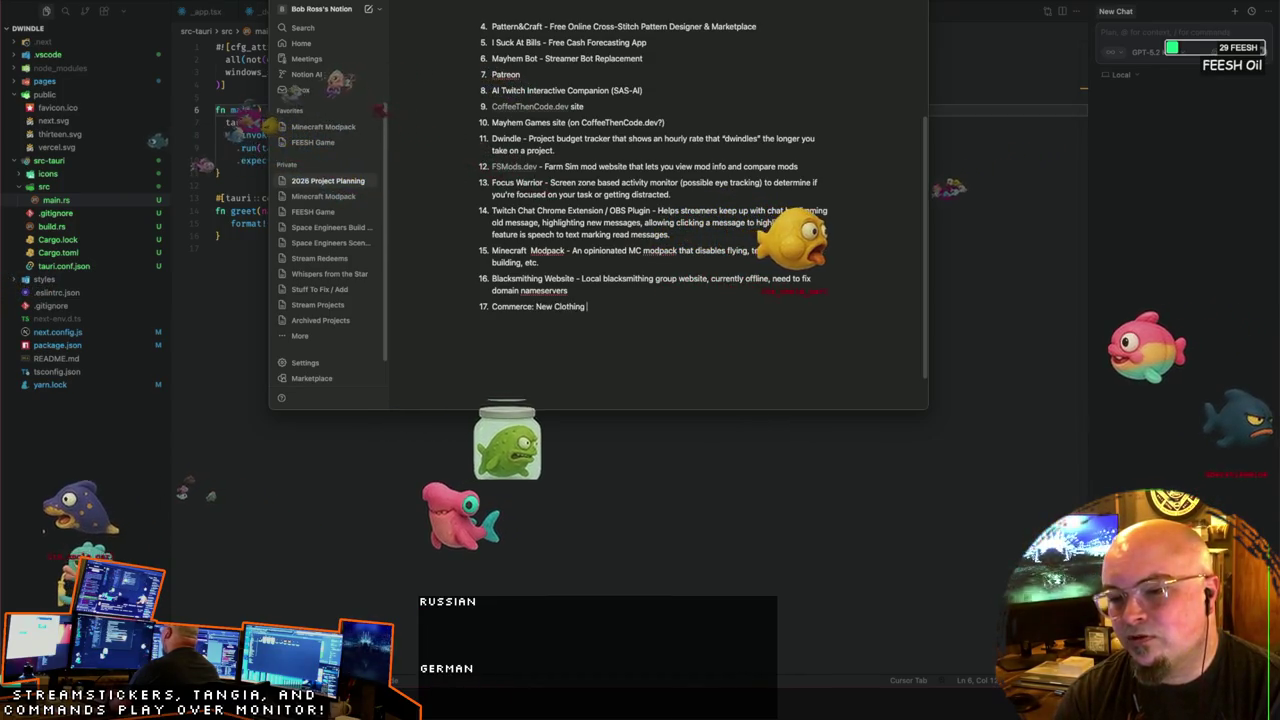
pyautogui.write(' Designer')
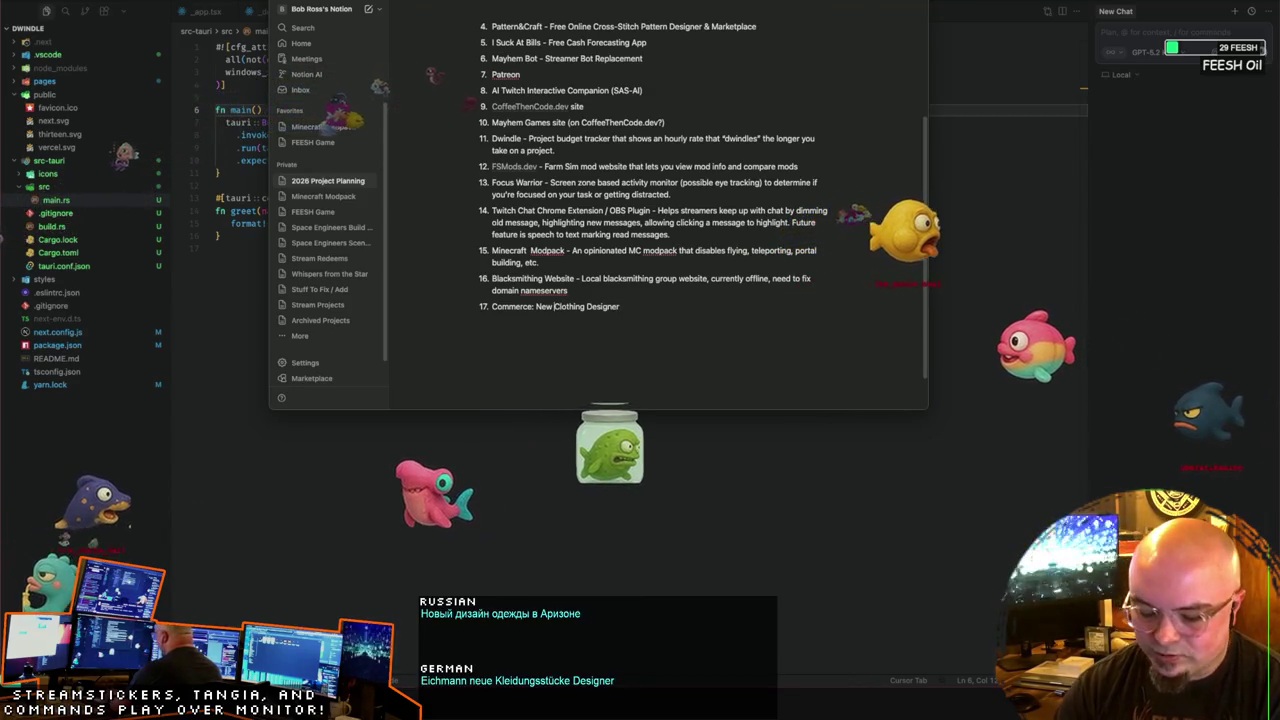
pyautogui.write('Interactive')
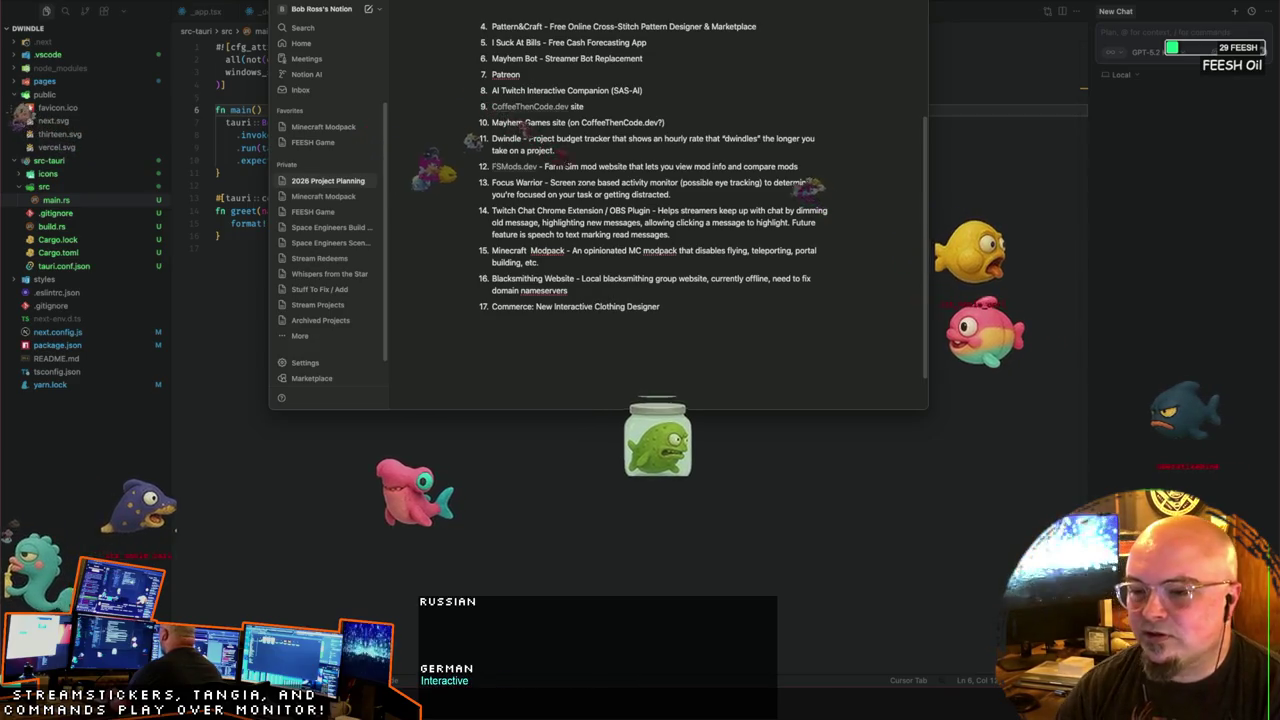
pyautogui.press('End')
pyautogui.press('Return')
pyautogui.write('Commerce: ')
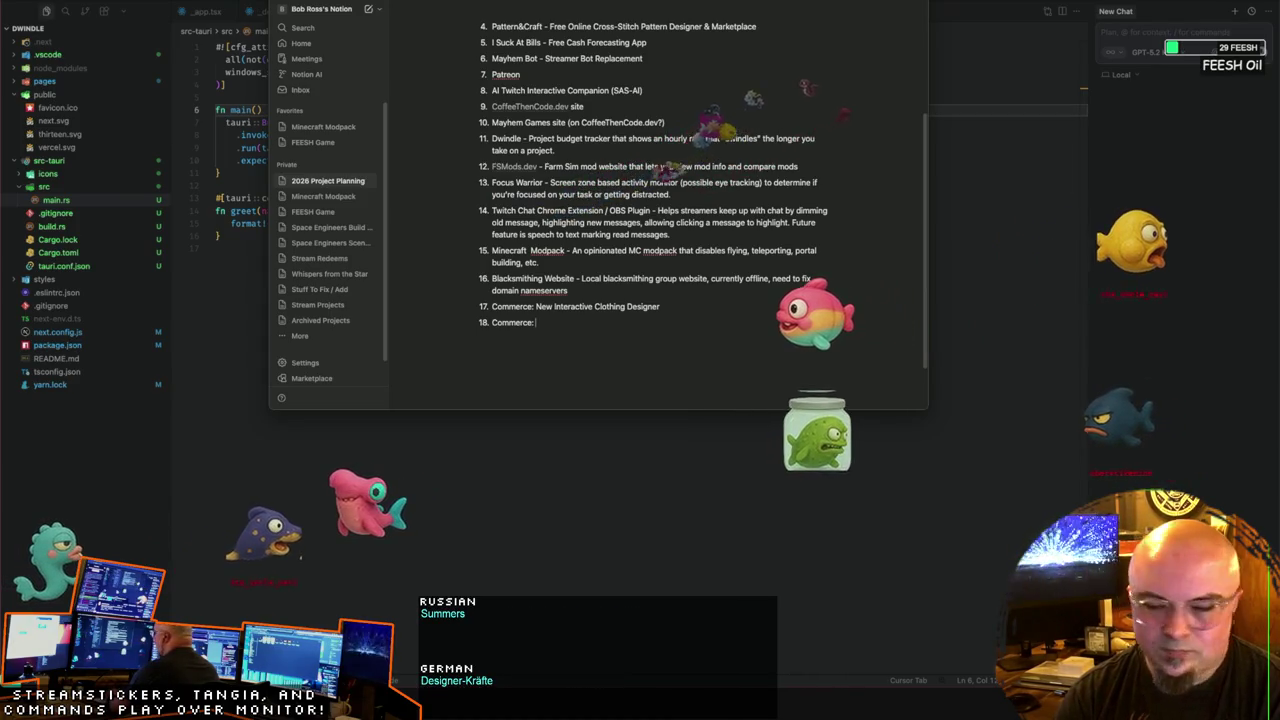
pyautogui.write('Club Order')
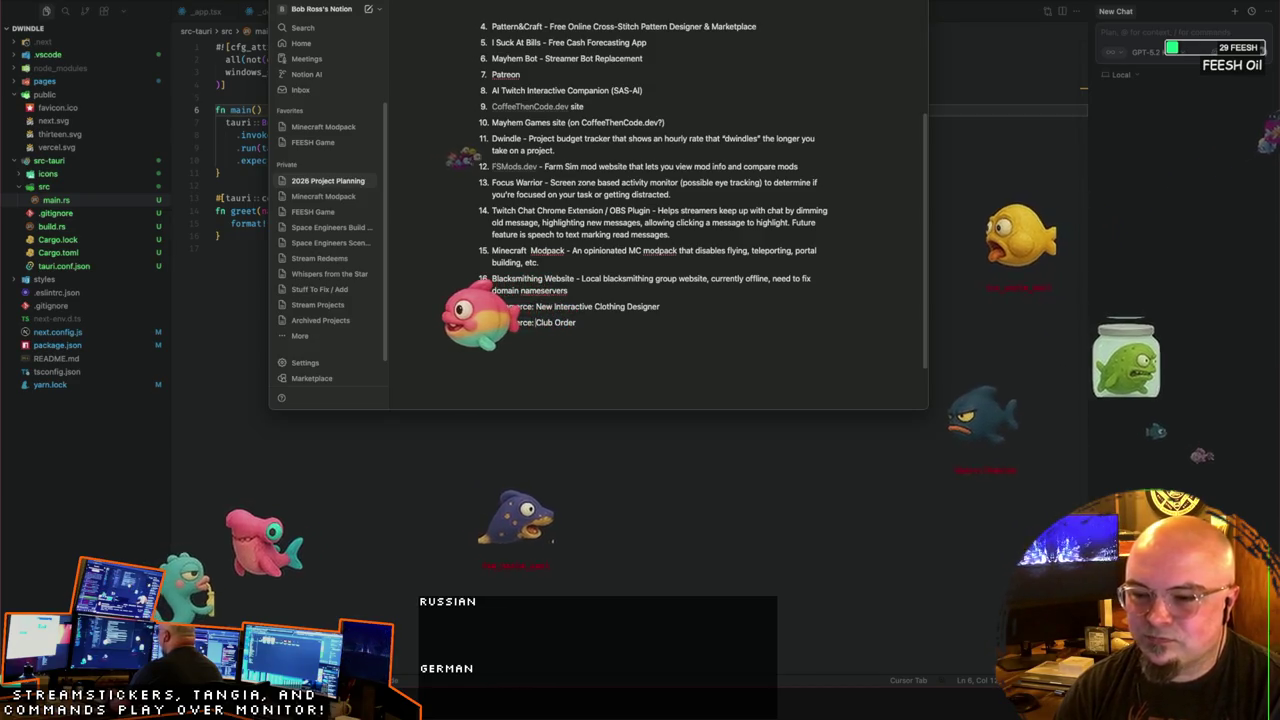
# Step: Finish item 18 as 'Commerce: Material Estimator for Club Orders' and start an empty item 19
pyautogui.write('Material Estimator for')
pyautogui.press('Return')
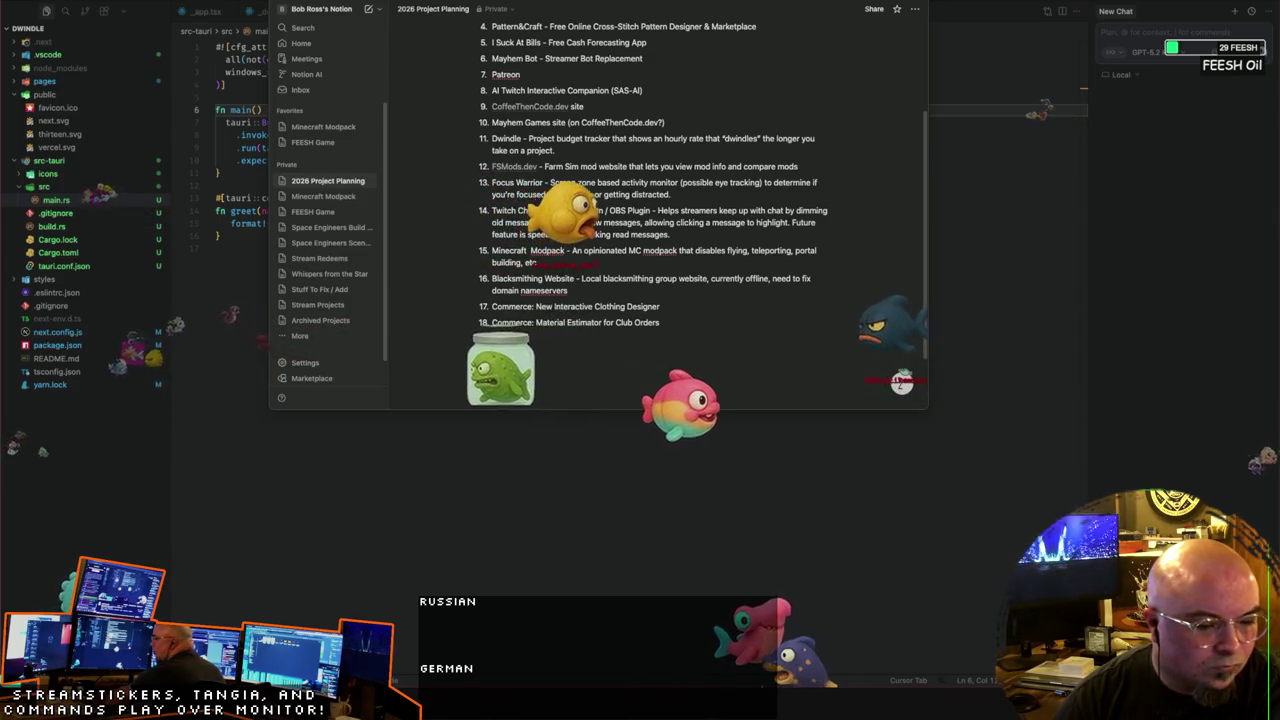
# Step: Start item 19 as 'Commerce: Merge/Rebase', dropping the word 'major'
pyautogui.press('Return')
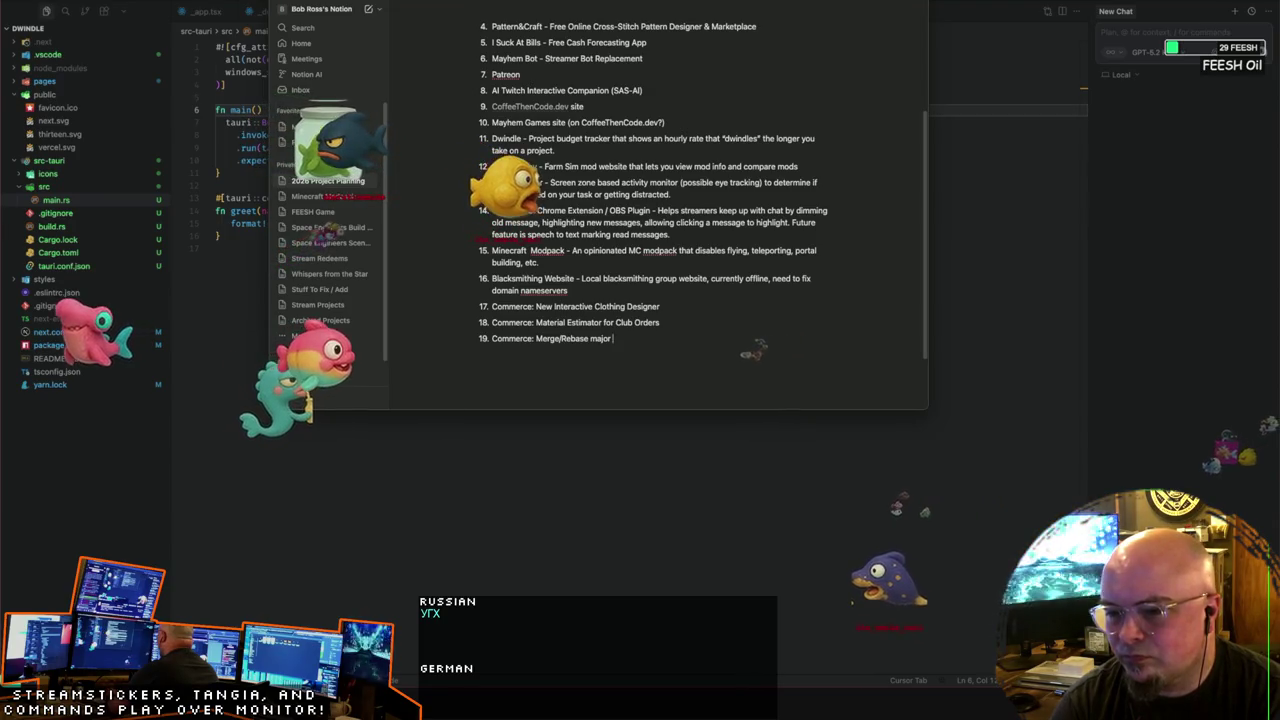
pyautogui.press('BackSpace')
pyautogui.press('BackSpace')
pyautogui.press('BackSpace')
# Step: Complete item 19 as 'Commerce: Merge/Rebase PHP upgrade branch into staging', fixing typos
pyautogui.write('PHP')
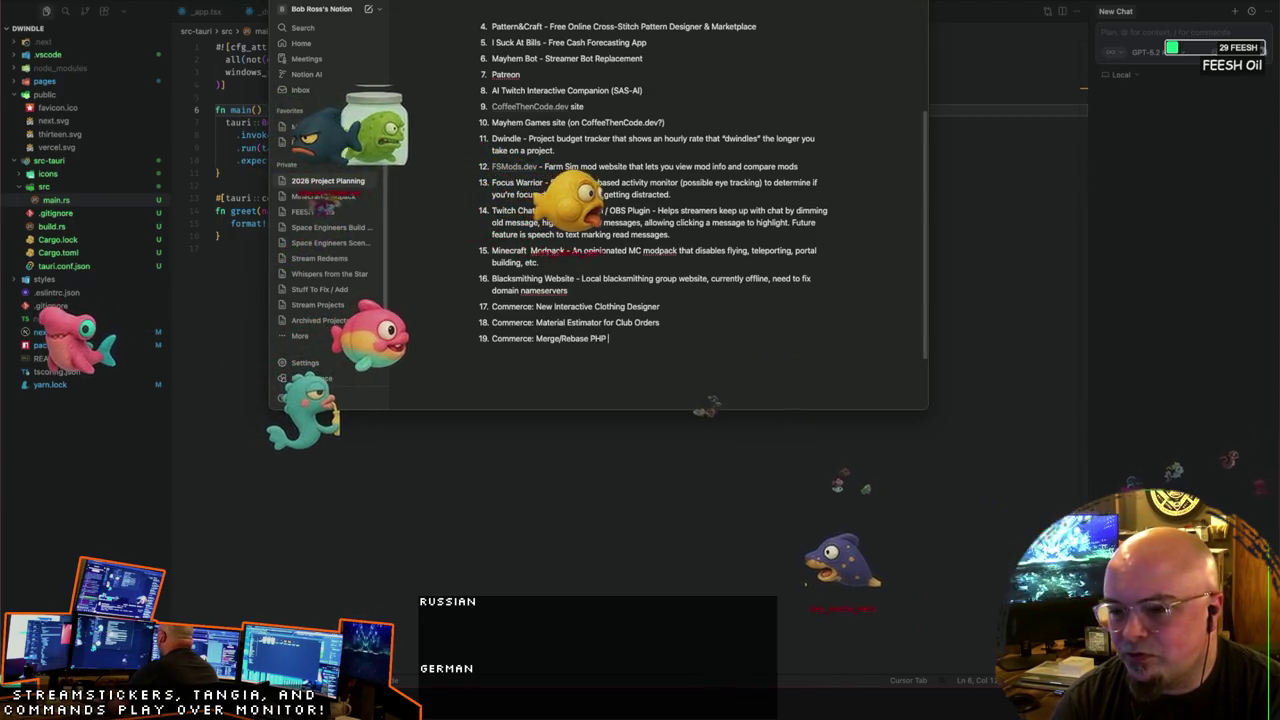
pyautogui.write(' upgrde')
pyautogui.press('BackSpace')
pyautogui.press('BackSpace')
pyautogui.press('BackSpace')
pyautogui.write('rade')
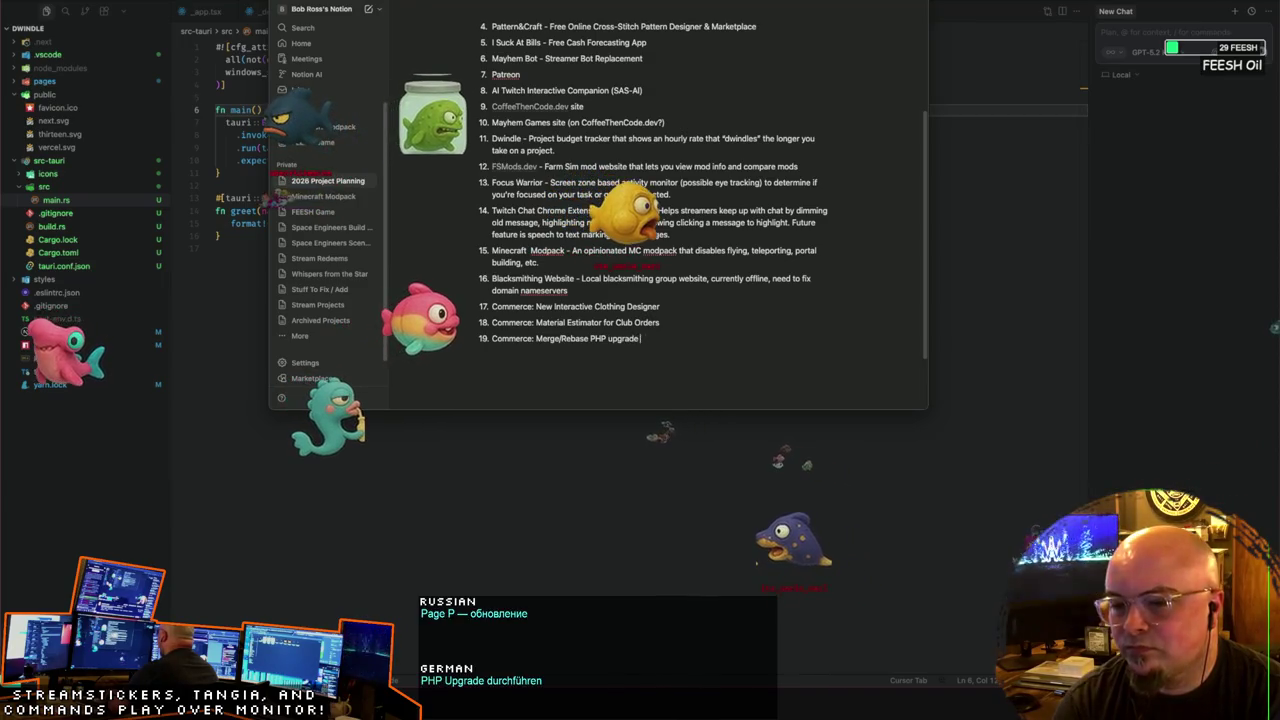
pyautogui.press('BackSpace')
pyautogui.press('BackSpace')
pyautogui.press('BackSpace')
pyautogui.write('anch into m')
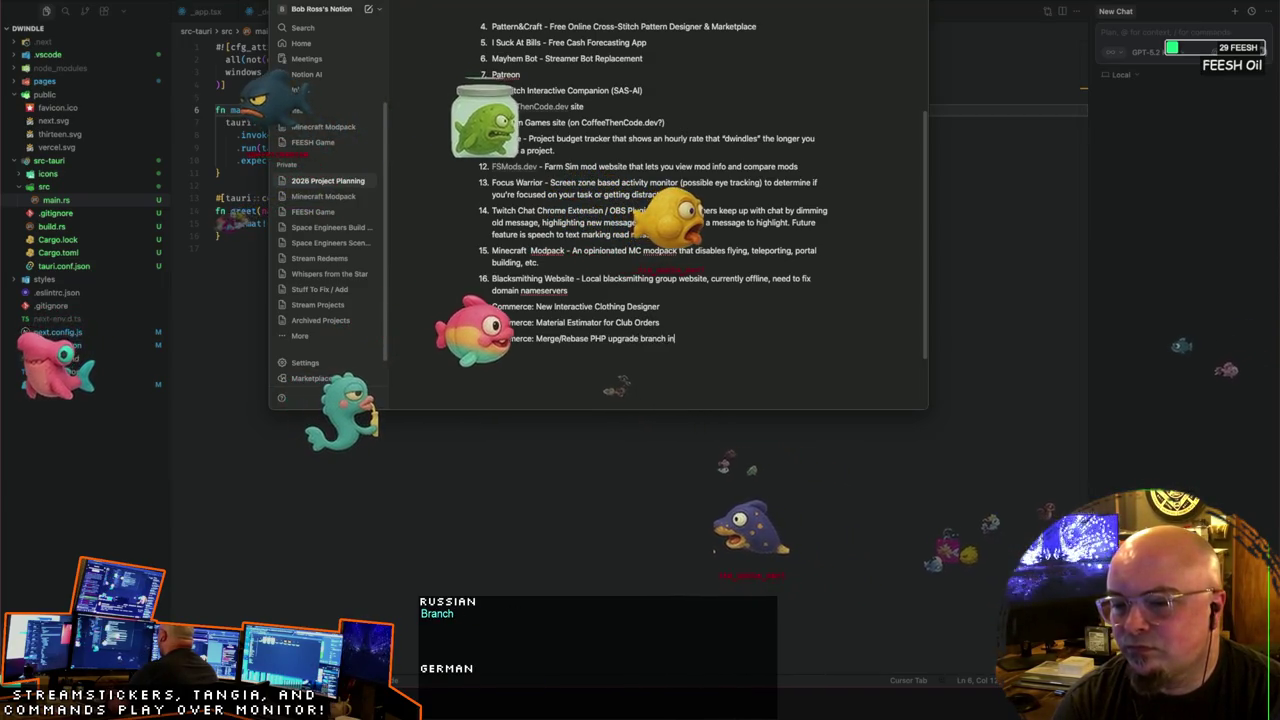
pyautogui.press('BackSpace')
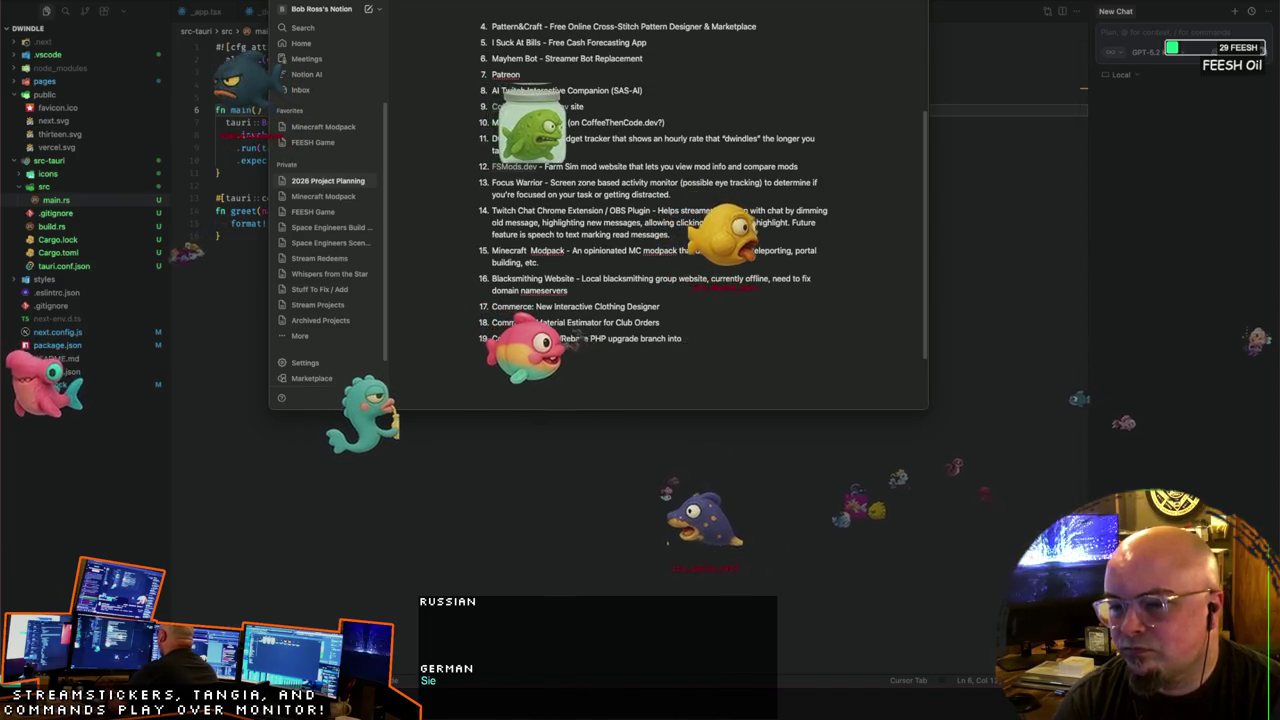
pyautogui.write(' main')
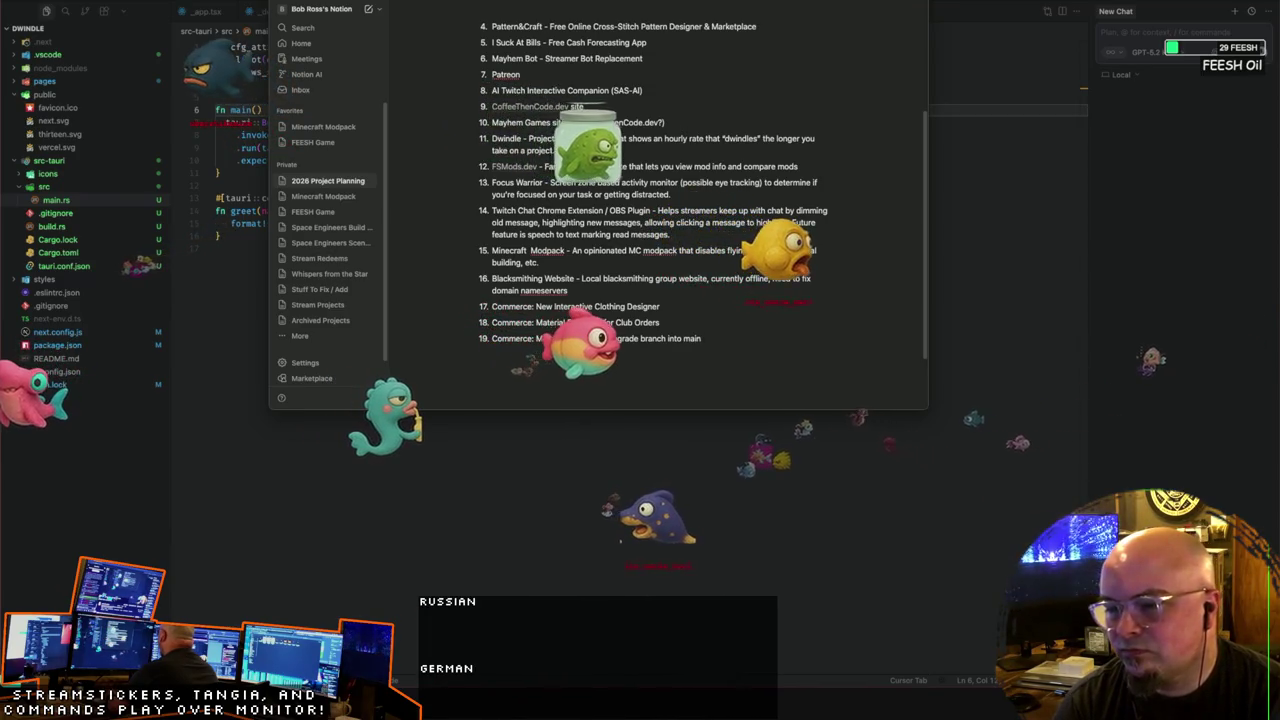
pyautogui.press('BackSpace')
pyautogui.press('BackSpace')
pyautogui.press('BackSpace')
pyautogui.press('BackSpace')
pyautogui.write('staging')
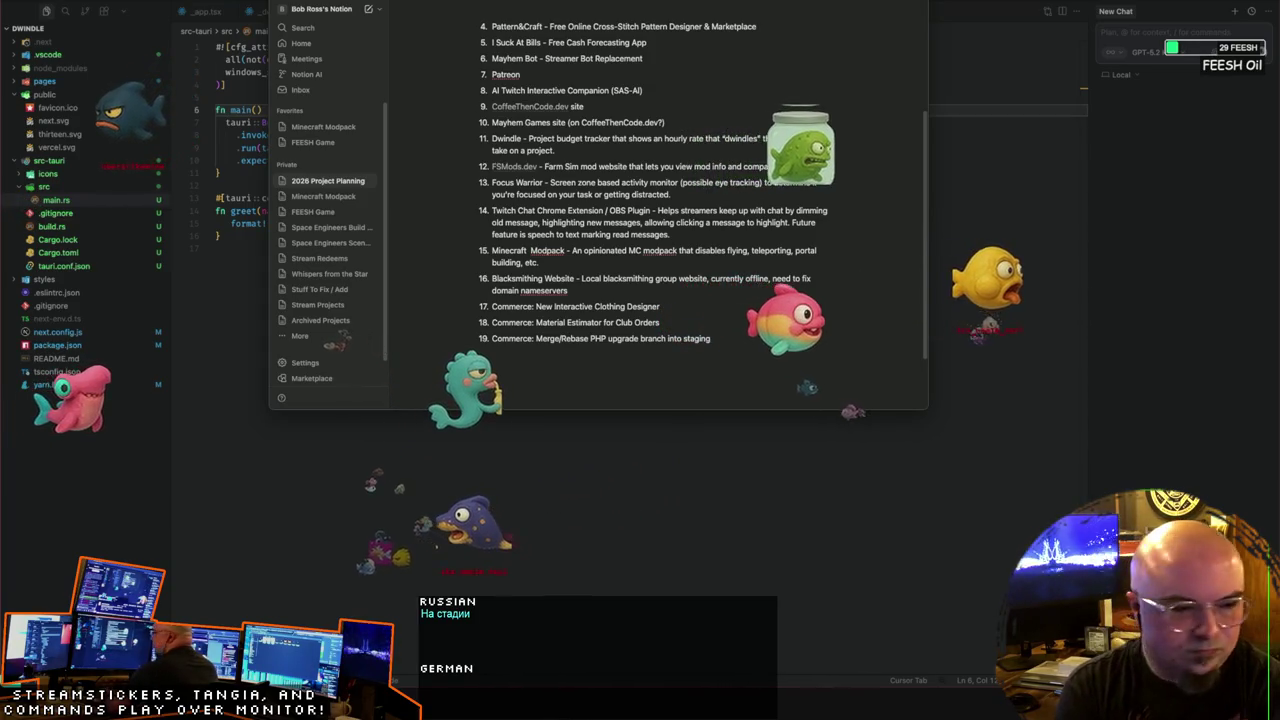
# Step: Add item 20 'Commerce: Review Overhaul Items & Complete Outstanding'
pyautogui.press('Return')
pyautogui.write('Commerce:')
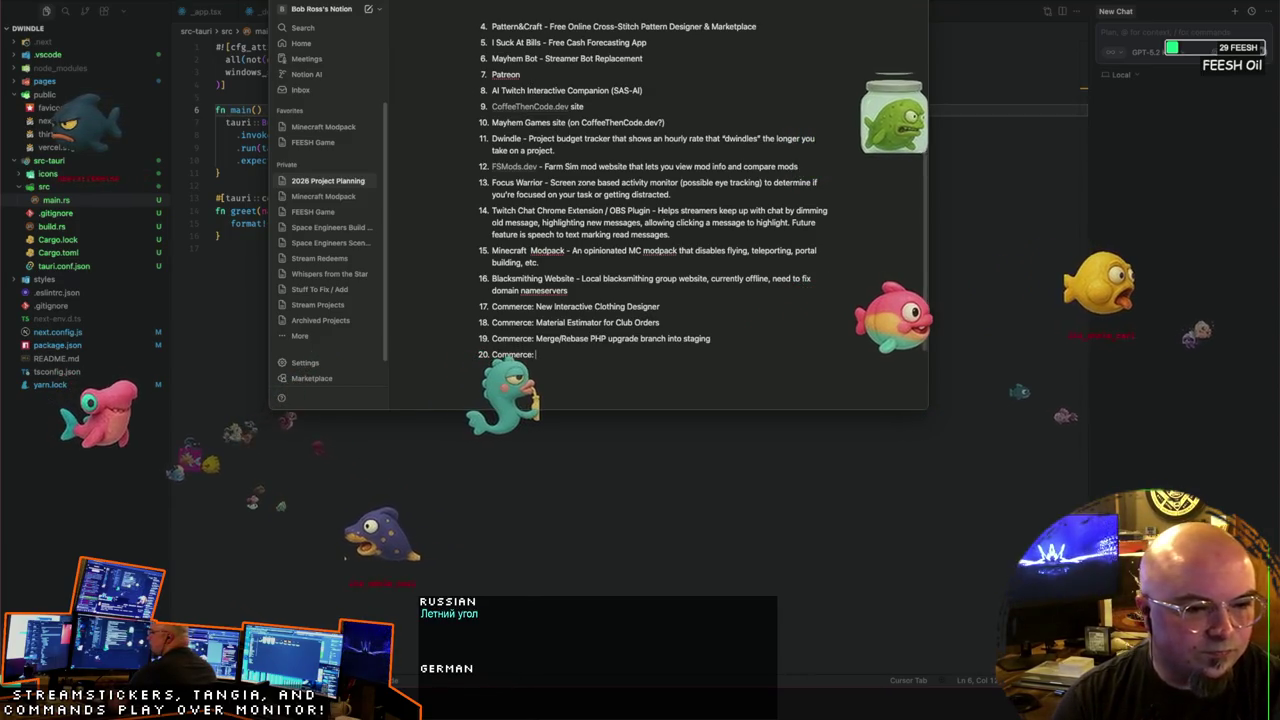
pyautogui.write(' Review')
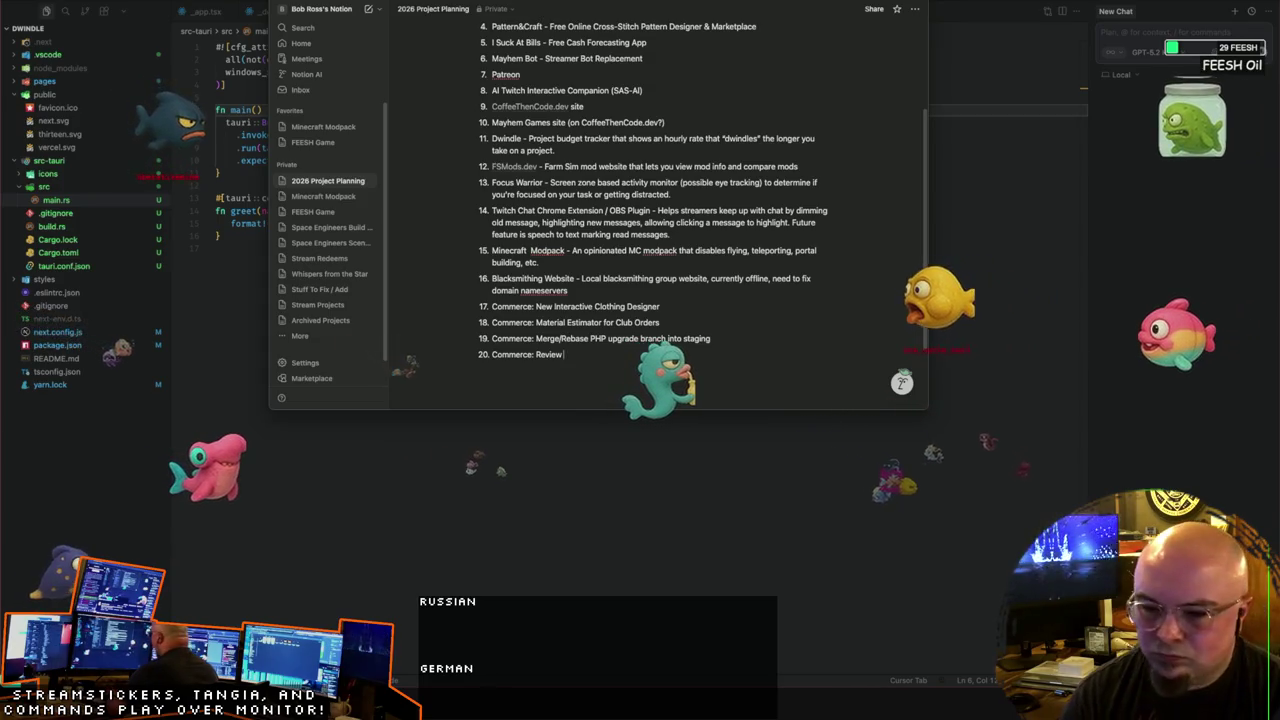
pyautogui.write('Overhaul')
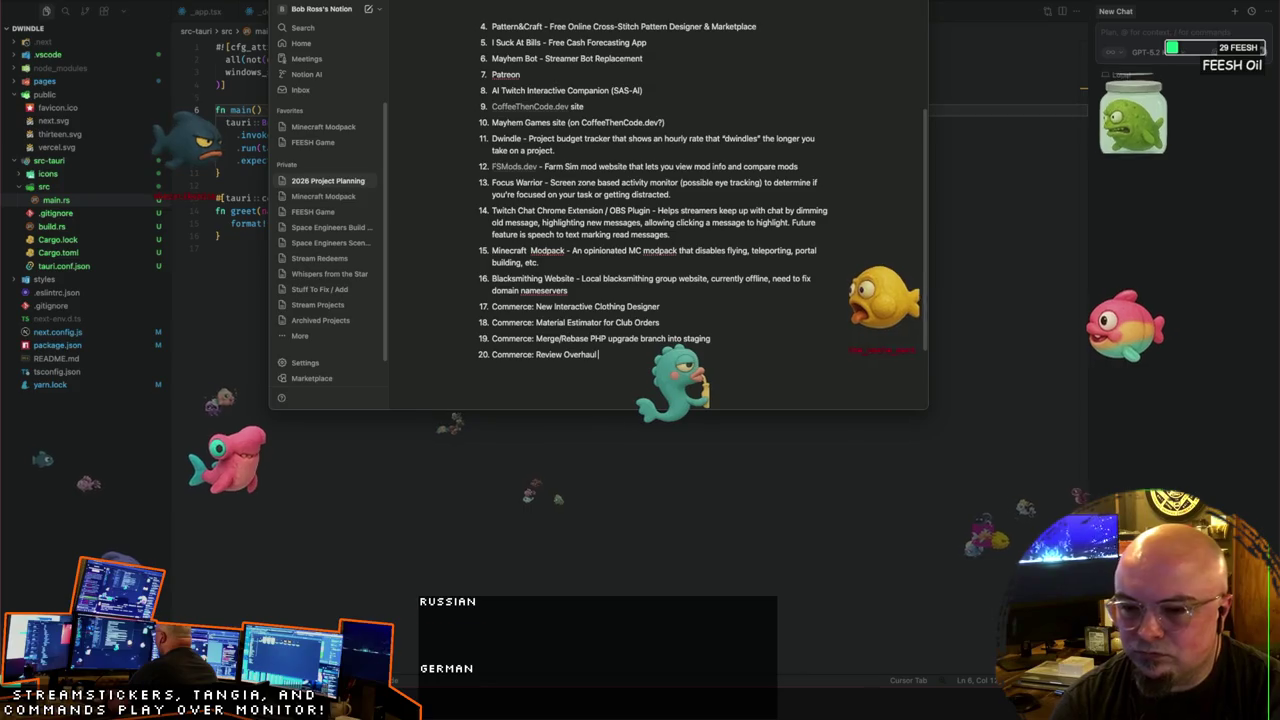
pyautogui.write(' Items')
pyautogui.write(' from')
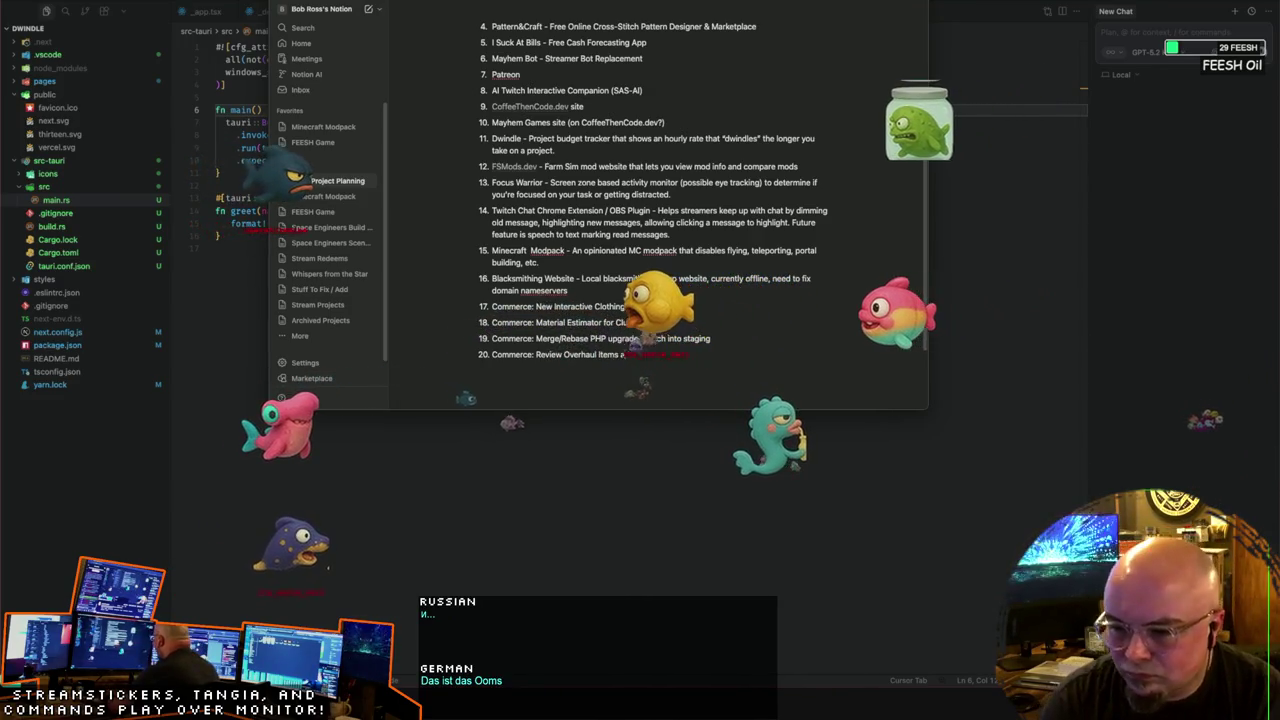
pyautogui.write('ms & Complet')
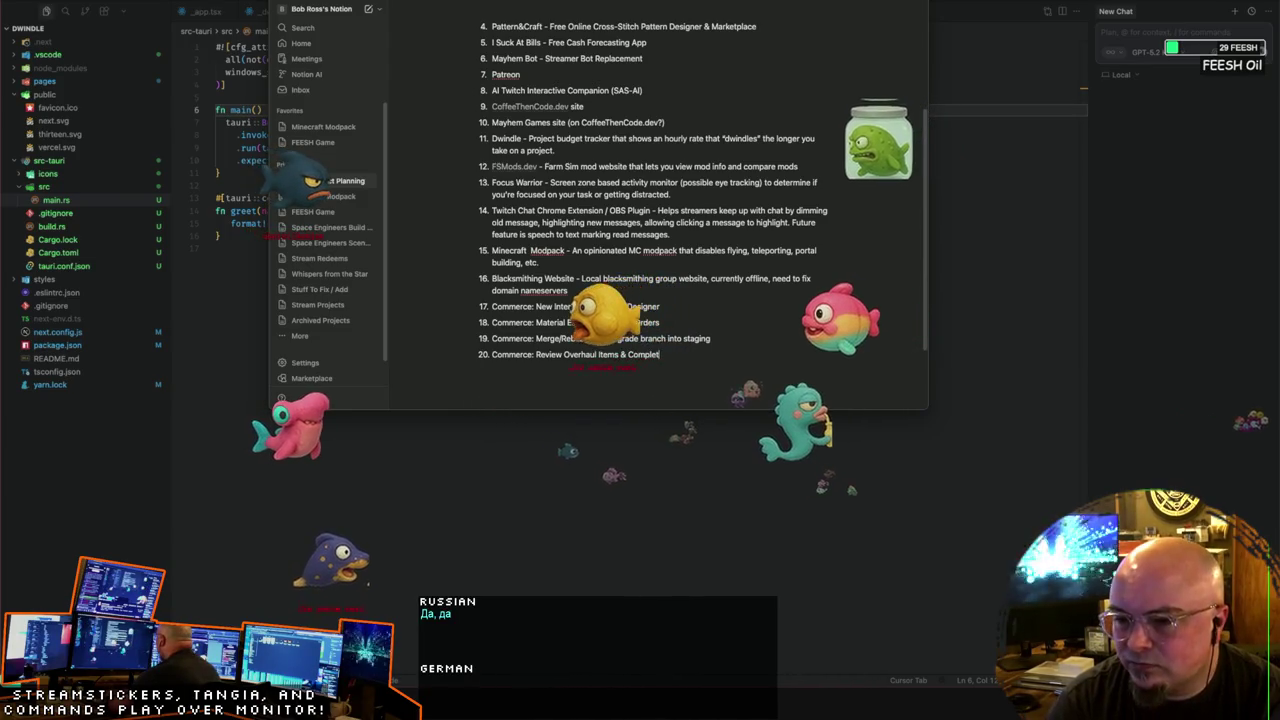
pyautogui.write('e Outstanding')
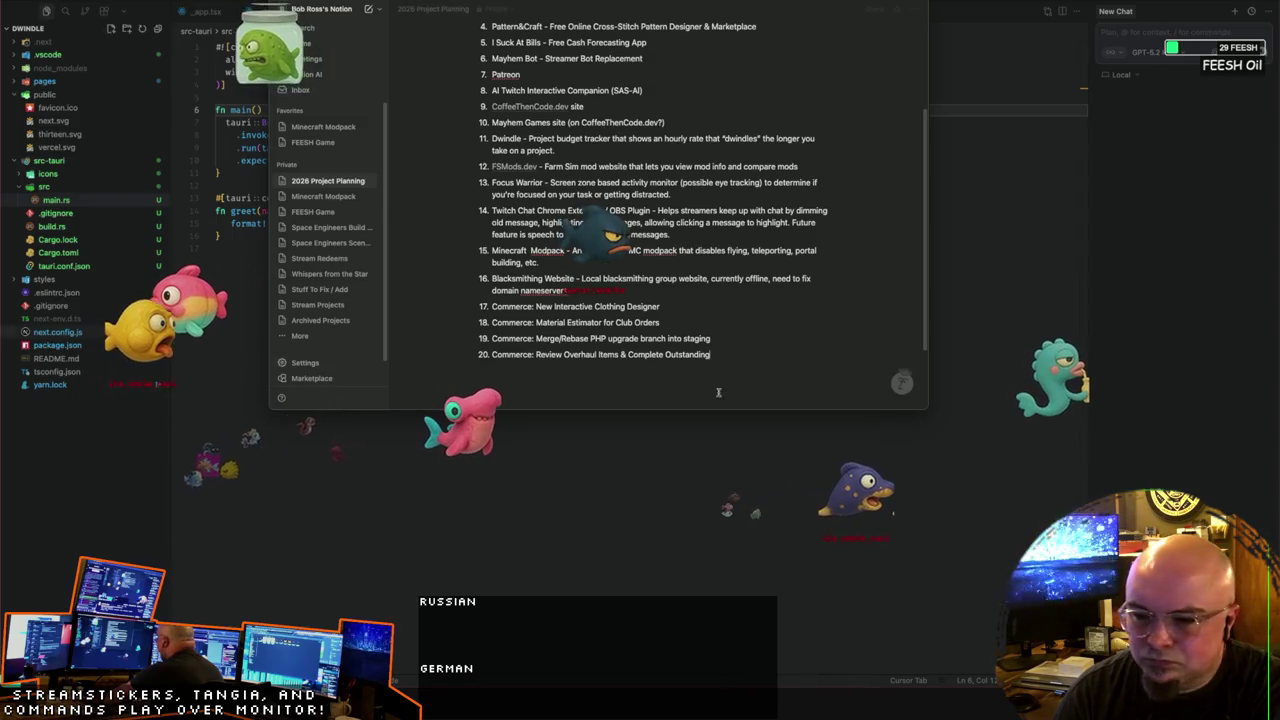
pyautogui.click(727, 353)
# Step: Discard the partial item 21, then enlarge the Notion window and shift it left
pyautogui.press('Return')
pyautogui.write('Cli')
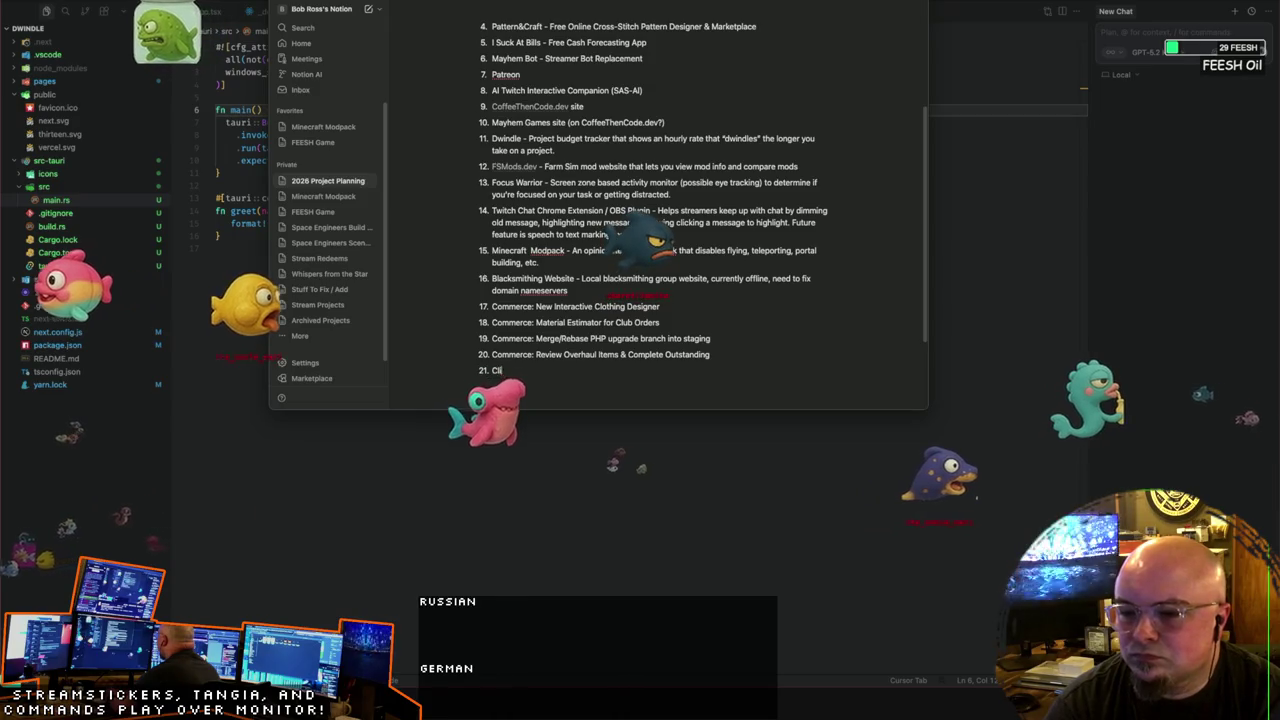
pyautogui.press('BackSpace')
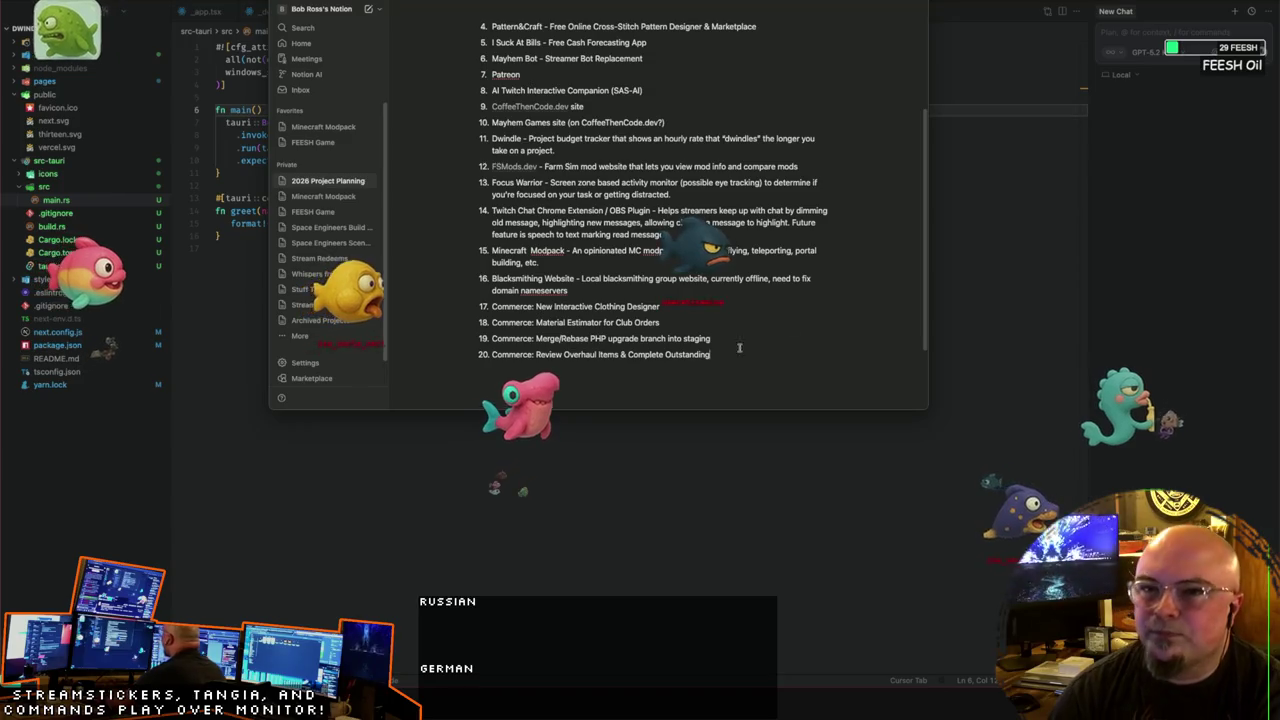
pyautogui.moveTo(928, 408)
pyautogui.mouseDown()
pyautogui.moveTo(1094, 655)
pyautogui.moveTo(1185, 655)
pyautogui.mouseUp()
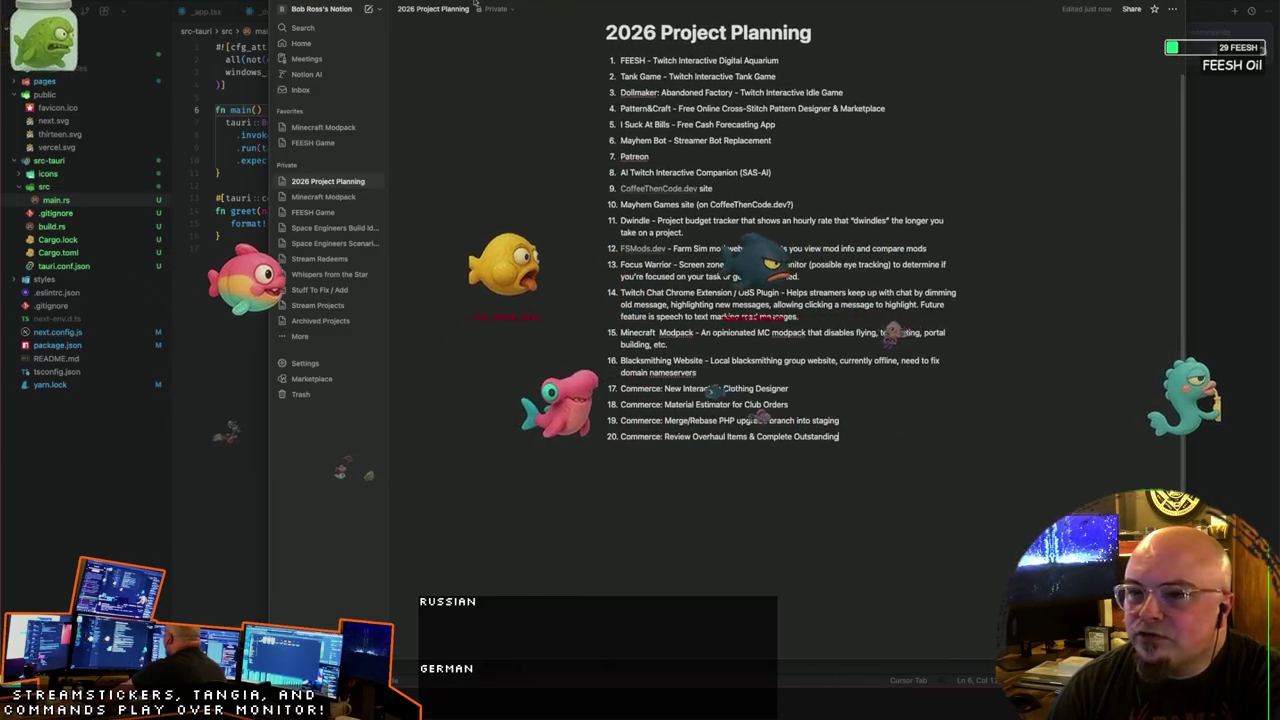
pyautogui.moveTo(540, 2); pyautogui.dragTo(437, 8)
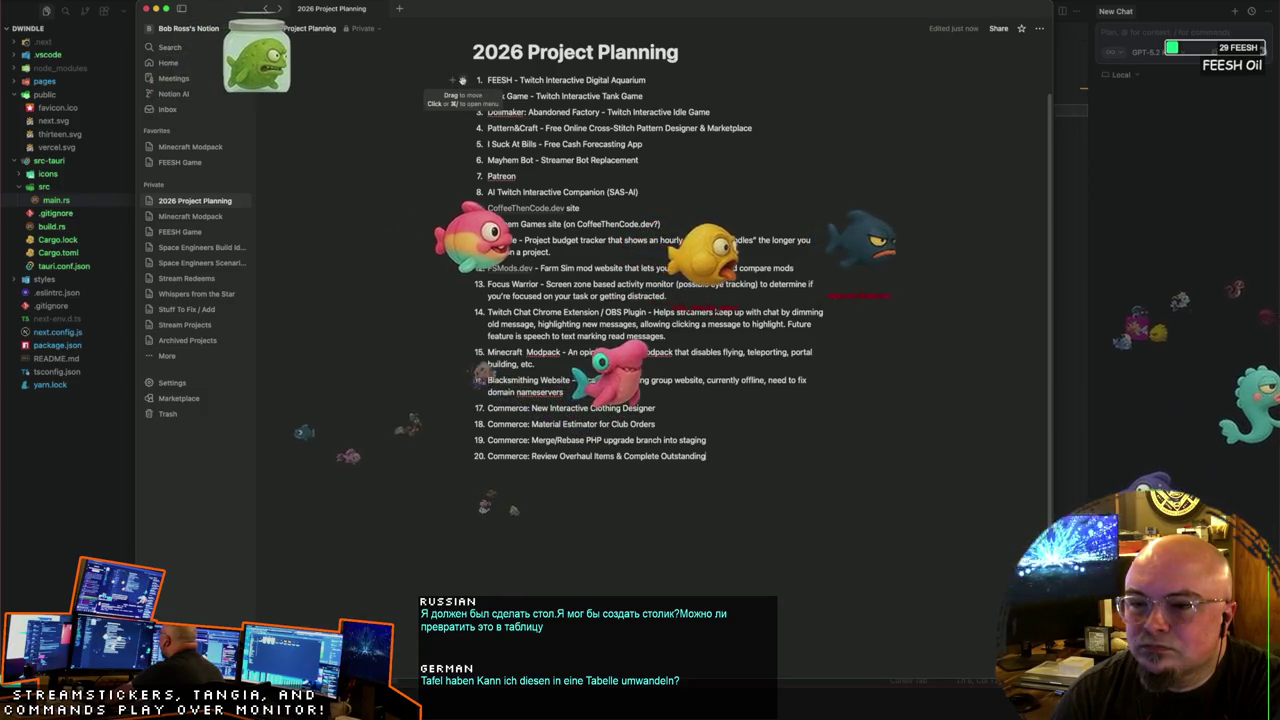
# Step: Insert a simple table under the page title with headers 'Project' and 'Description'
pyautogui.rightClick(509, 83)
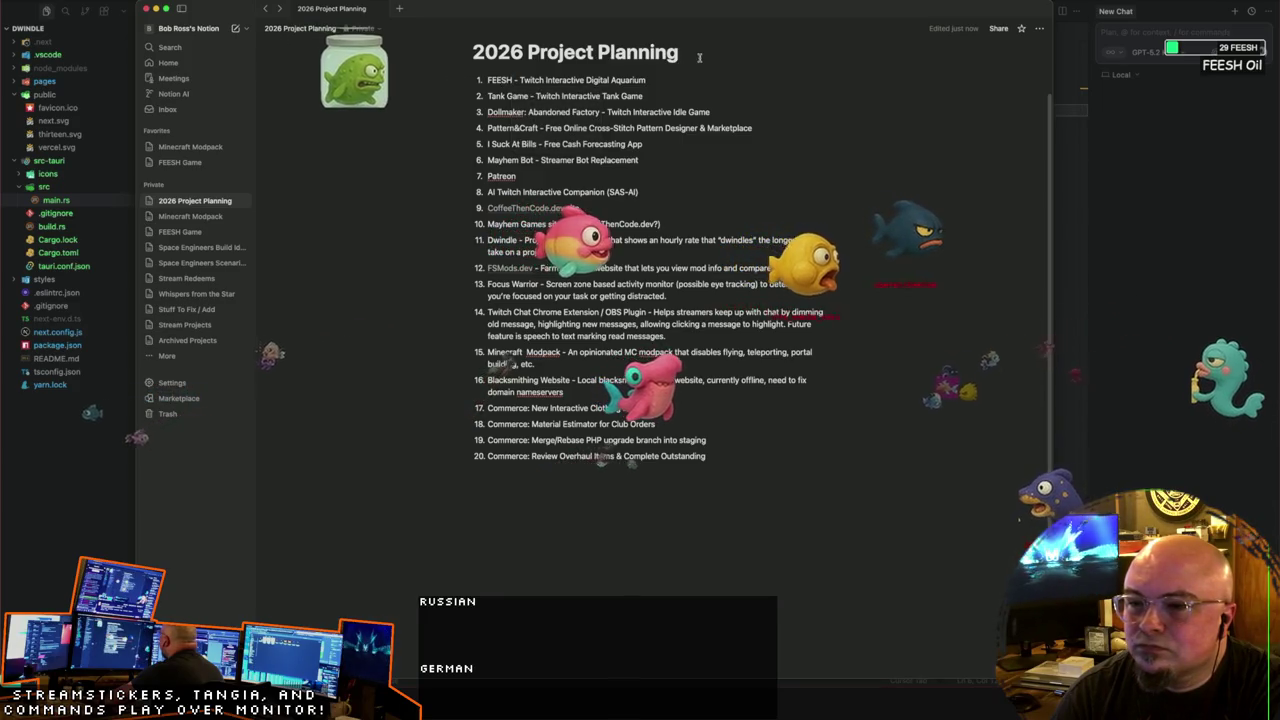
pyautogui.press('Return')
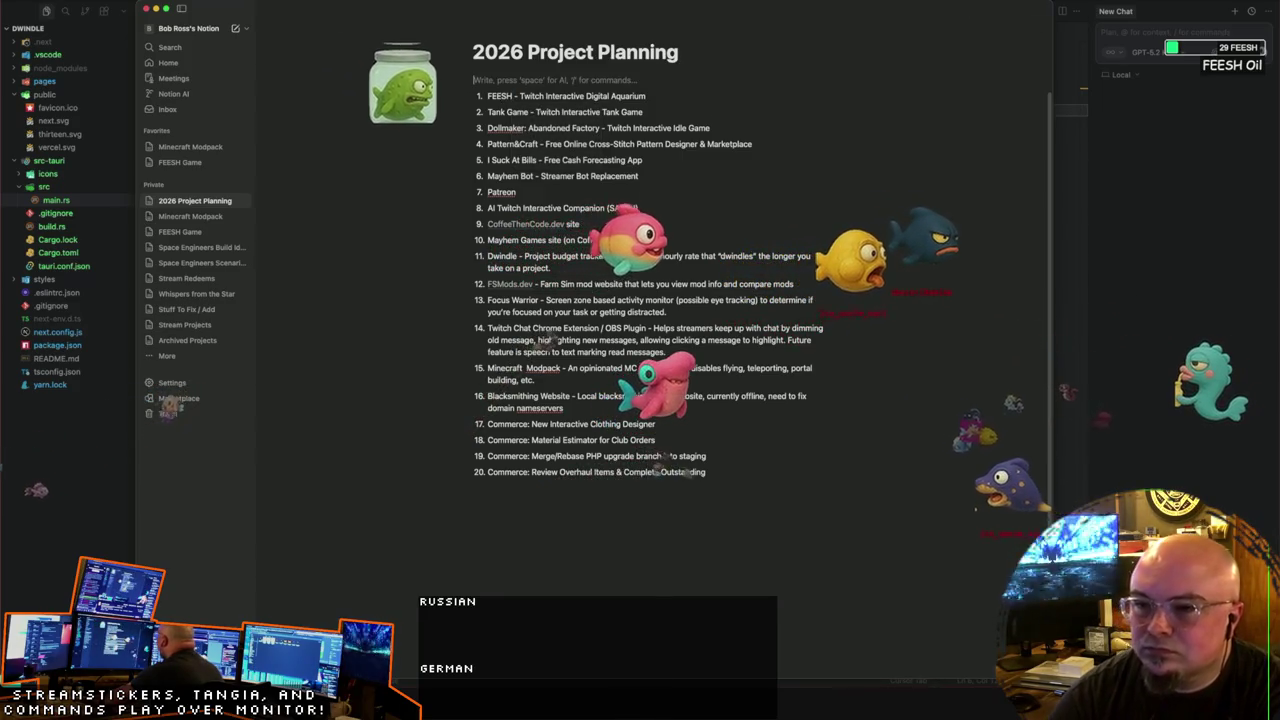
pyautogui.write('/')
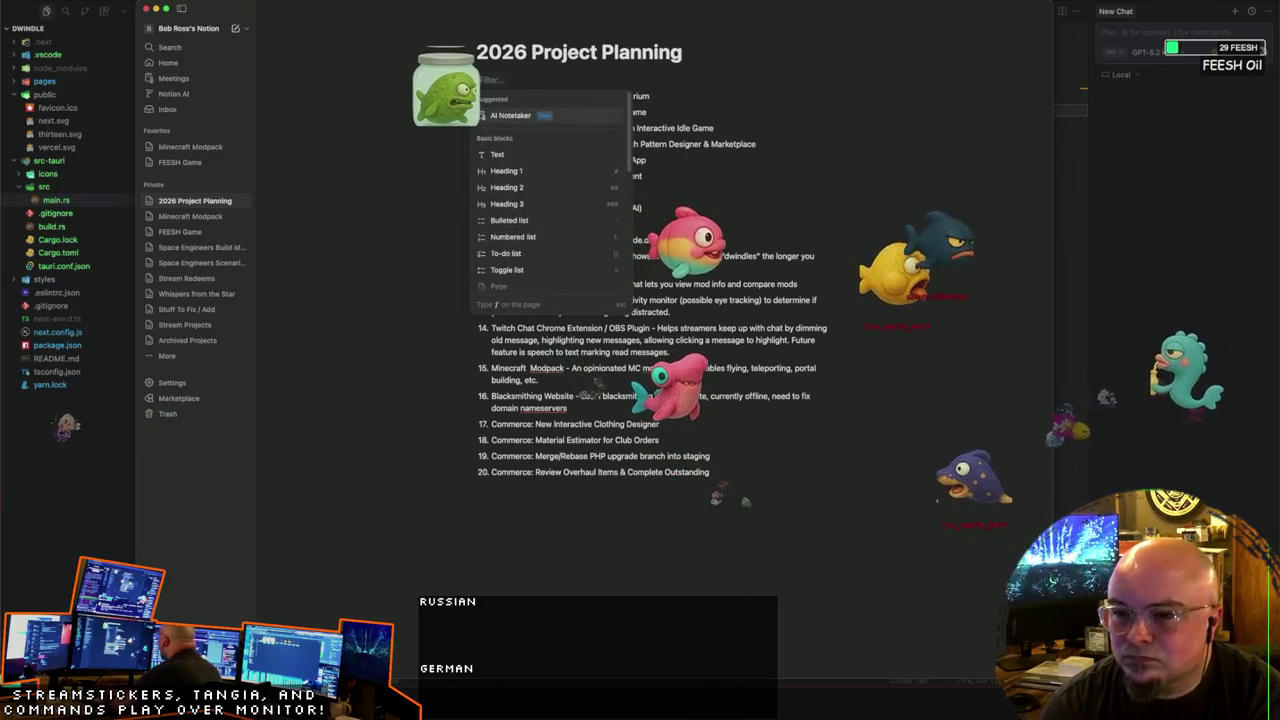
pyautogui.write('table')
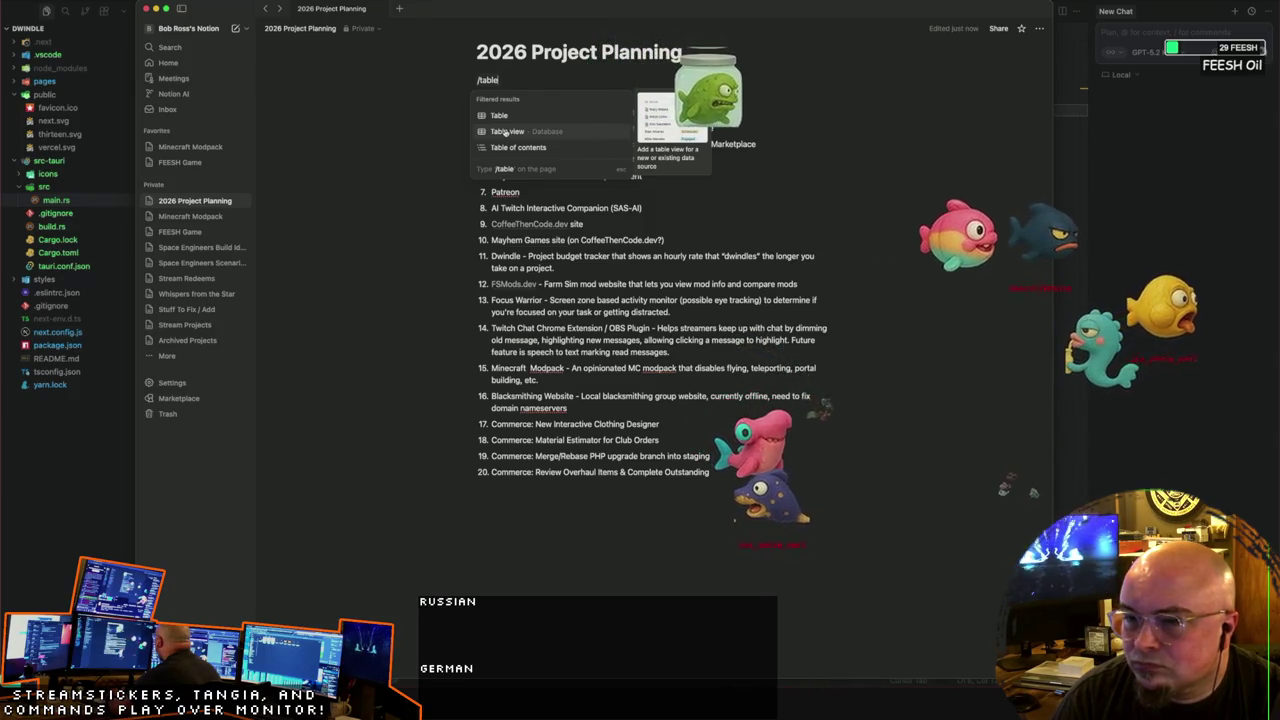
pyautogui.click(502, 115)
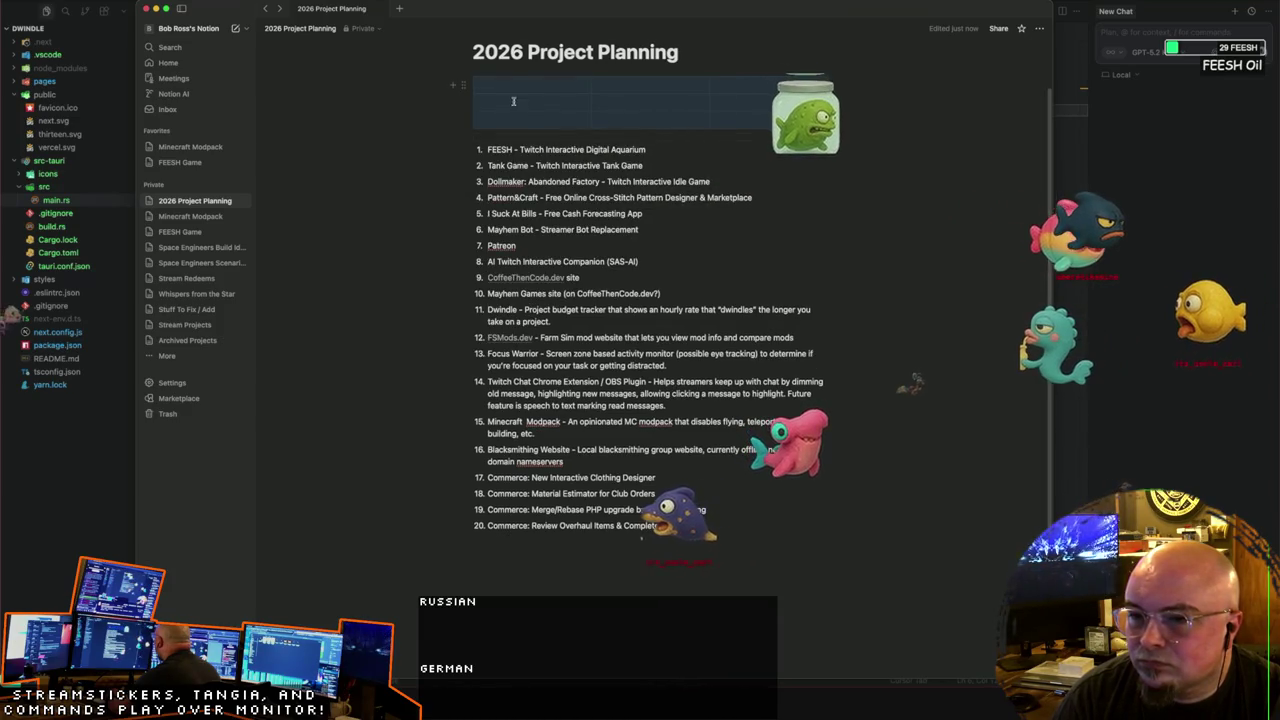
pyautogui.click(512, 86)
pyautogui.write('Project')
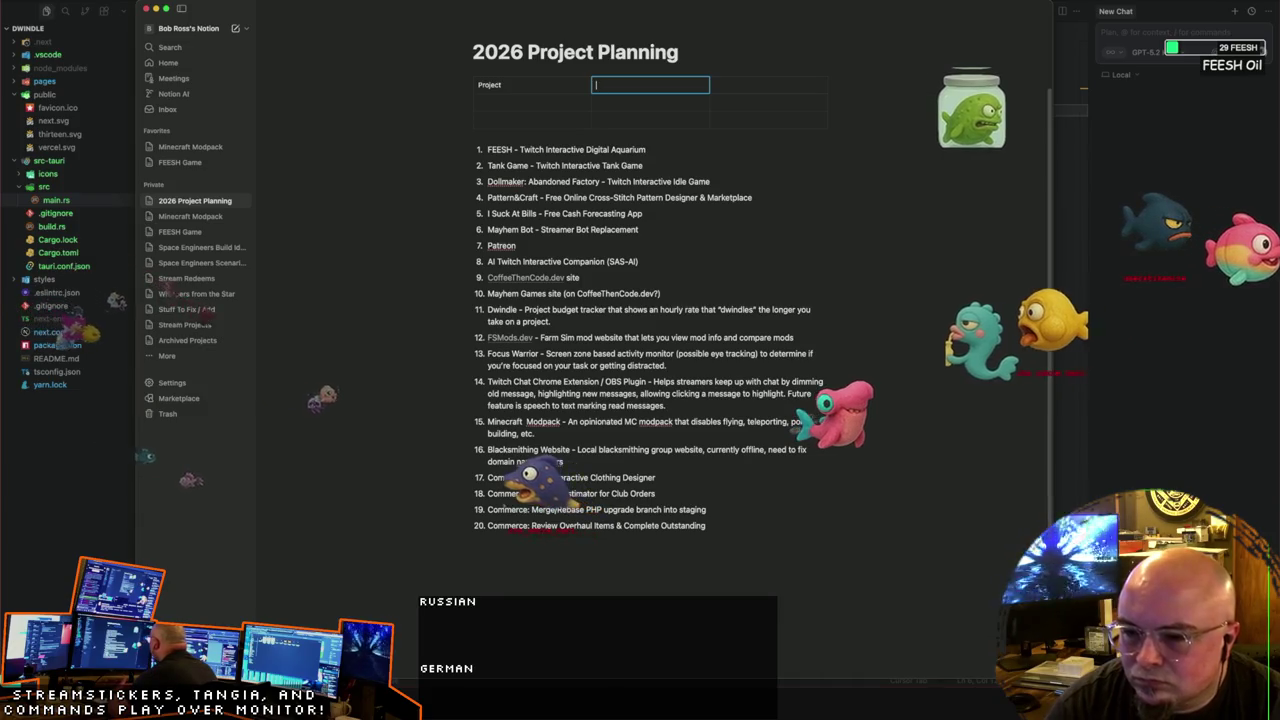
pyautogui.write('Description')
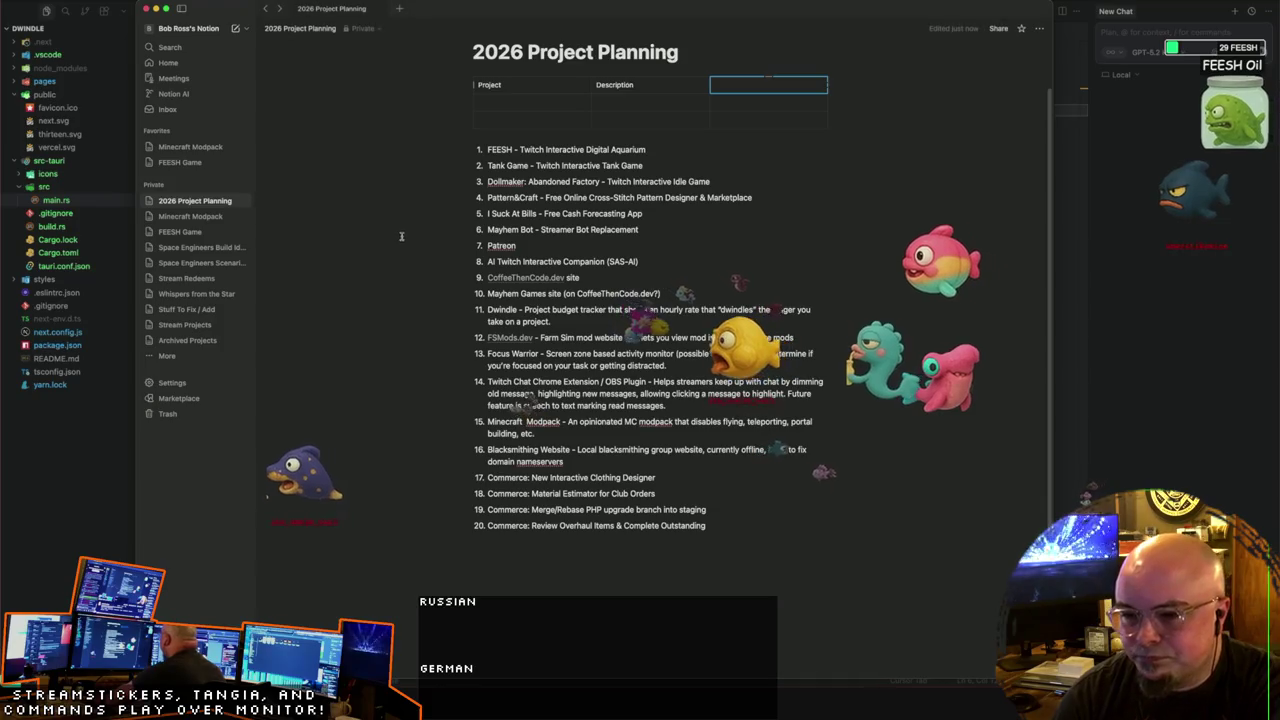
pyautogui.click(487, 478)
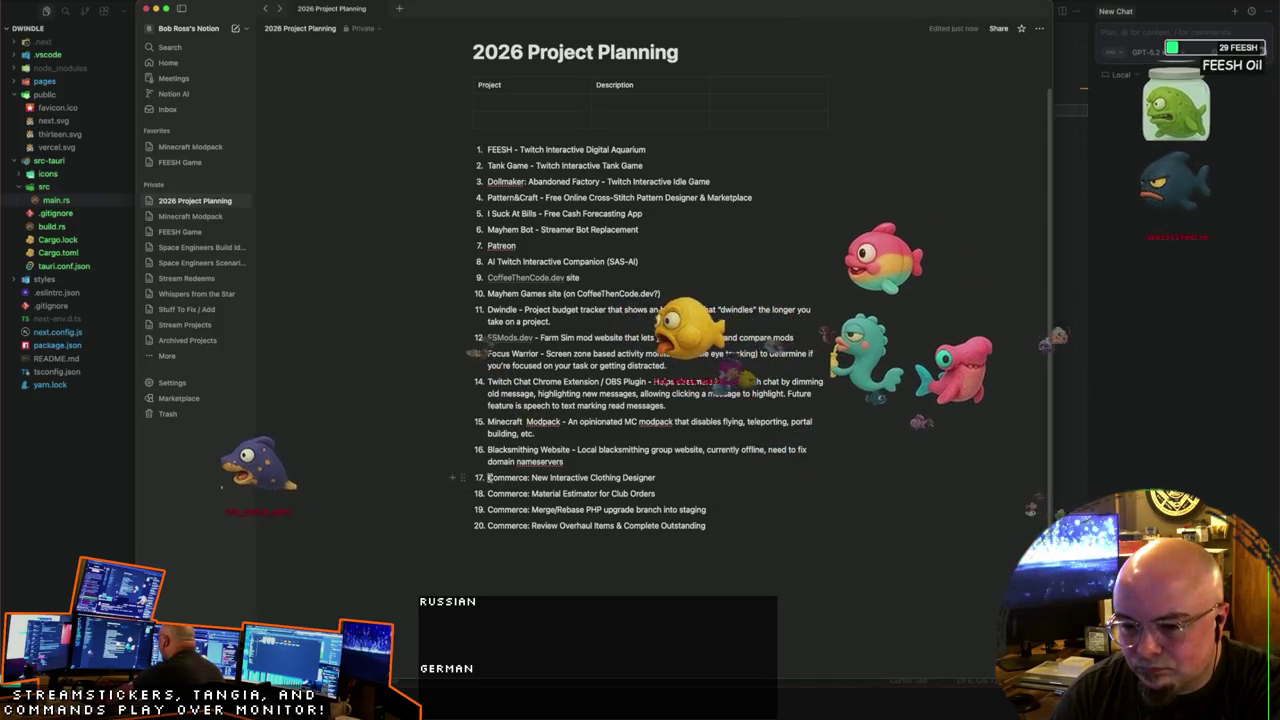
# Step: Rename item 17 to 'Commerce Client Work' and split New Interactive Clothing Designer into its own item
pyautogui.write('Client Work:')
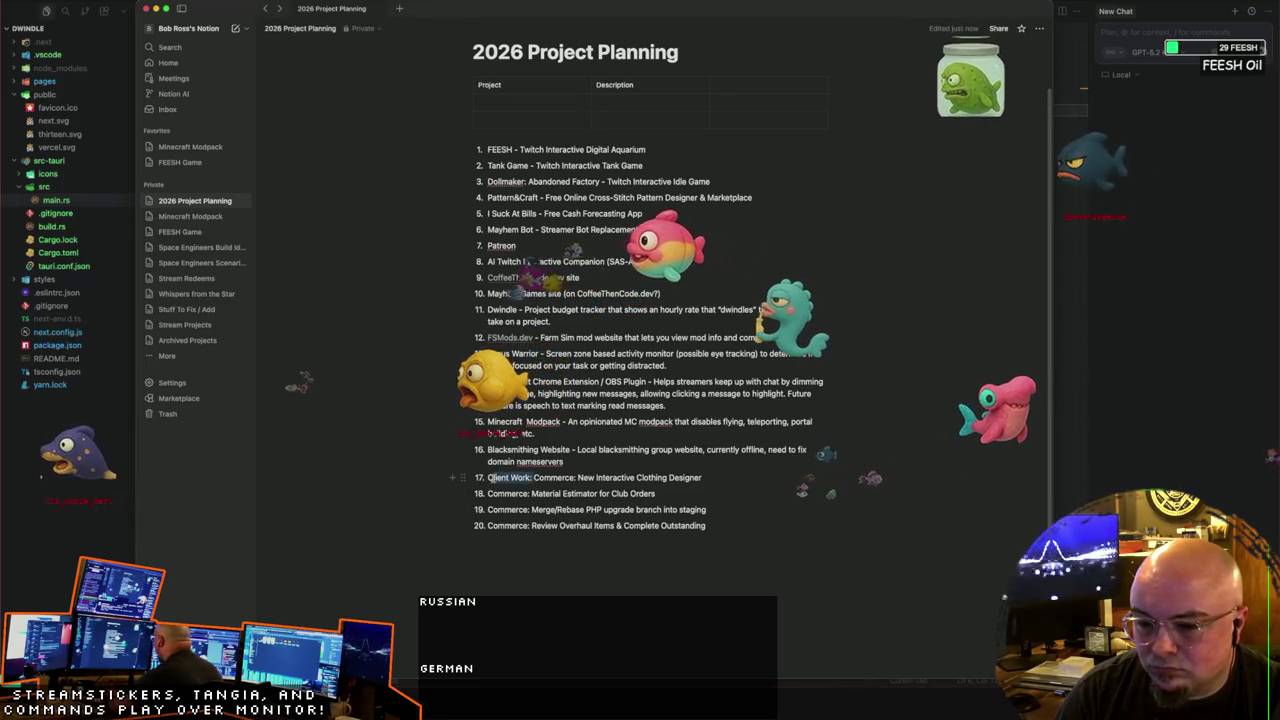
pyautogui.moveTo(534, 478); pyautogui.dragTo(488, 478)
pyautogui.hotkey('ctrl', 'c')
pyautogui.click(488, 493)
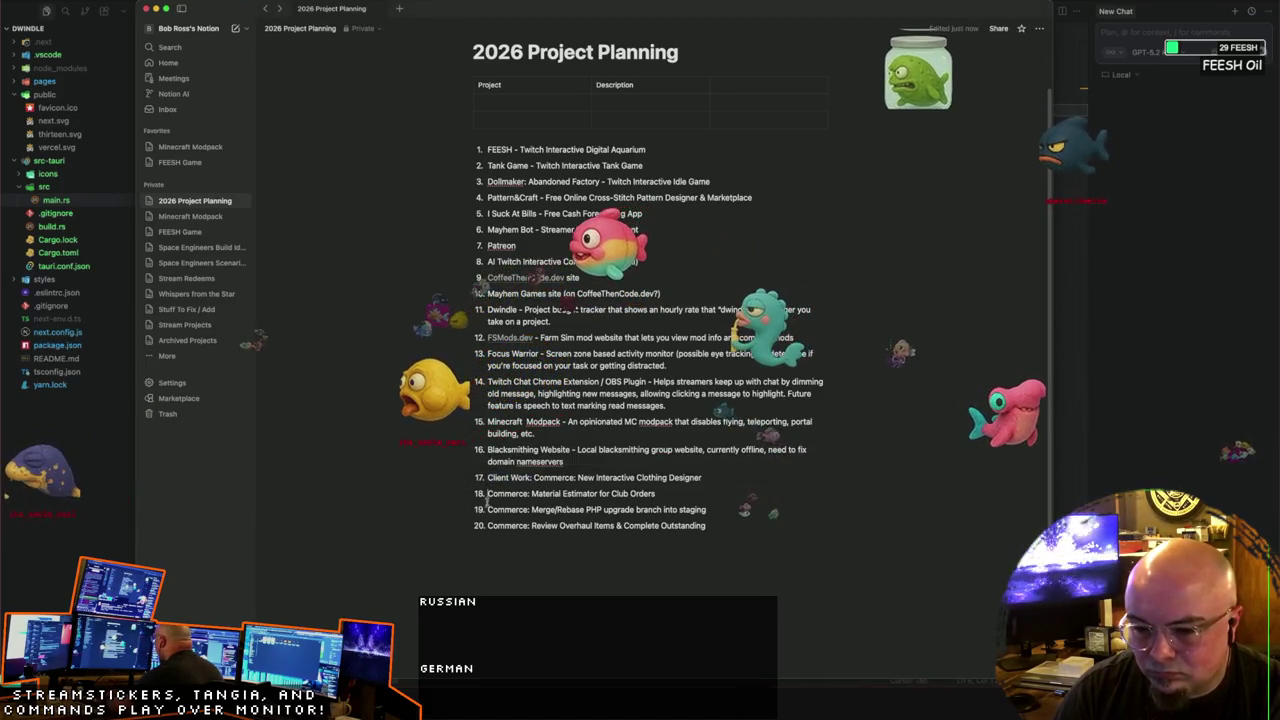
pyautogui.hotkey('ctrl', 'v')
pyautogui.hotkey('ctrl', 'z')
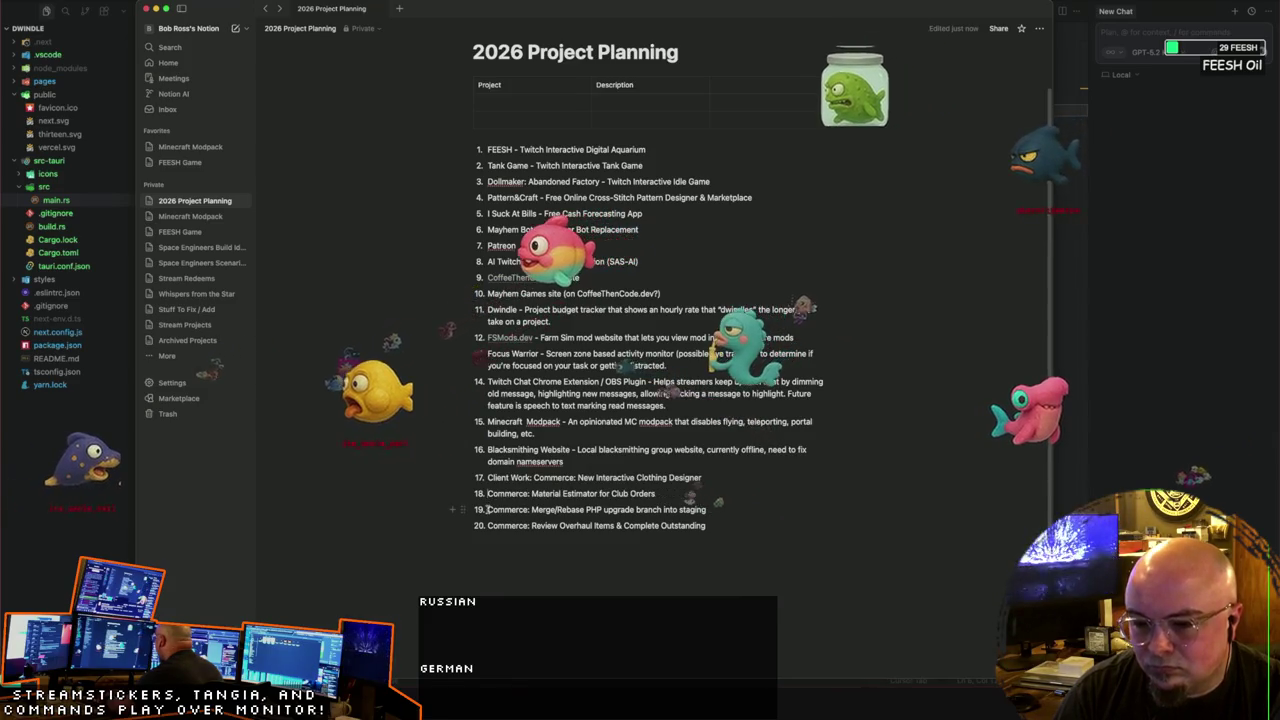
pyautogui.press('BackSpace')
pyautogui.press('BackSpace')
pyautogui.press('BackSpace')
pyautogui.press('BackSpace')
pyautogui.press('BackSpace')
pyautogui.press('BackSpace')
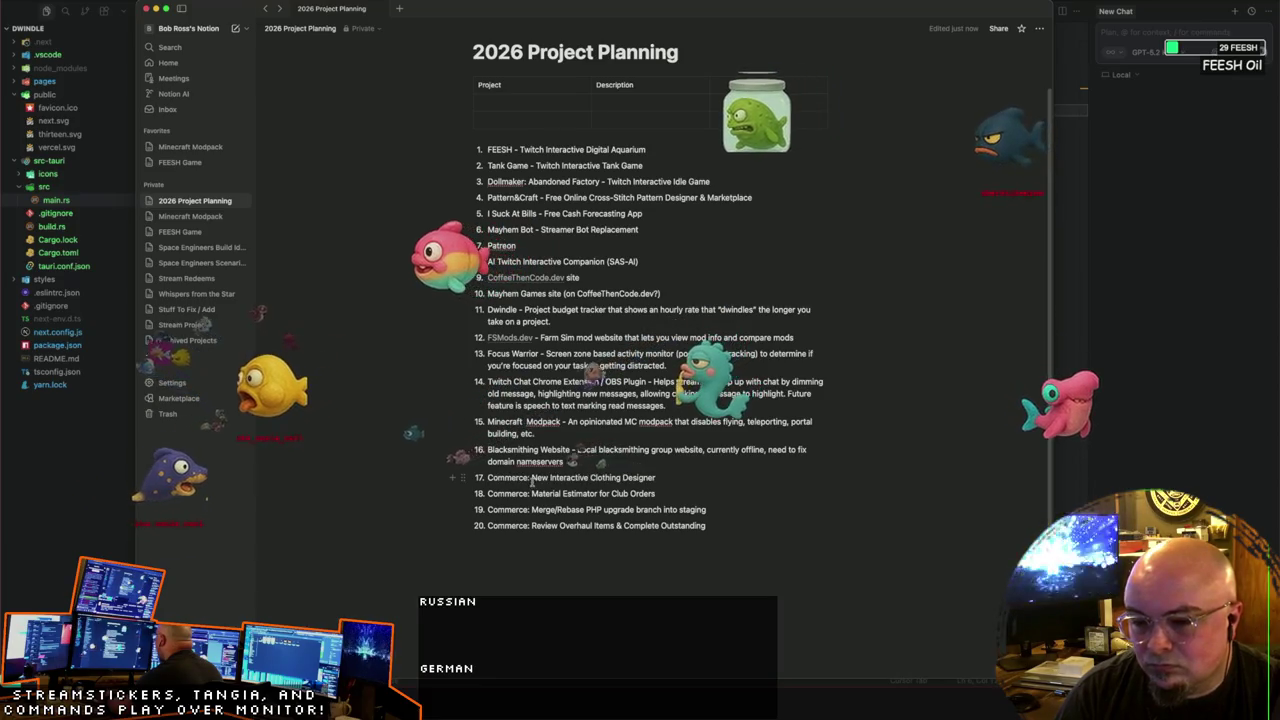
pyautogui.hotkey('alt', 'Right')
pyautogui.write('Client')
pyautogui.write(' Work')
pyautogui.press('Return')
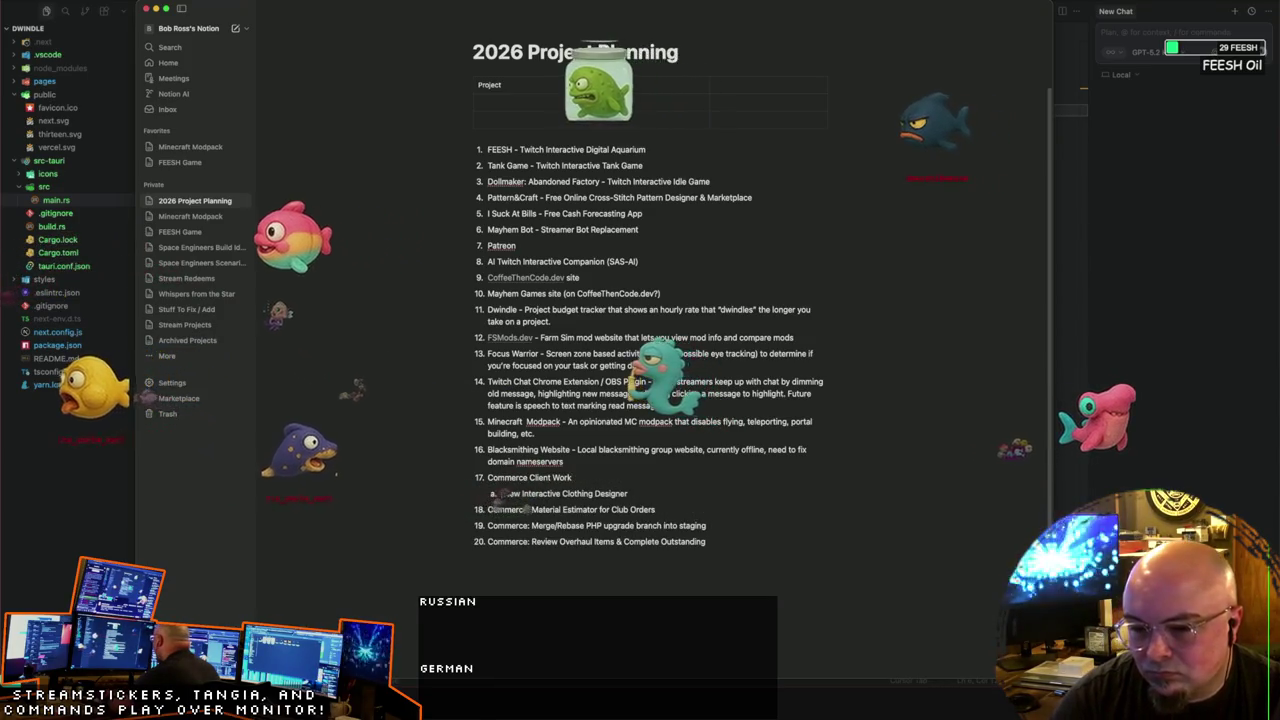
# Step: Nest the Commerce items as sub-items, dropping 'Commerce:' prefixes and making the review task sub-item d
pyautogui.scroll(-2, 640, 300)
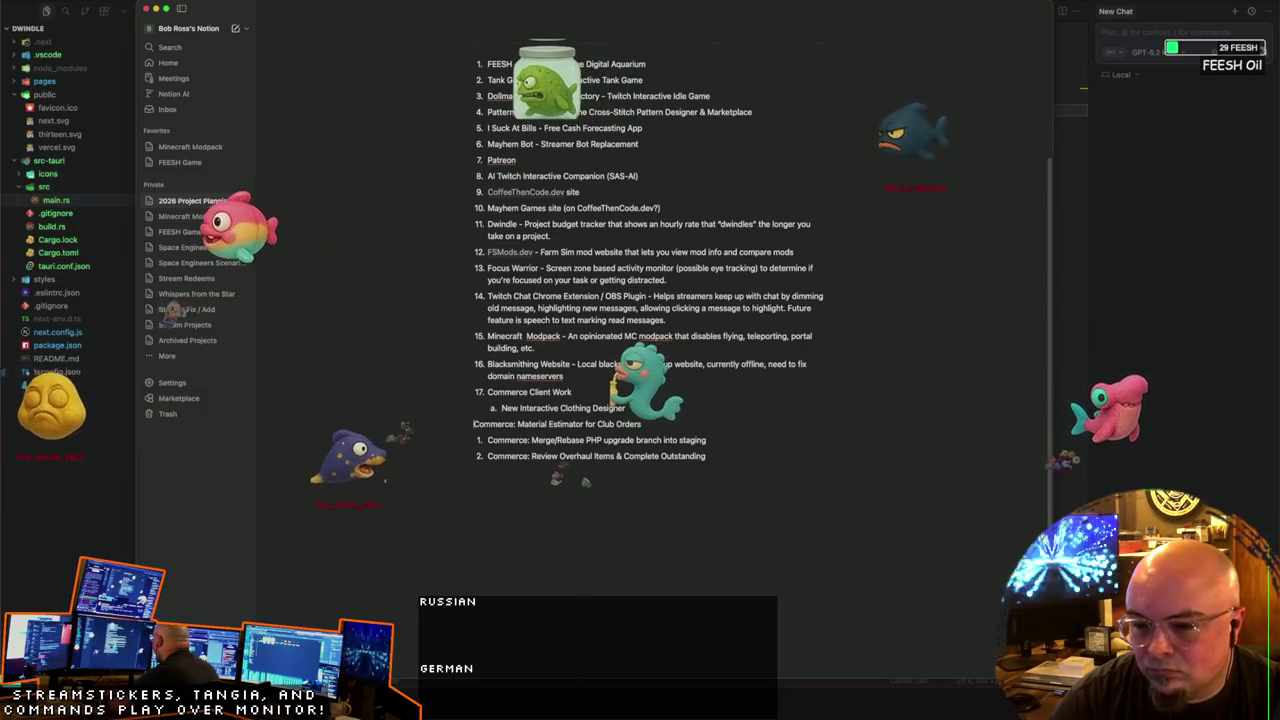
pyautogui.press('Tab')
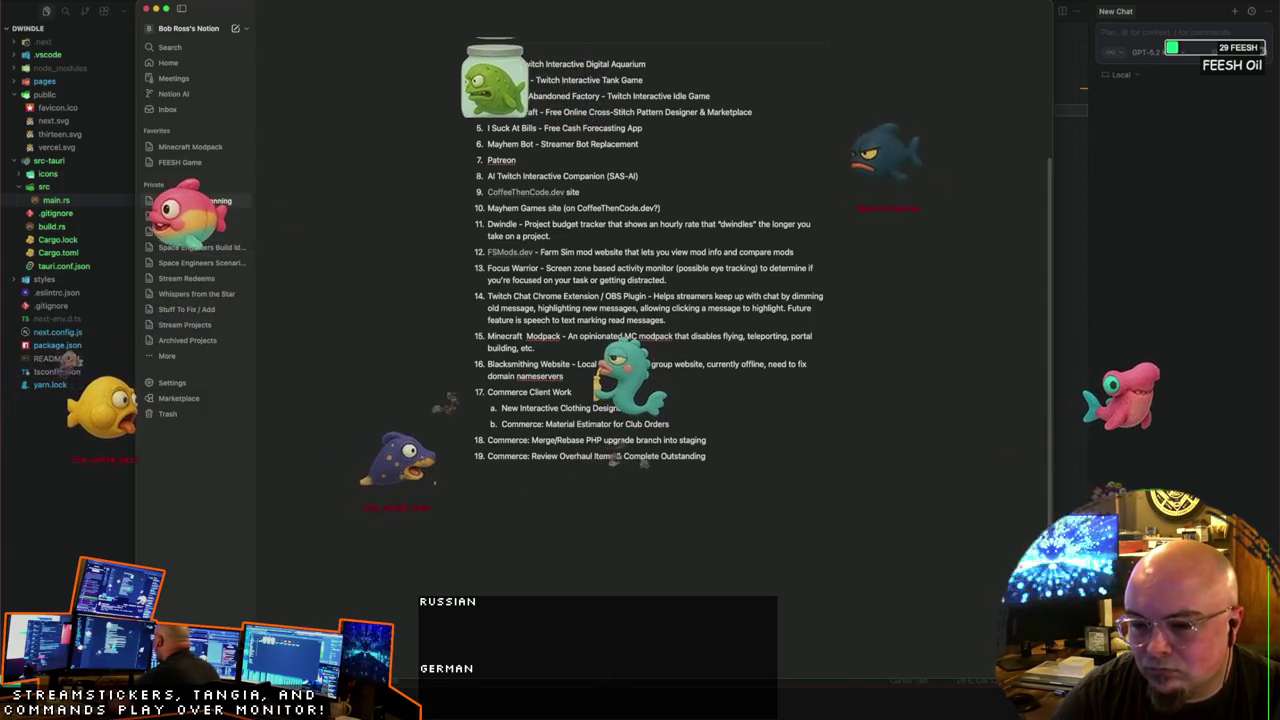
pyautogui.press('BackSpace')
pyautogui.press('BackSpace')
pyautogui.press('BackSpace')
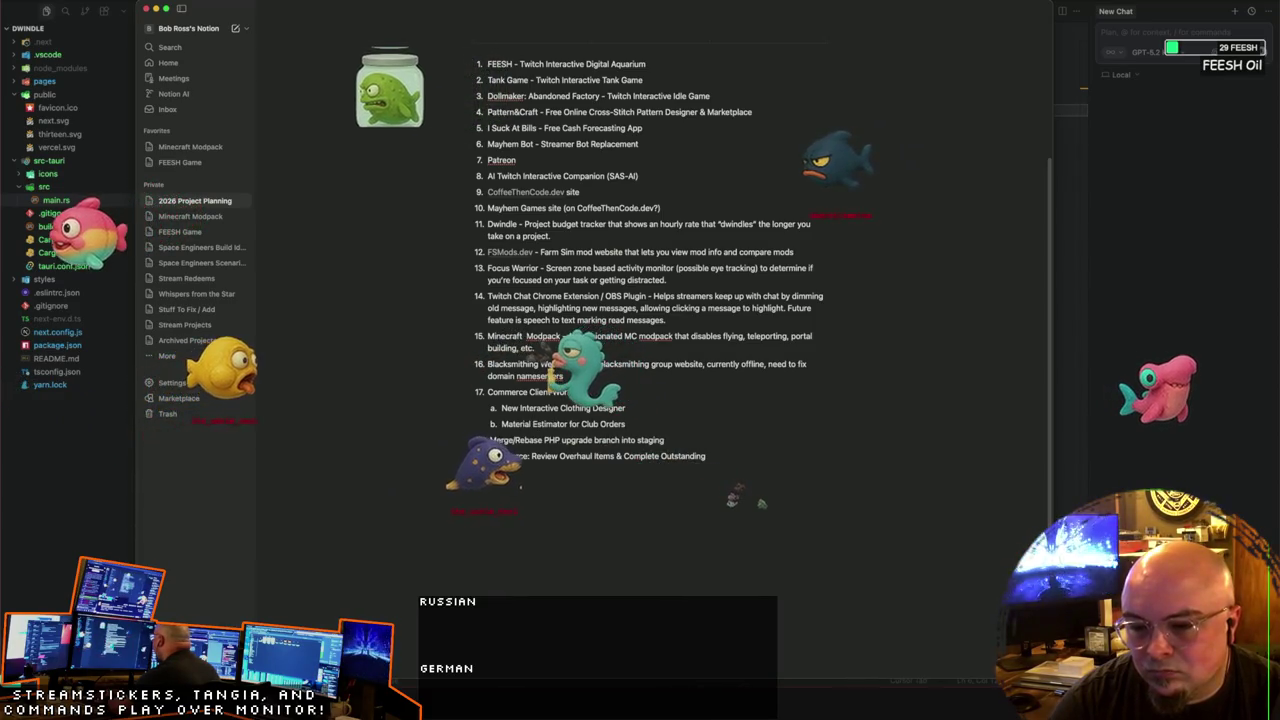
pyautogui.press('Tab')
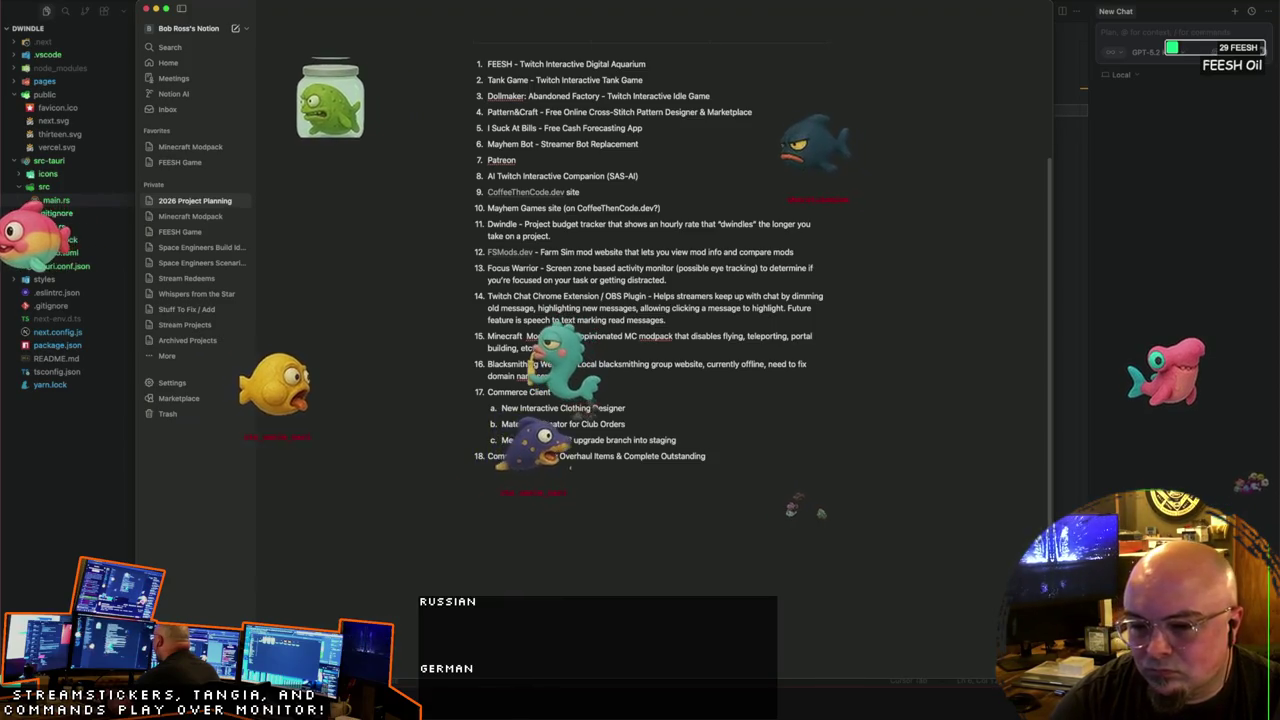
pyautogui.press('BackSpace')
pyautogui.press('BackSpace')
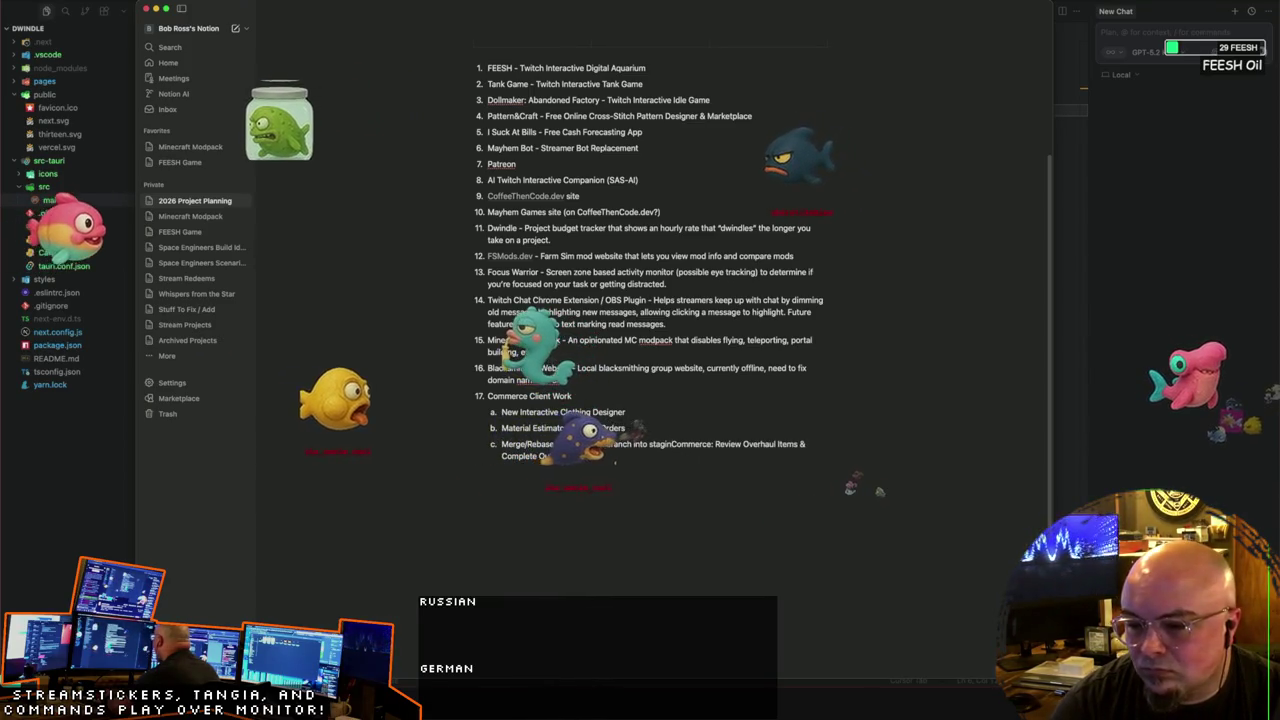
pyautogui.press('Return')
pyautogui.press('Delete')
pyautogui.press('Delete')
pyautogui.press('Delete')
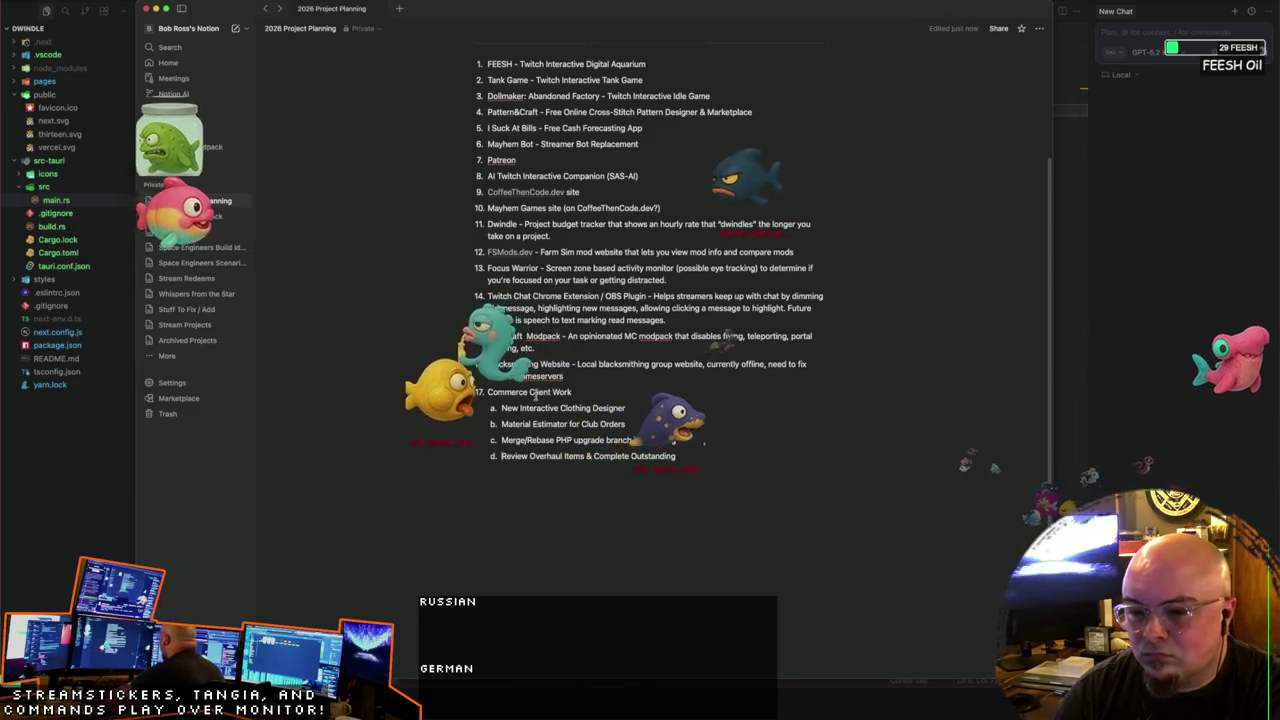
pyautogui.click(414, 475)
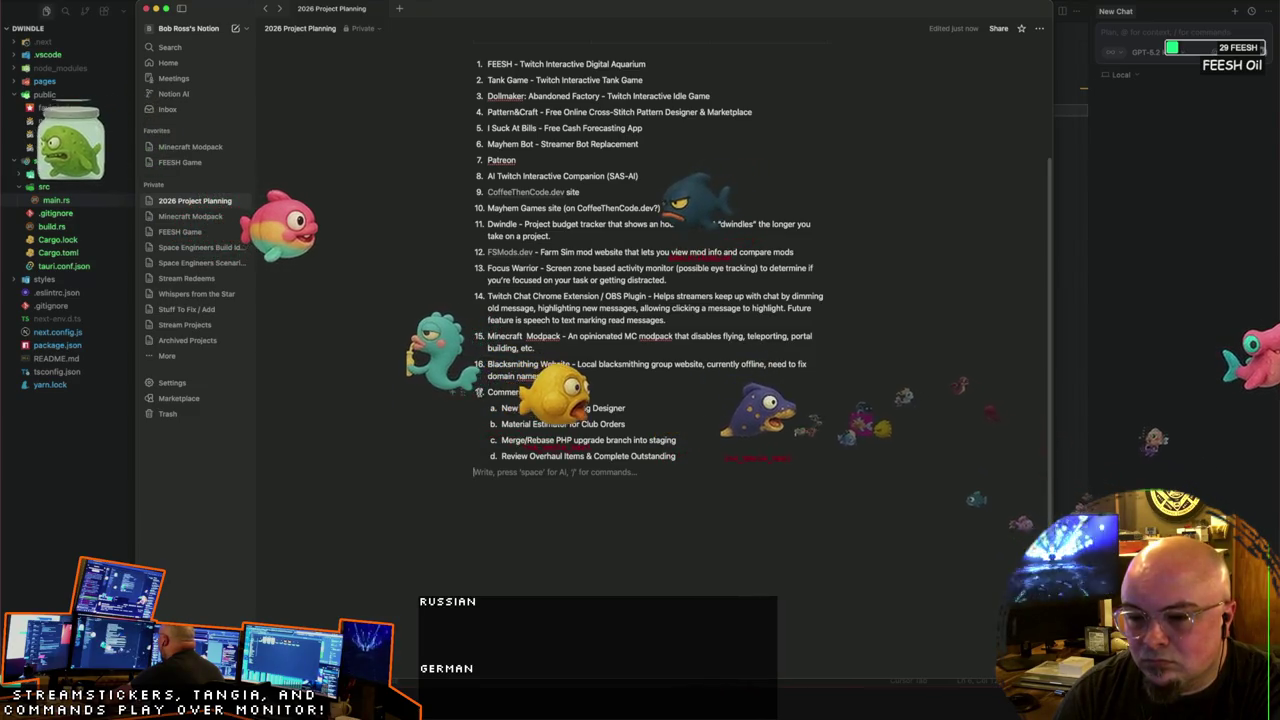
# Step: Keep FEESH first in the list and delete the empty Project/Description table
pyautogui.click(466, 393)
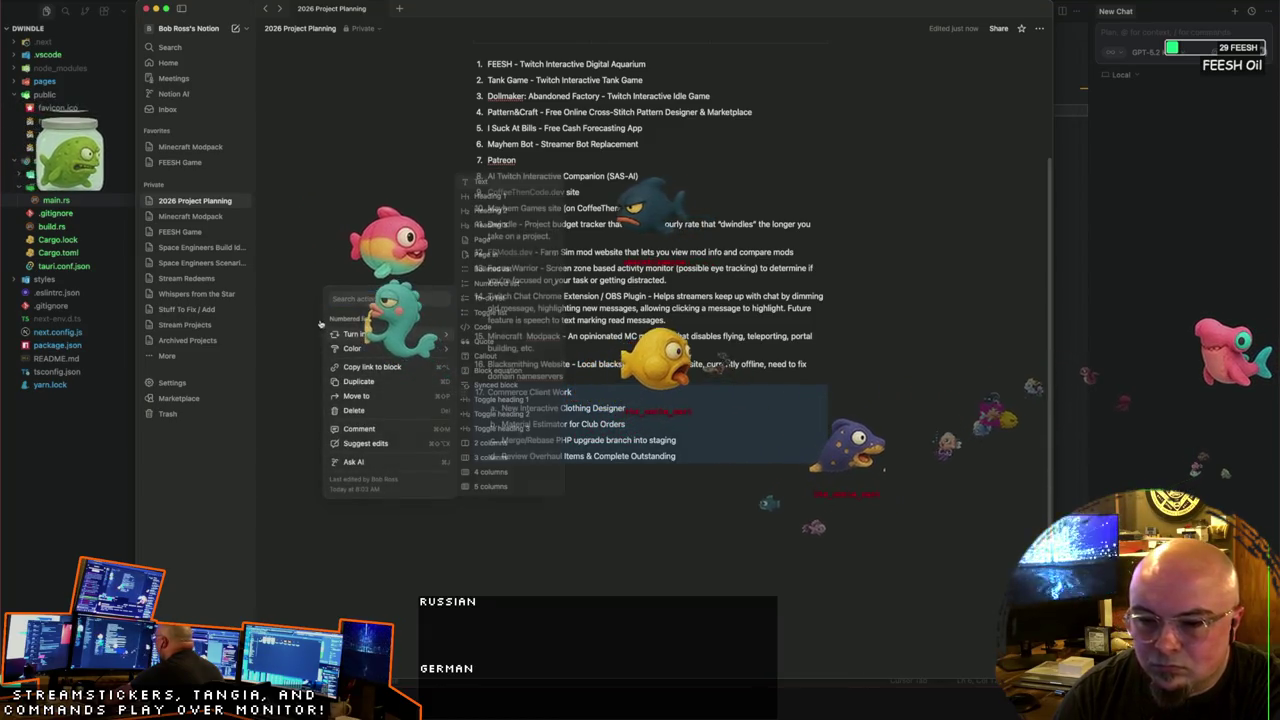
pyautogui.moveTo(352, 334)
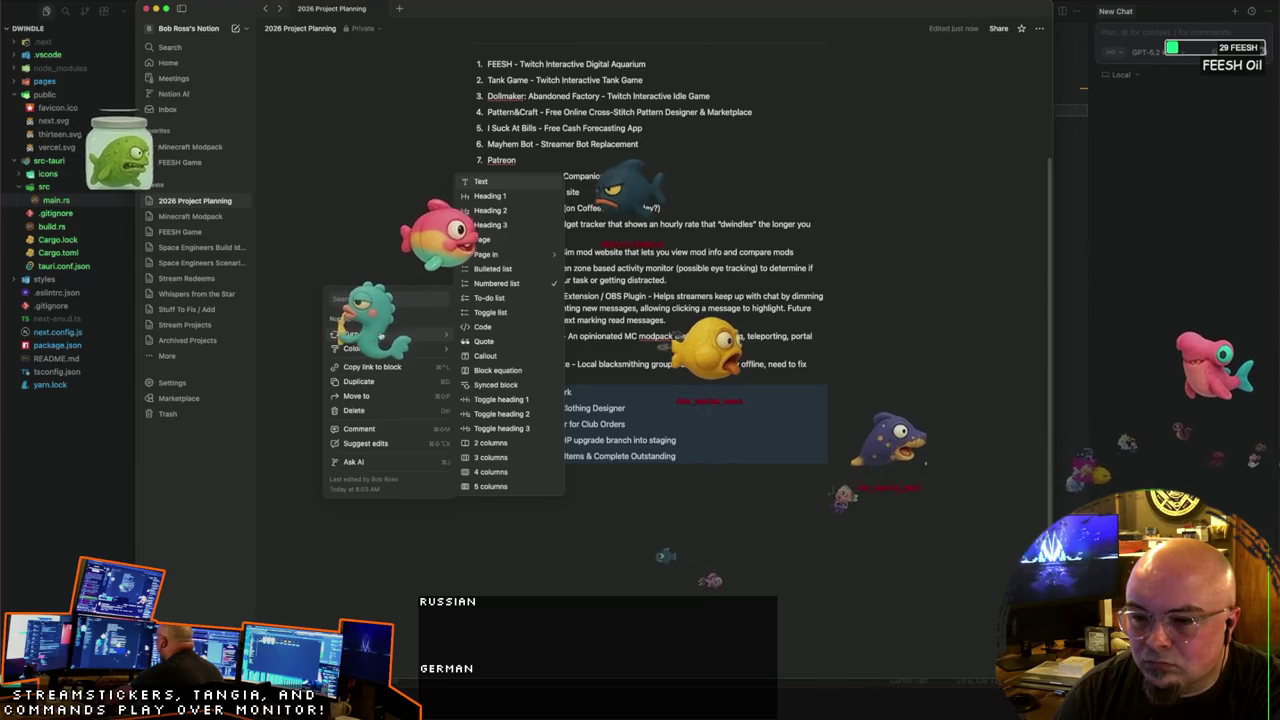
pyautogui.click(585, 538)
pyautogui.scroll(3, 585, 538)
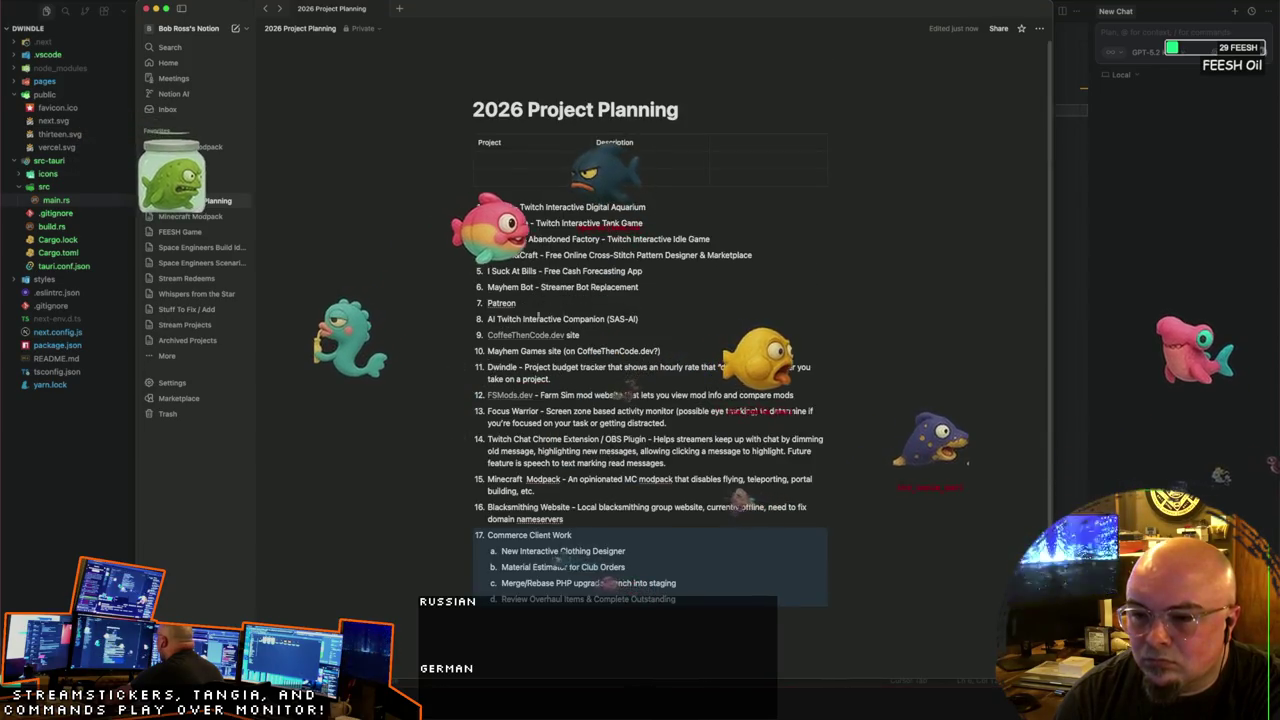
pyautogui.moveTo(452, 207); pyautogui.dragTo(523, 270)
pyautogui.moveTo(490, 219); pyautogui.dragTo(477, 205)
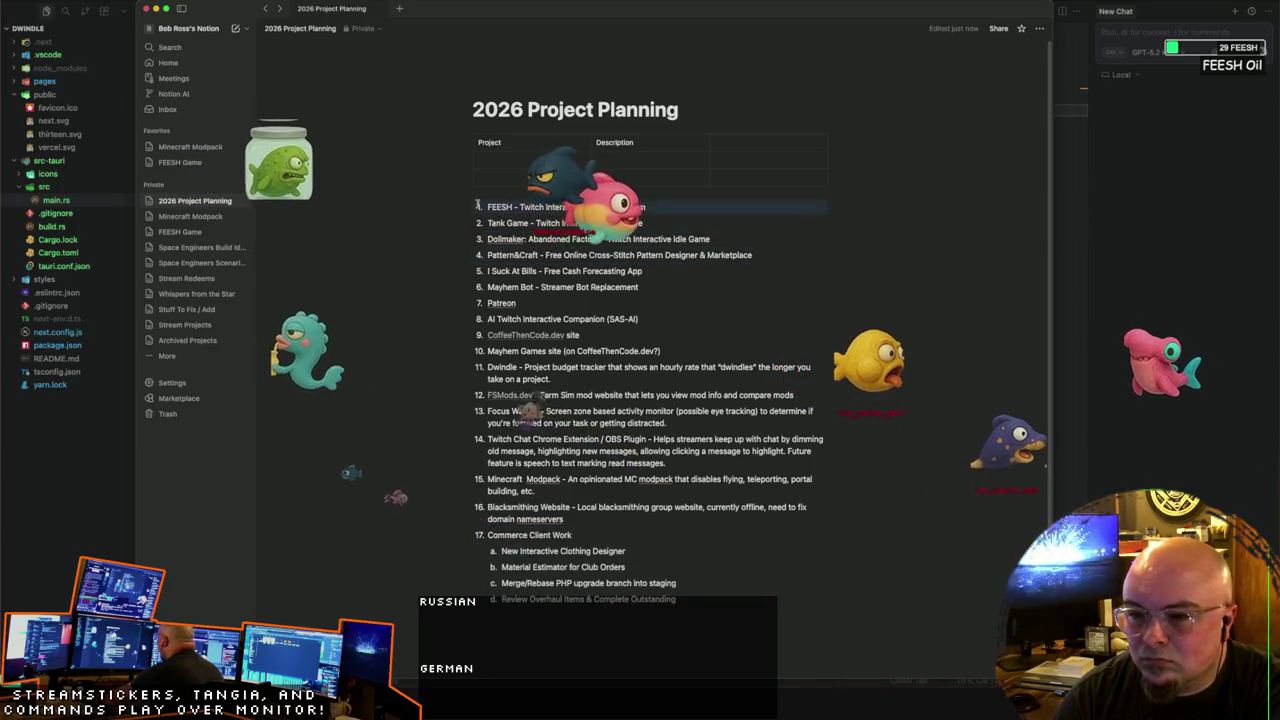
pyautogui.click(461, 141)
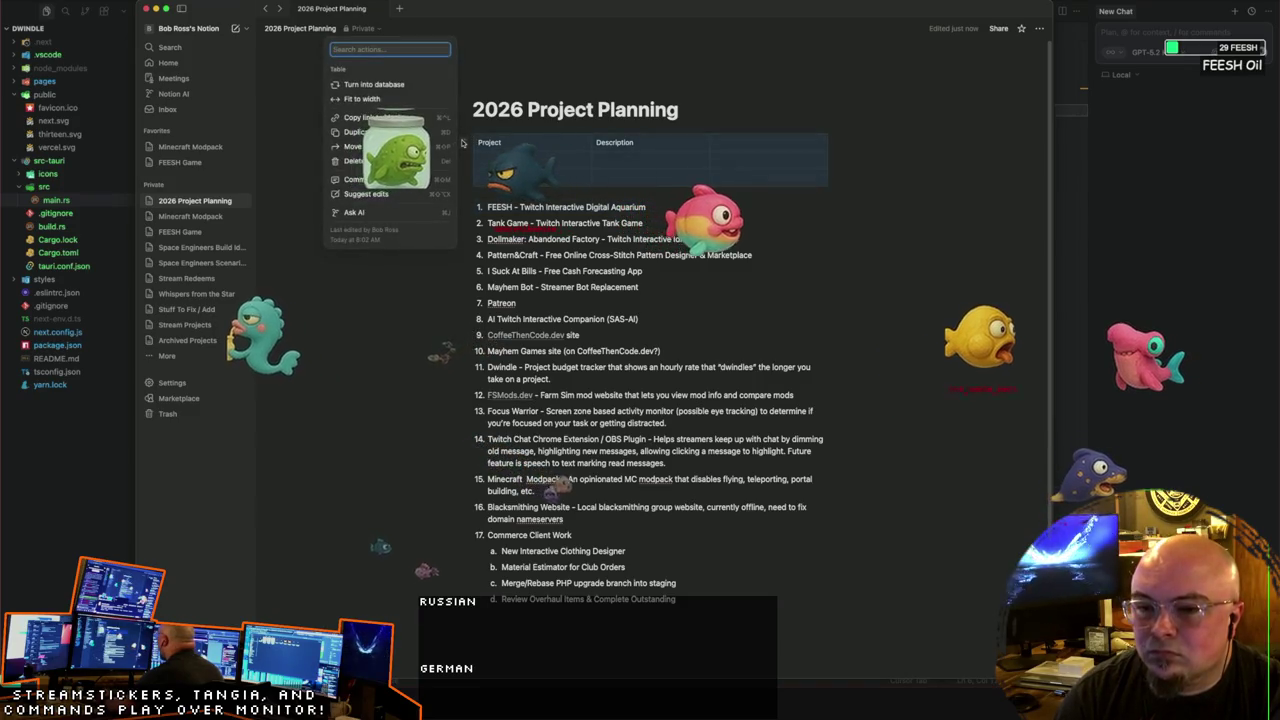
pyautogui.click(363, 161)
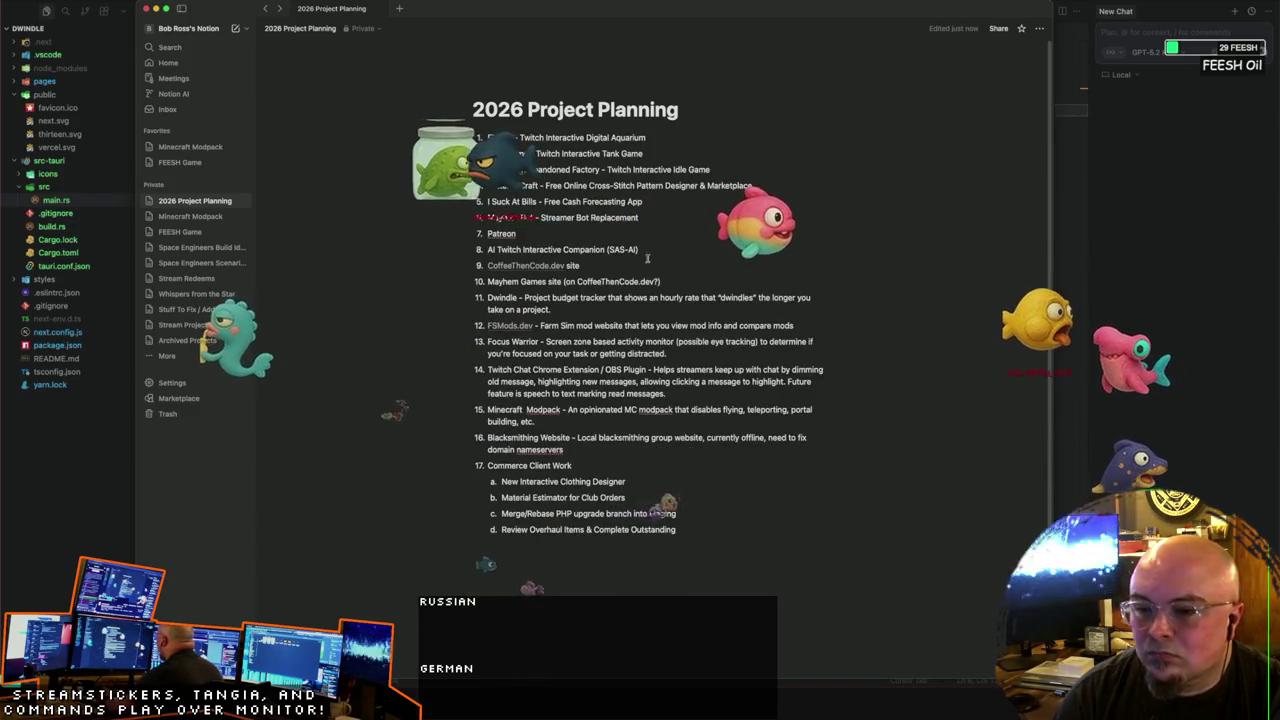
# Step: Select the whole numbered list, dismiss its options, then bring up the FEESH item's block menu
pyautogui.moveTo(704, 533)
pyautogui.mouseDown()
pyautogui.moveTo(490, 470)
pyautogui.moveTo(459, 201)
pyautogui.mouseUp()
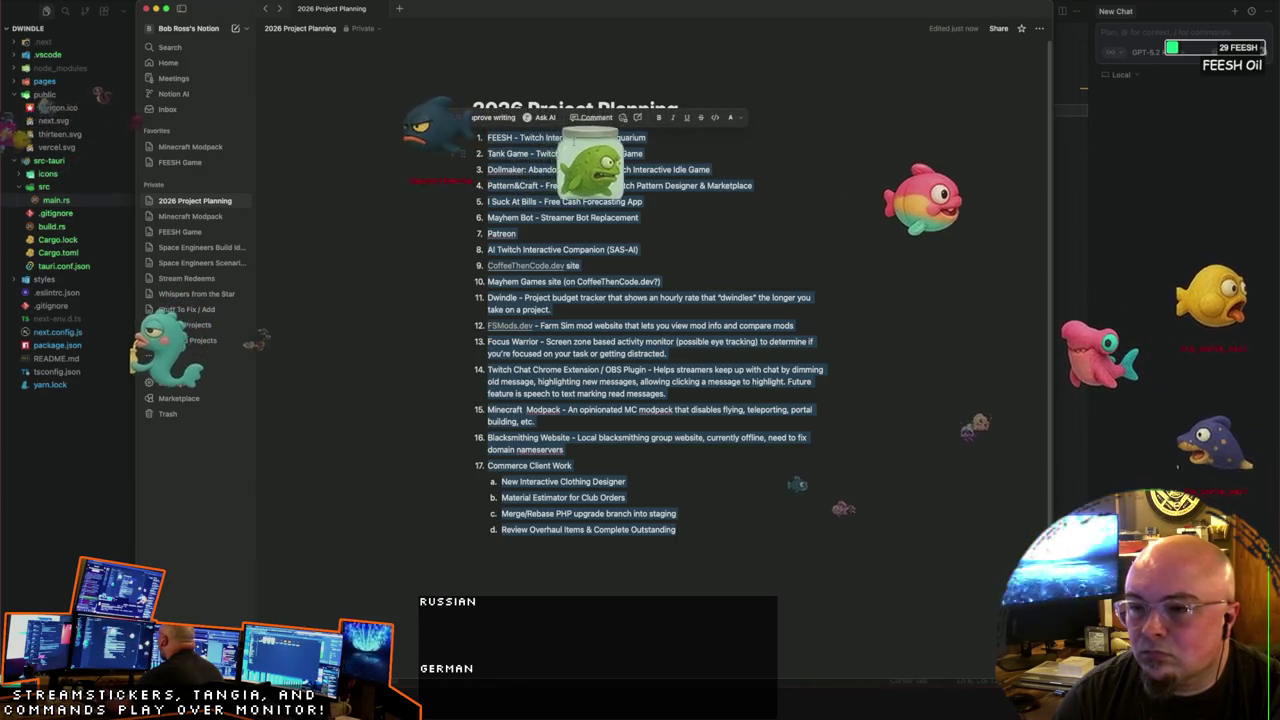
pyautogui.moveTo(513, 158); pyautogui.dragTo(732, 120)
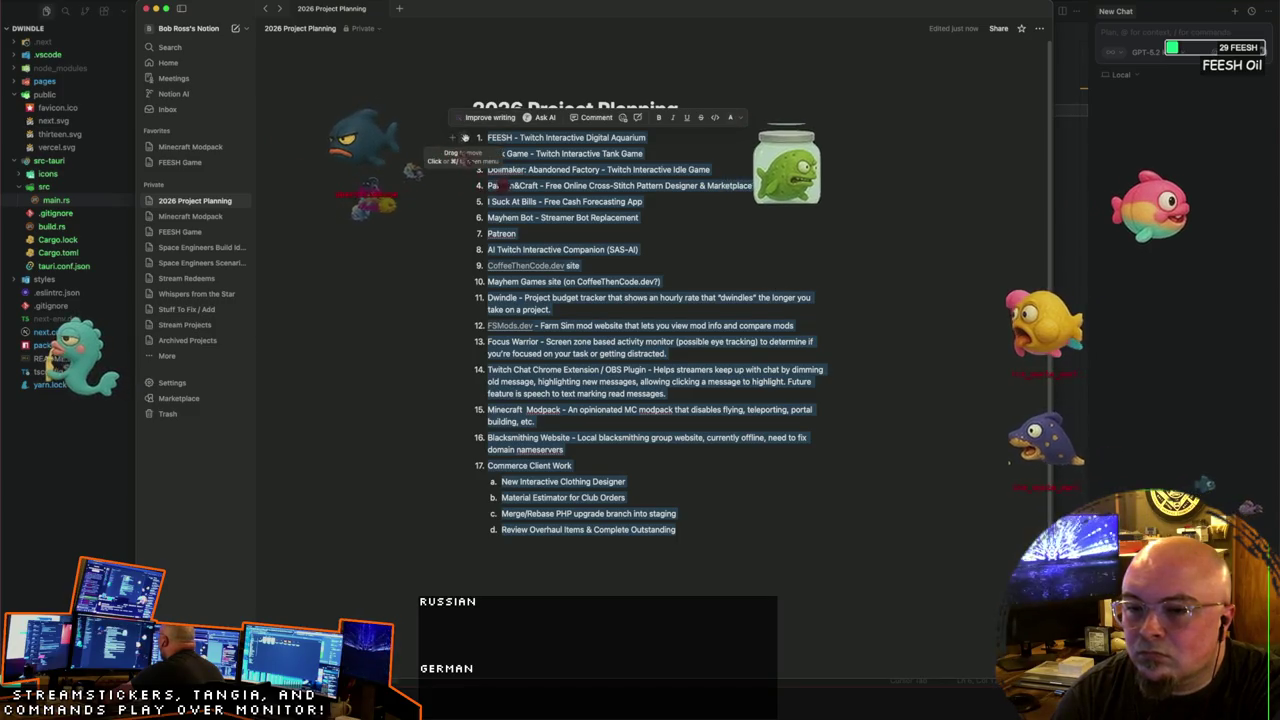
pyautogui.click(463, 137)
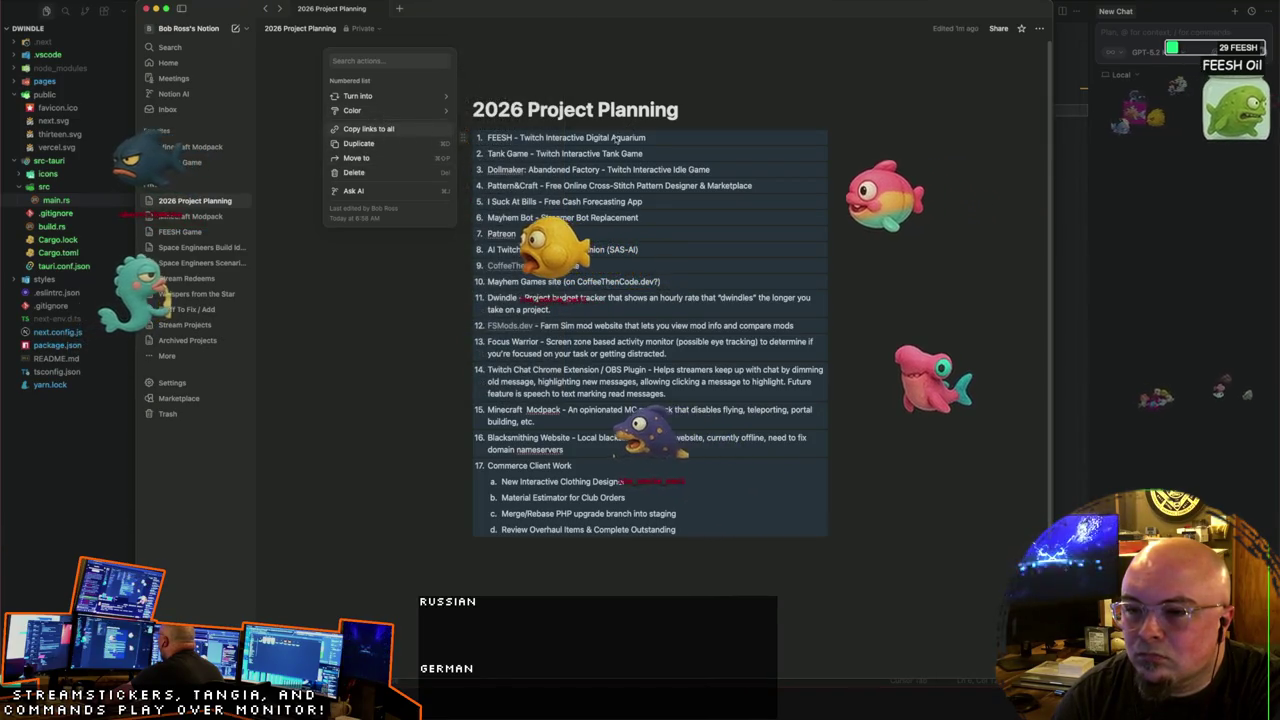
pyautogui.press('Escape')
pyautogui.click(498, 138)
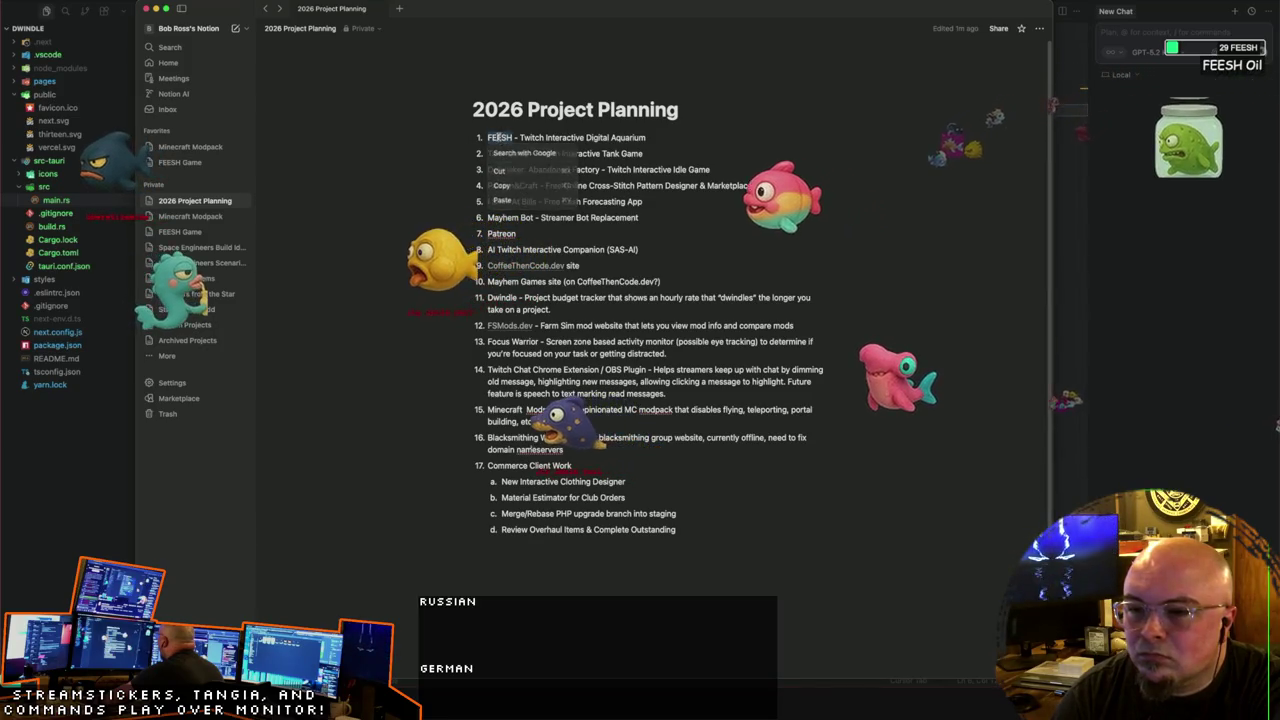
pyautogui.click(465, 137)
pyautogui.moveTo(358, 72)
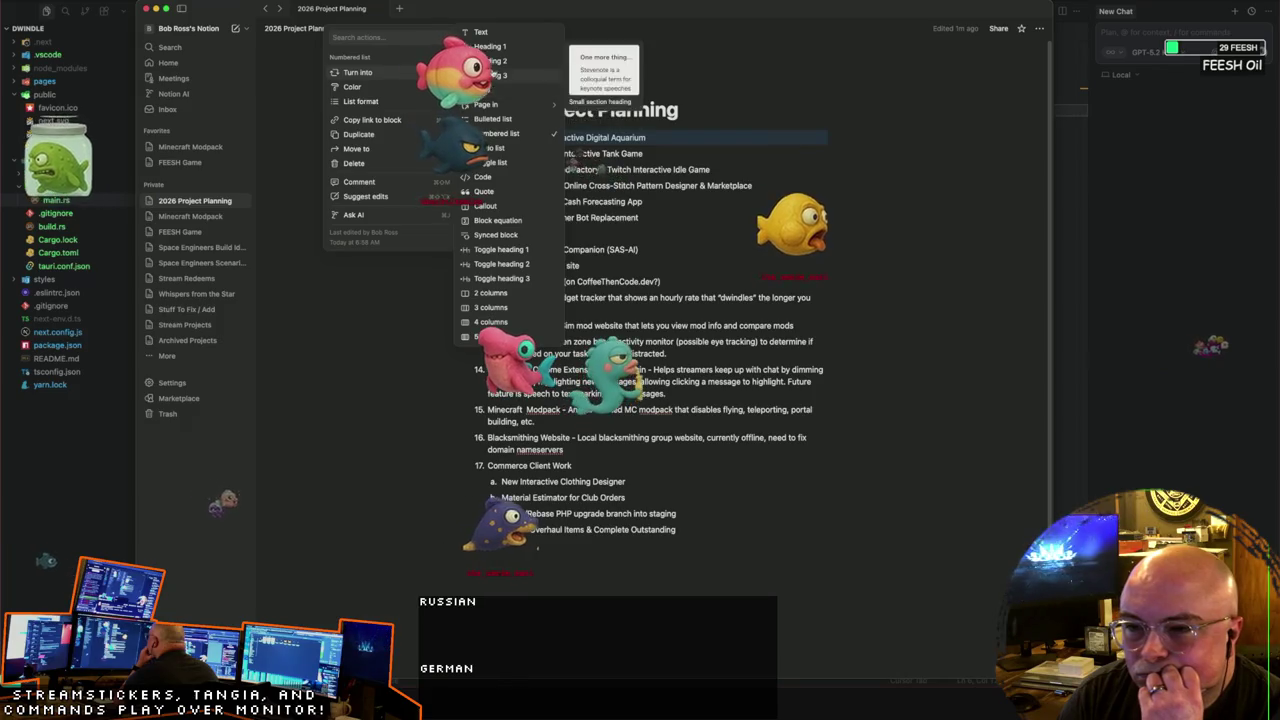
# Step: Undo to restore the deleted table and head its third column 'Revenue Probability'
pyautogui.press('Escape')
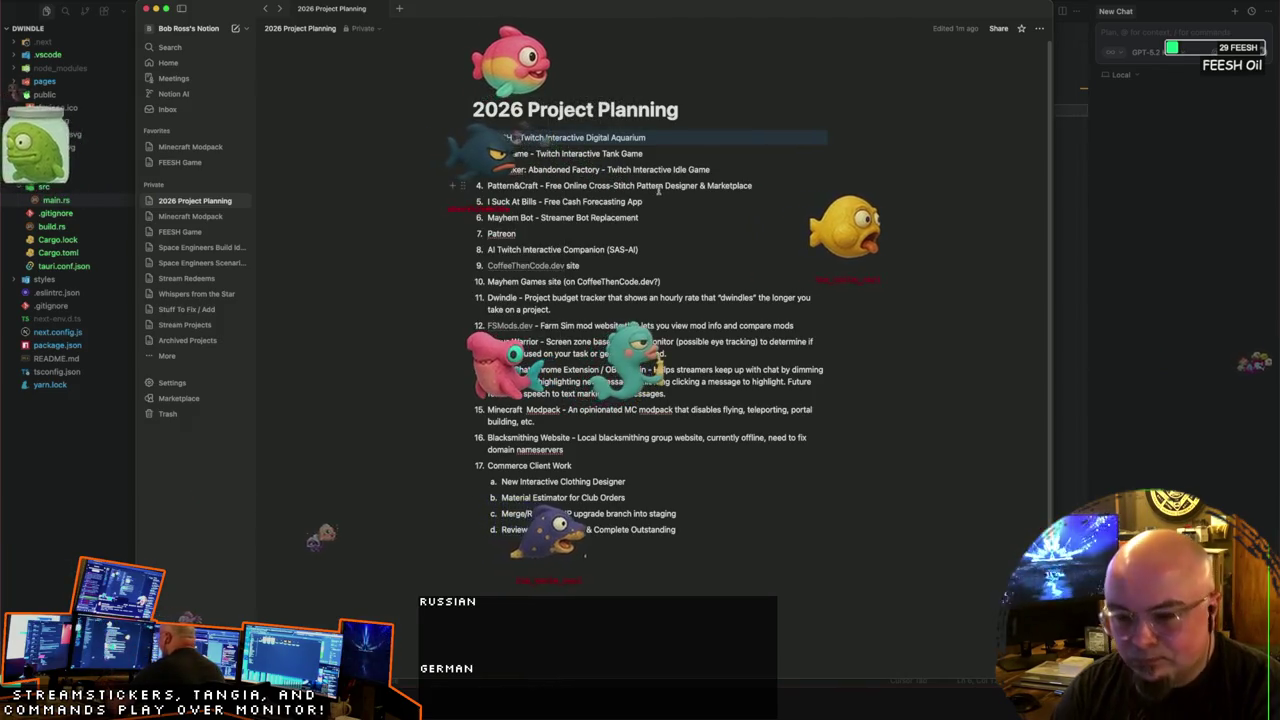
pyautogui.press('super+z')
pyautogui.click(730, 145)
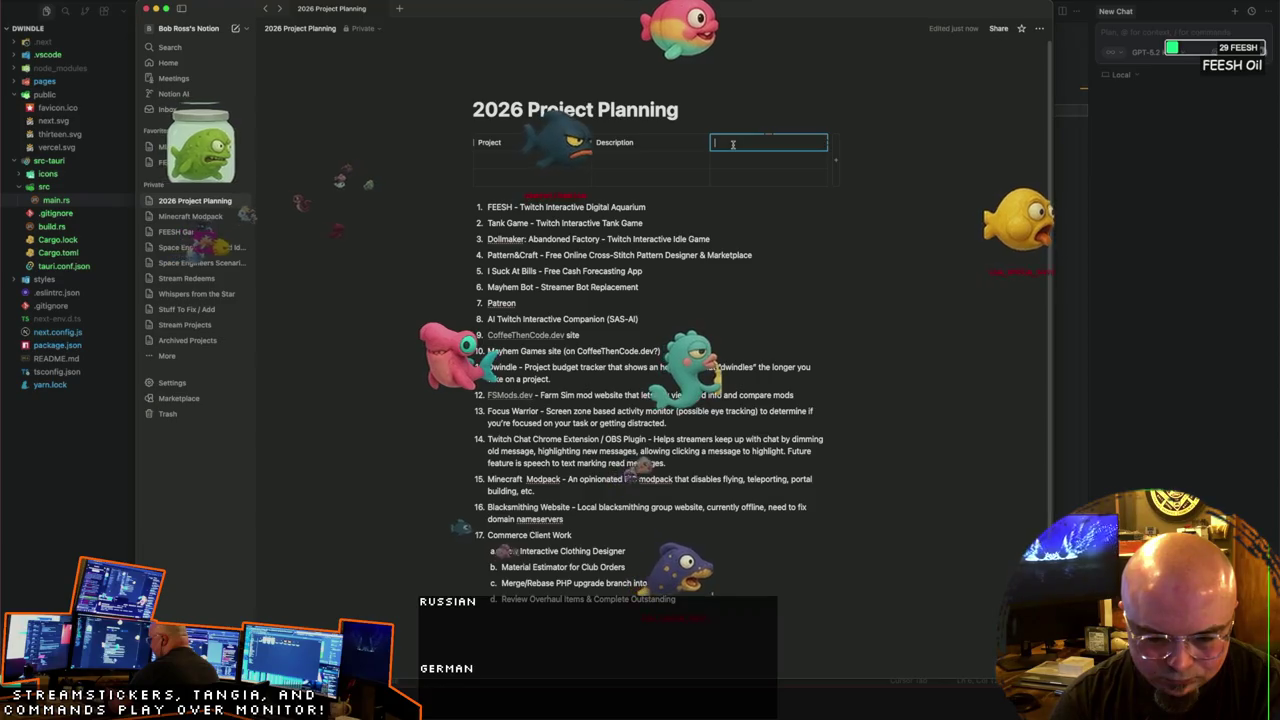
pyautogui.write('Profit')
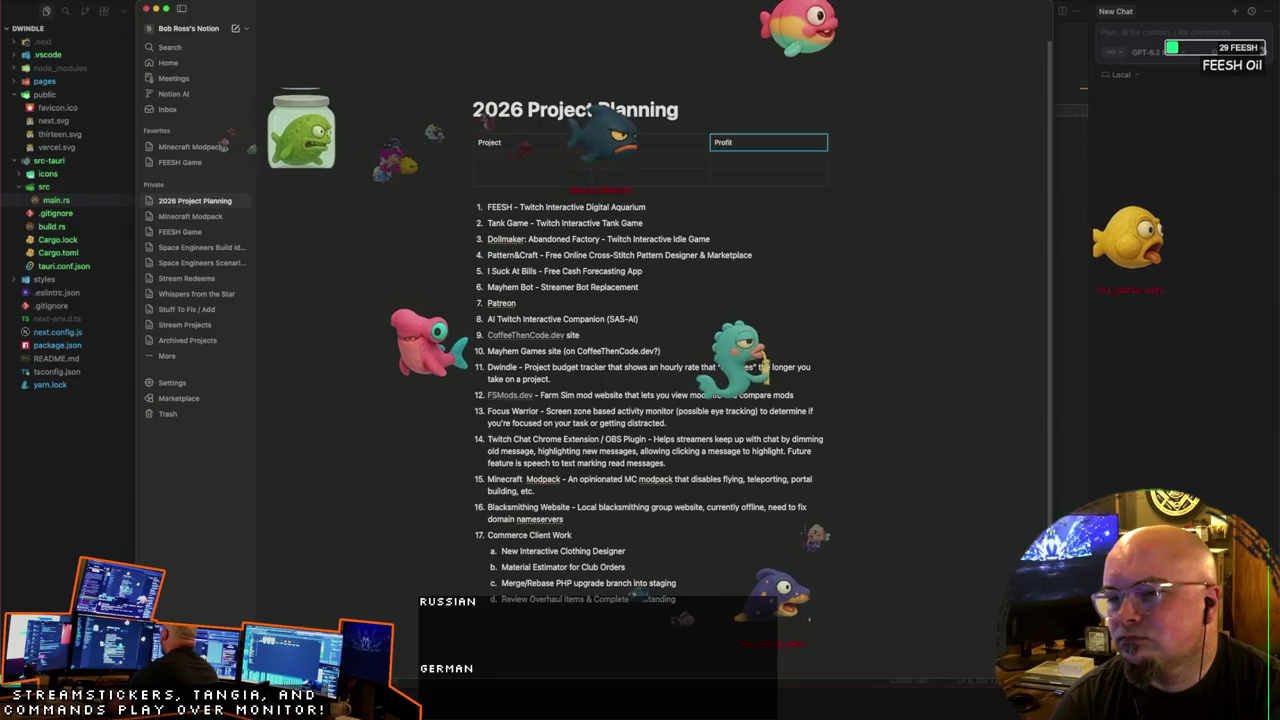
pyautogui.press('BackSpace')
pyautogui.press('BackSpace')
pyautogui.press('BackSpace')
pyautogui.press('BackSpace')
pyautogui.press('BackSpace')
pyautogui.write('Reven')
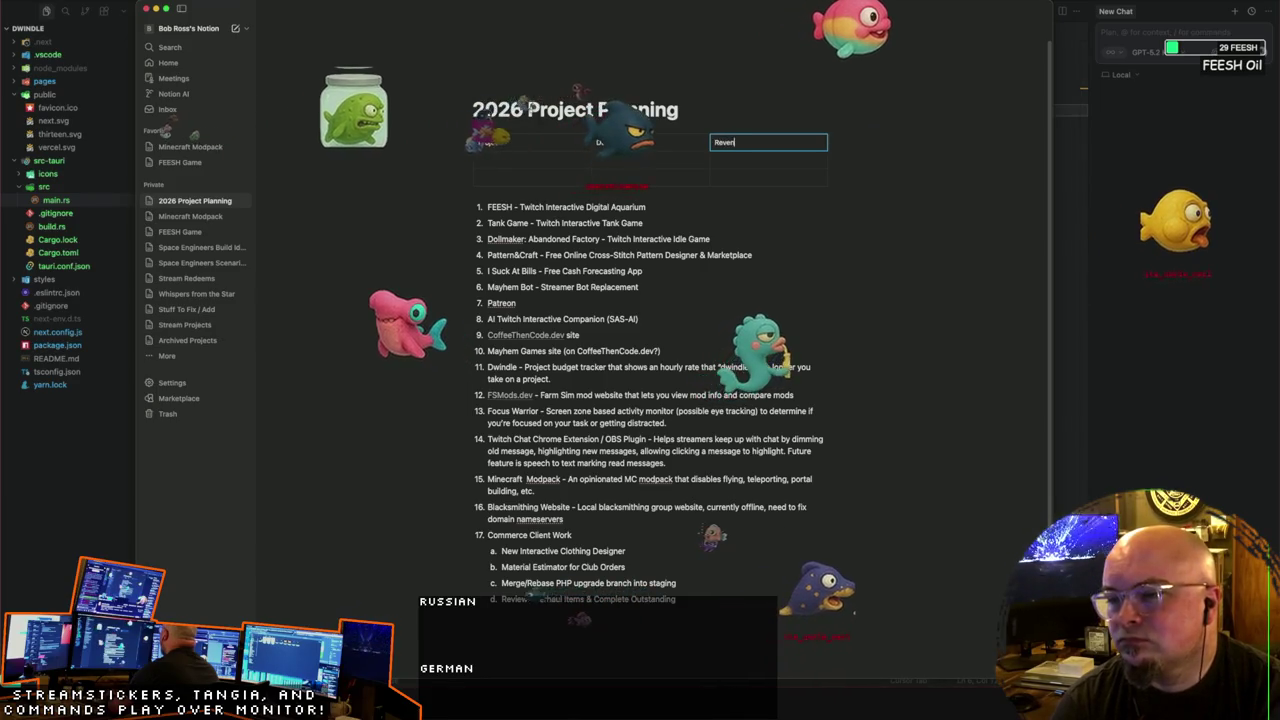
pyautogui.write('ue Probabili')
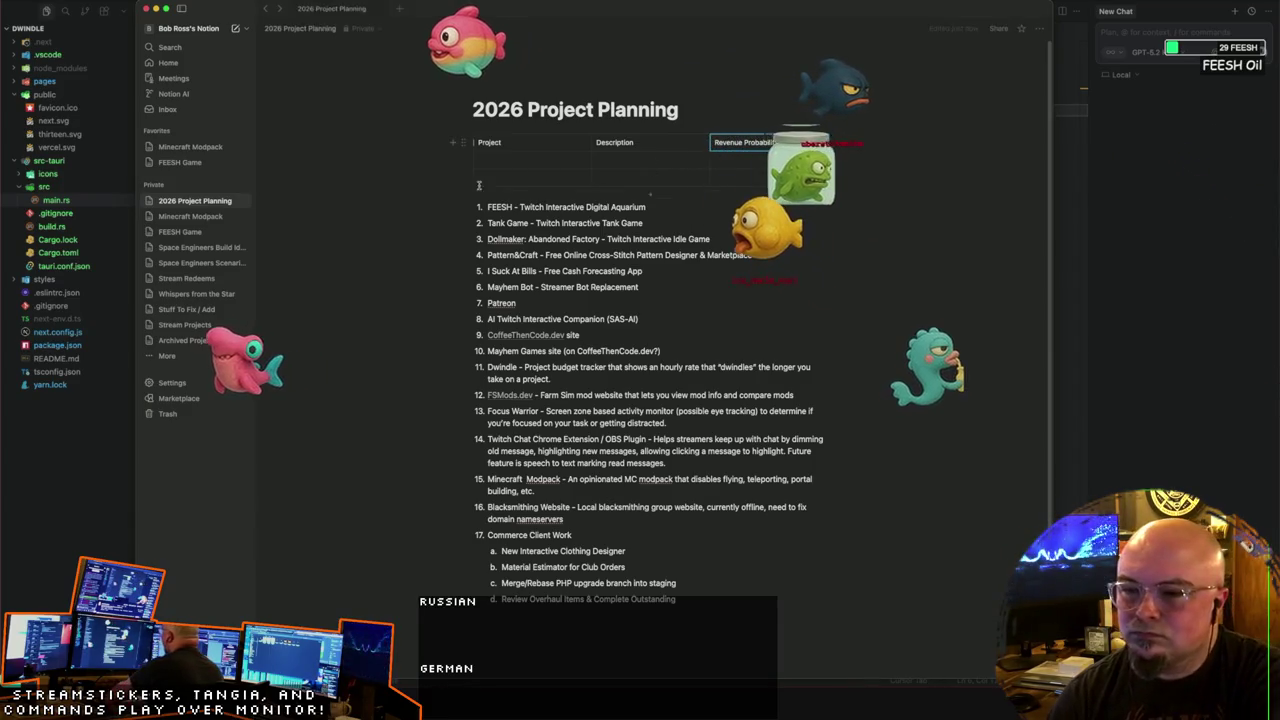
pyautogui.click(517, 160)
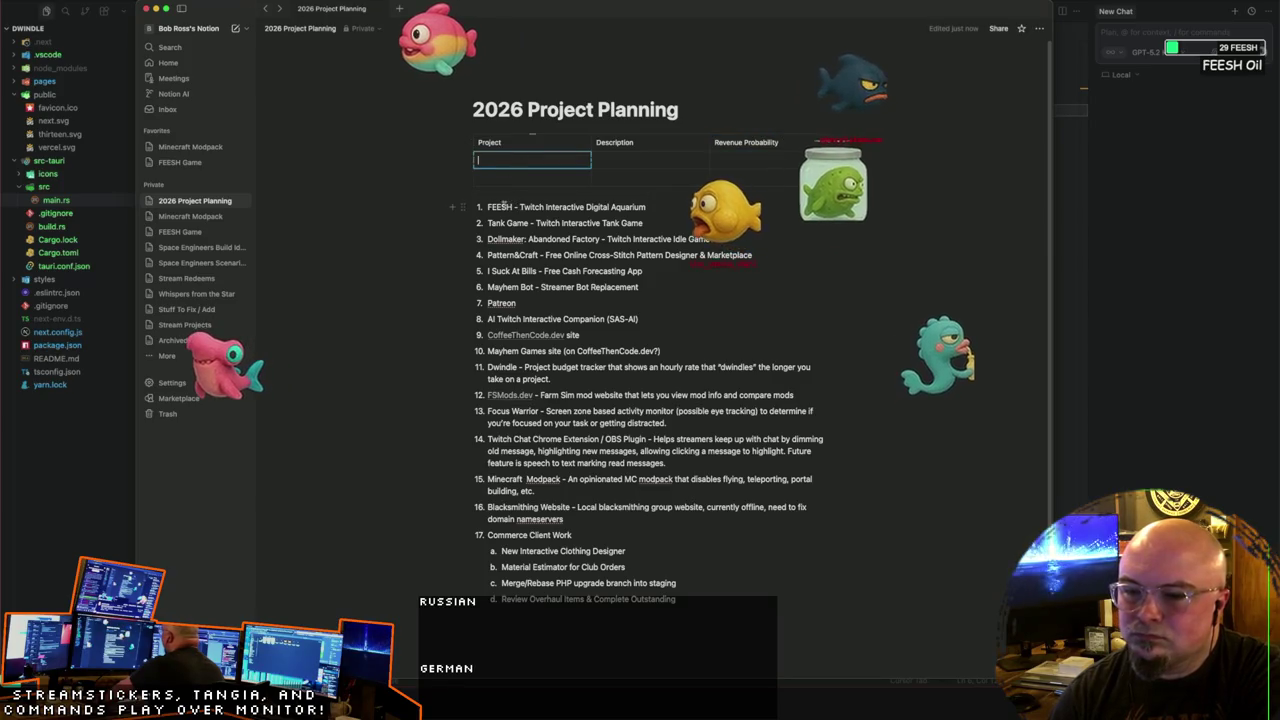
# Step: Fill row 1 with FEESH, 'Twitch Interactive Digital Aquarium', and name row 2 'Tank Game'
pyautogui.write('FEESH')
pyautogui.press('Tab')
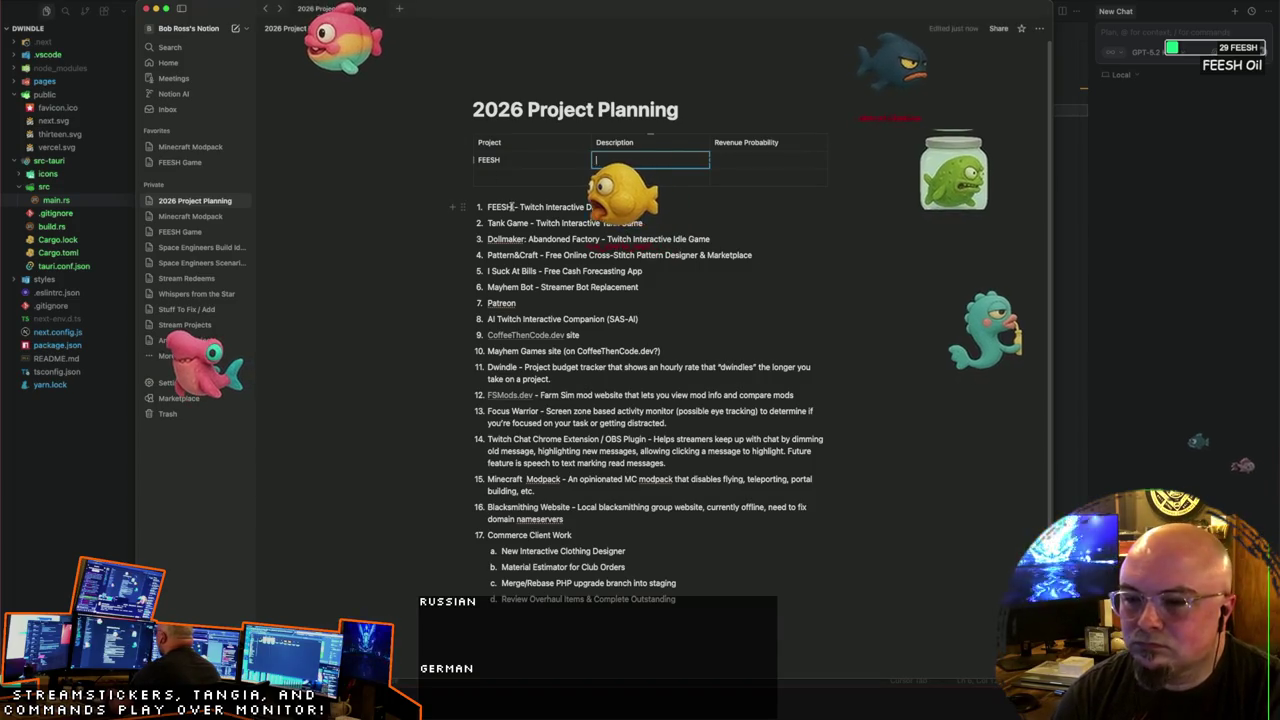
pyautogui.moveTo(650, 206); pyautogui.dragTo(648, 206)
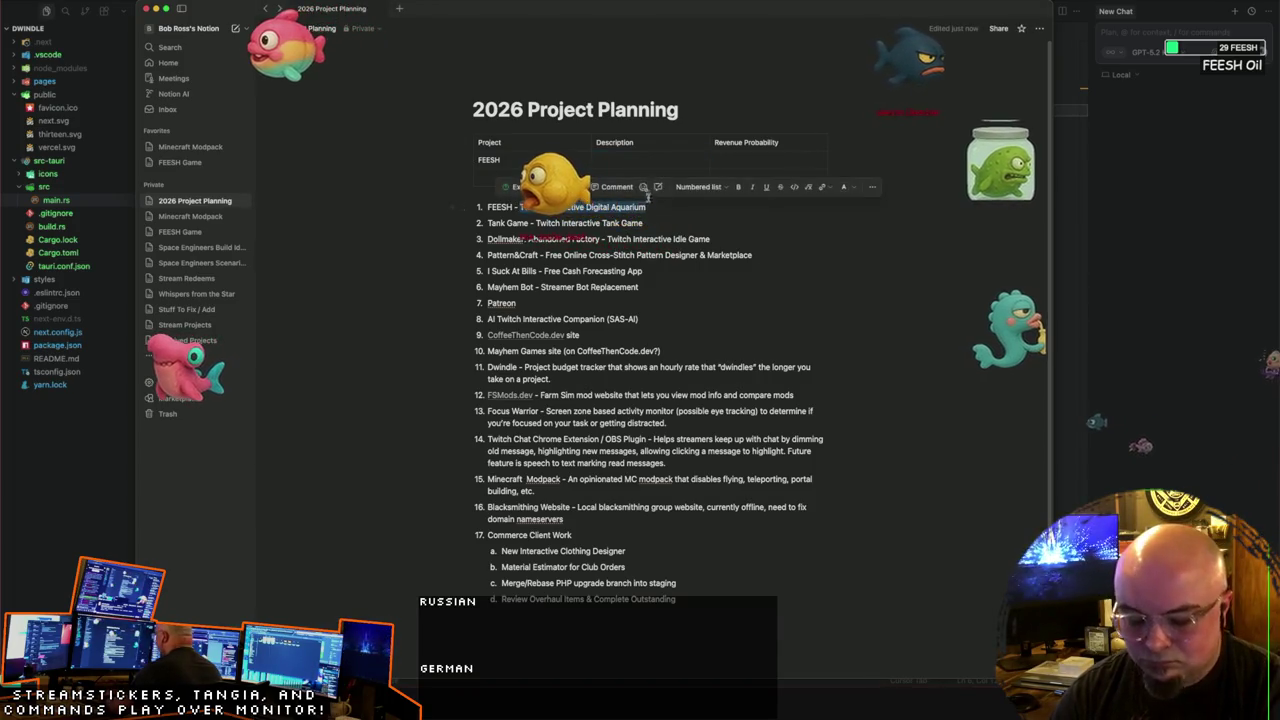
pyautogui.write('Twitch Interactive Digital Aquarium')
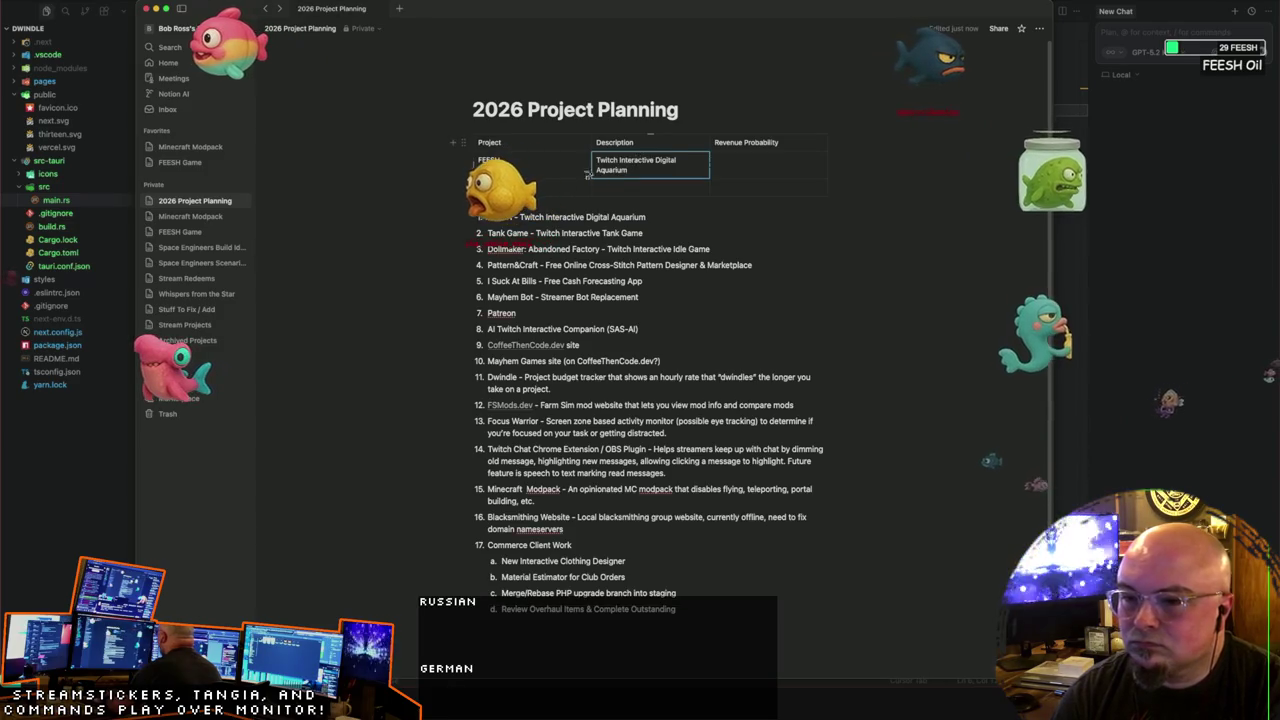
pyautogui.click(548, 183)
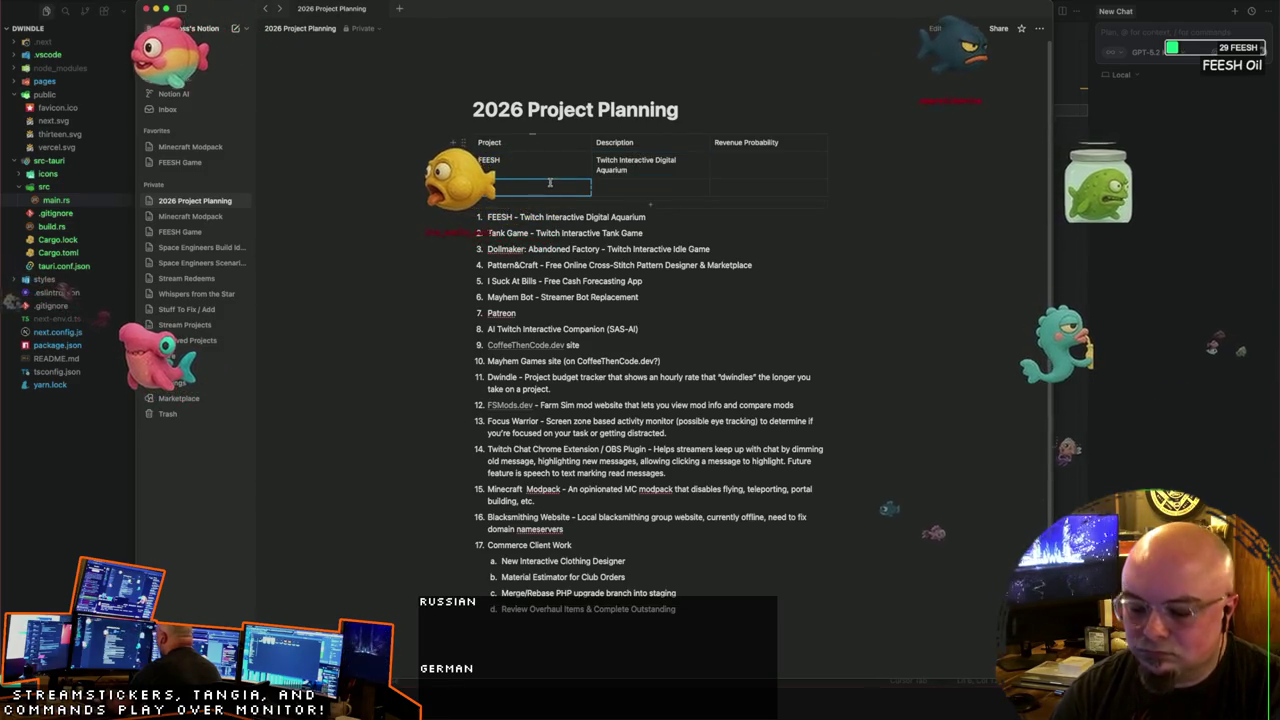
pyautogui.write('Tank Game')
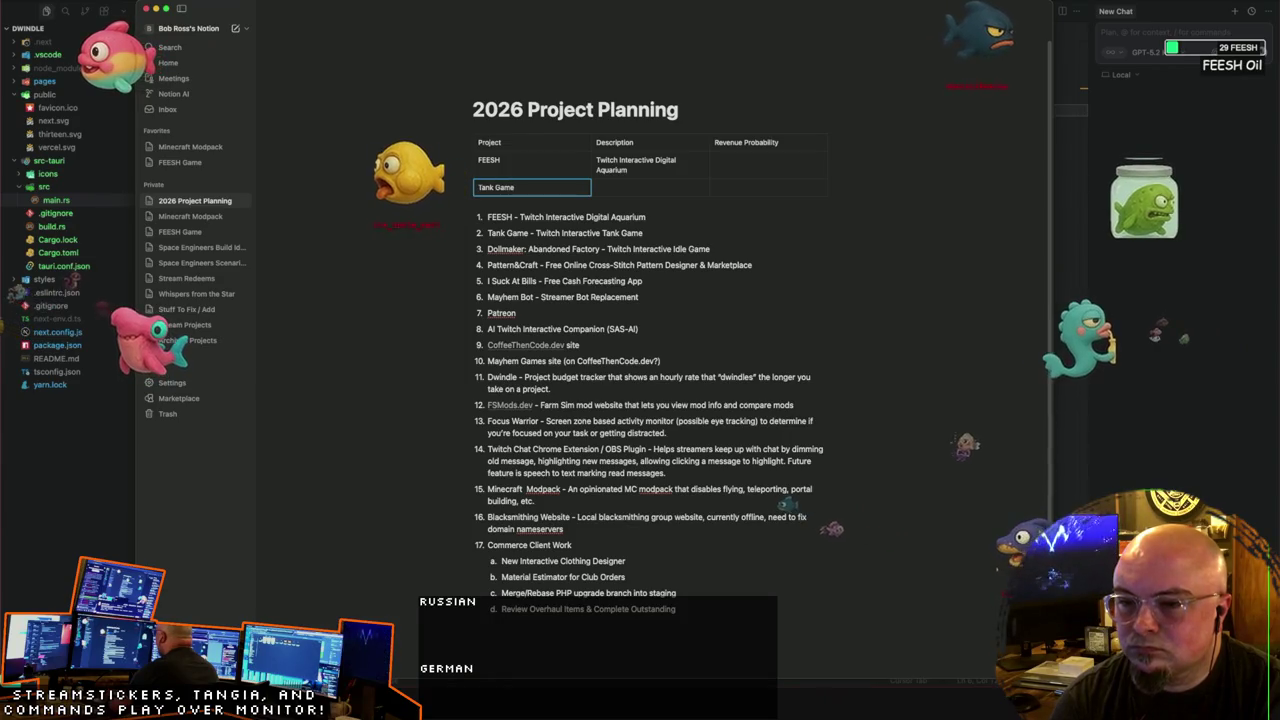
pyautogui.press('Tab')
pyautogui.press('Tab')
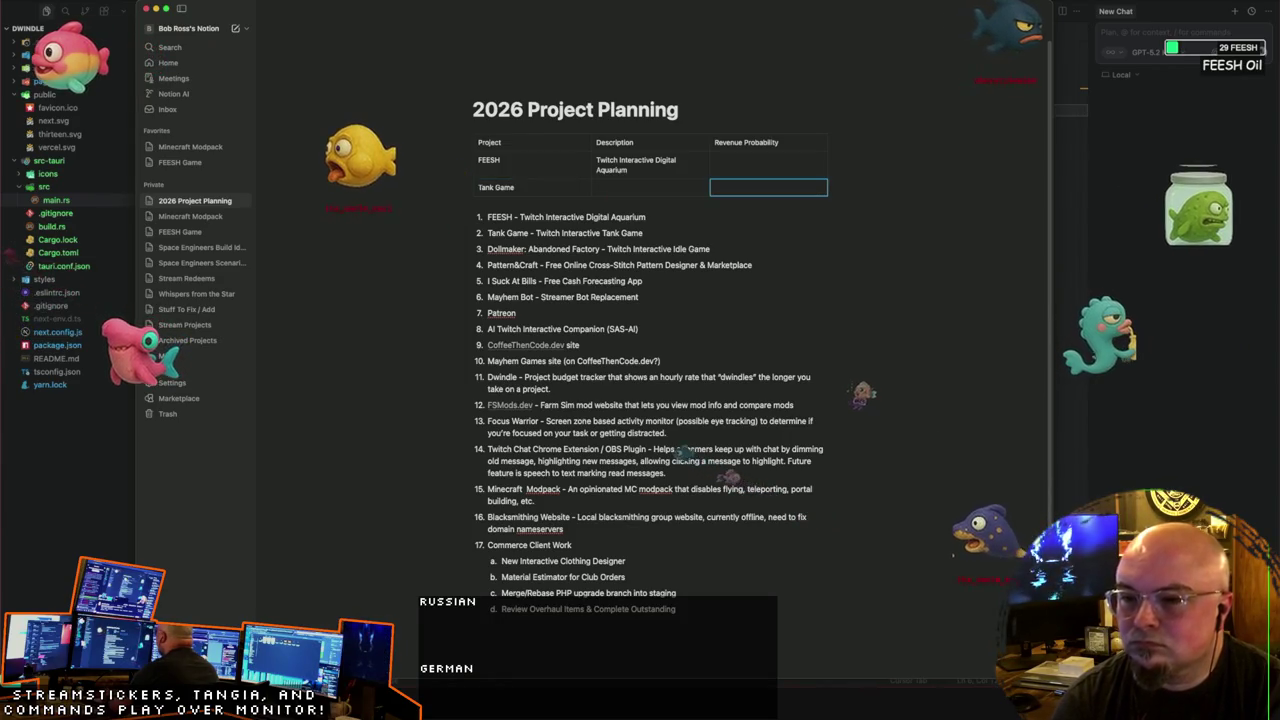
pyautogui.hotkey('shift', 'Tab')
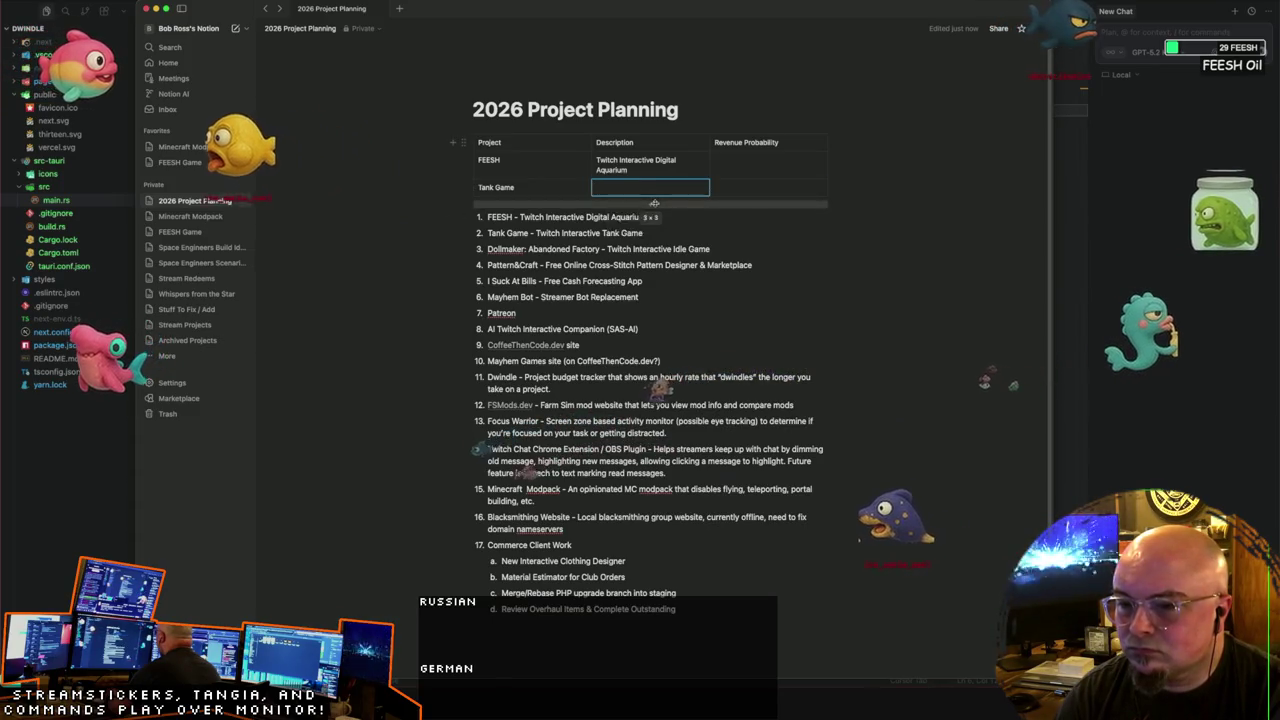
# Step: Add empty rows and enter 'Dollmaker: Abandoned Factory' and 'Pattern&Craft' below Tank Game
pyautogui.moveTo(654, 203); pyautogui.dragTo(652, 222)
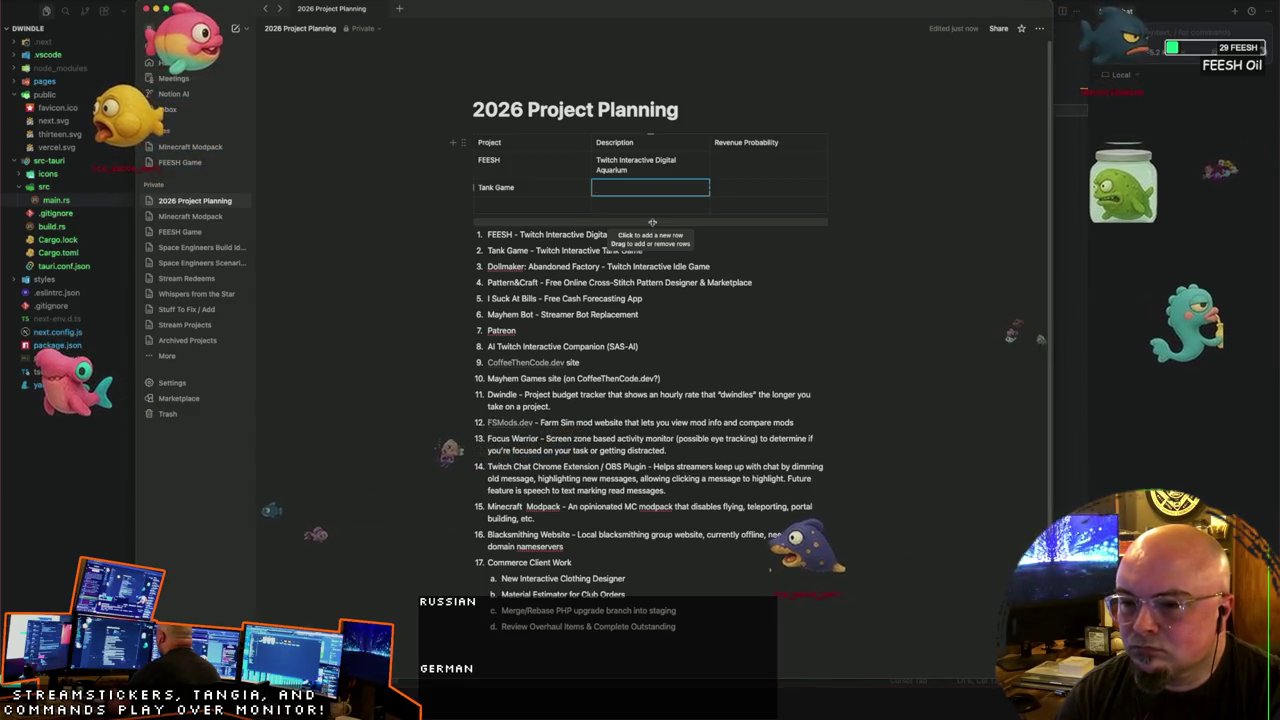
pyautogui.click(652, 222)
pyautogui.moveTo(652, 232); pyautogui.dragTo(651, 291)
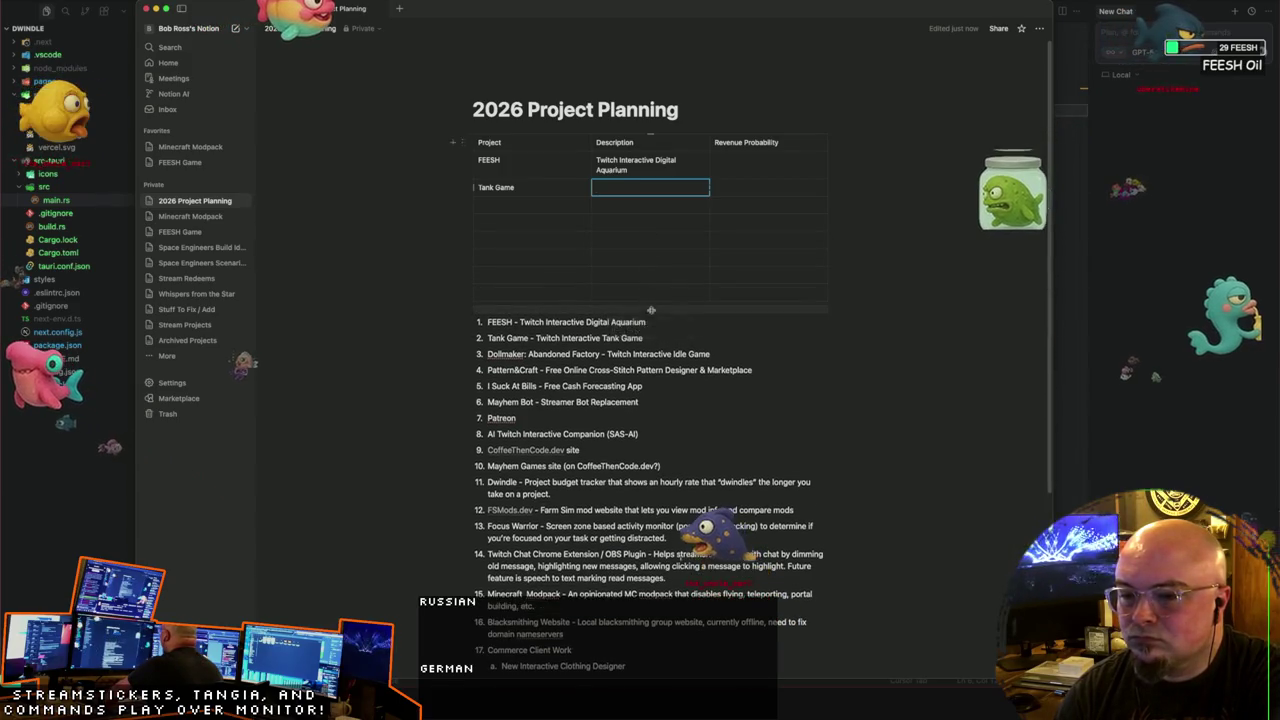
pyautogui.moveTo(651, 291)
pyautogui.mouseDown()
pyautogui.moveTo(653, 437)
pyautogui.moveTo(650, 204)
pyautogui.moveTo(638, 454)
pyautogui.mouseUp()
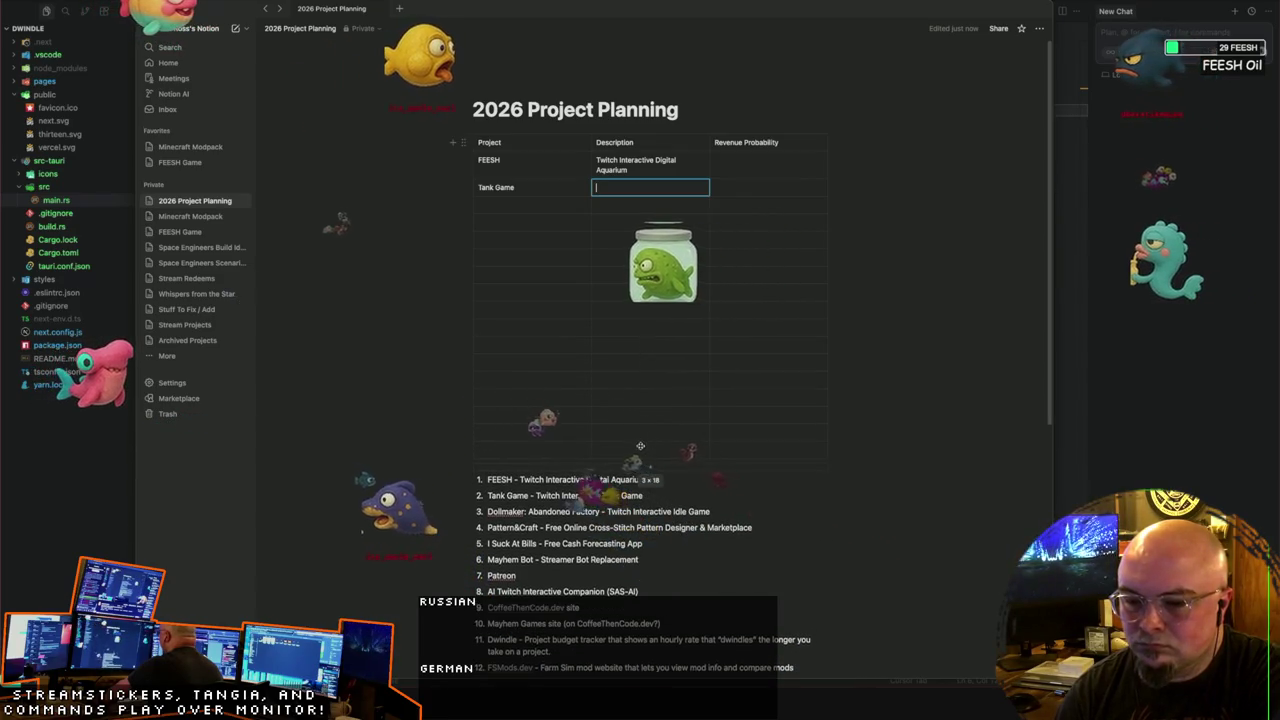
pyautogui.click(502, 201)
pyautogui.write('Dollmaker')
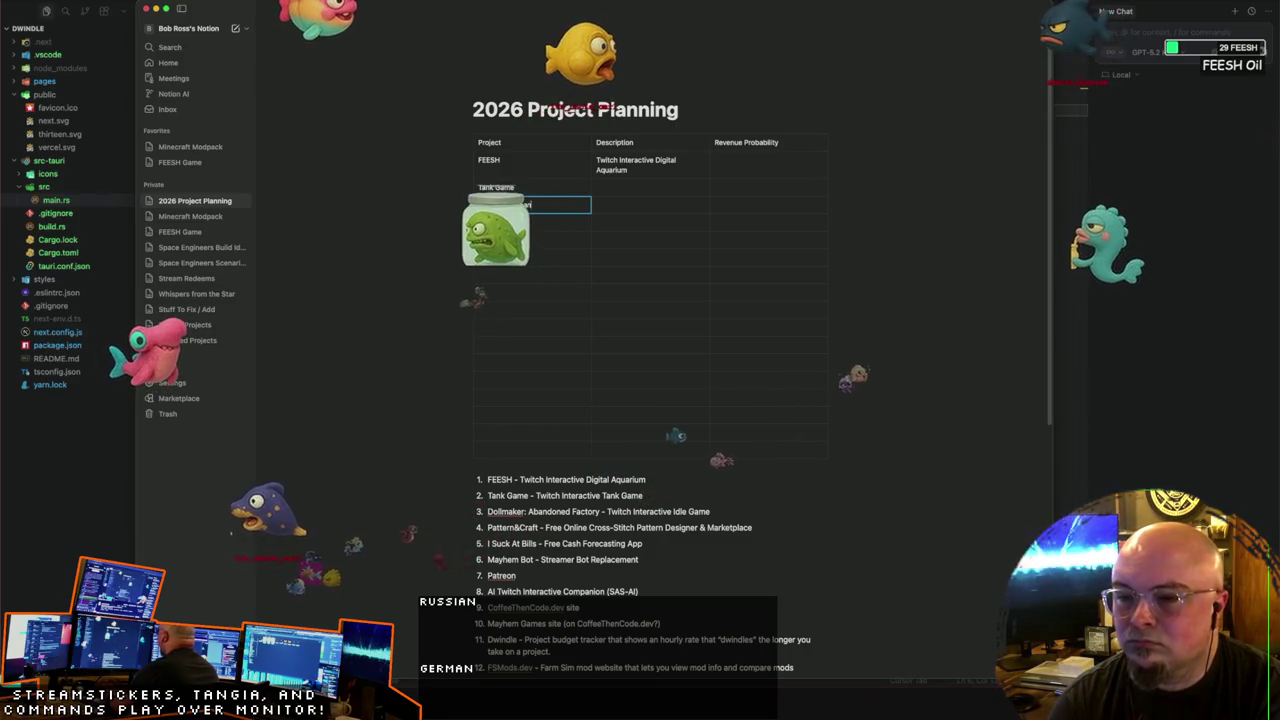
pyautogui.write(': Abandond')
pyautogui.press('BackSpace')
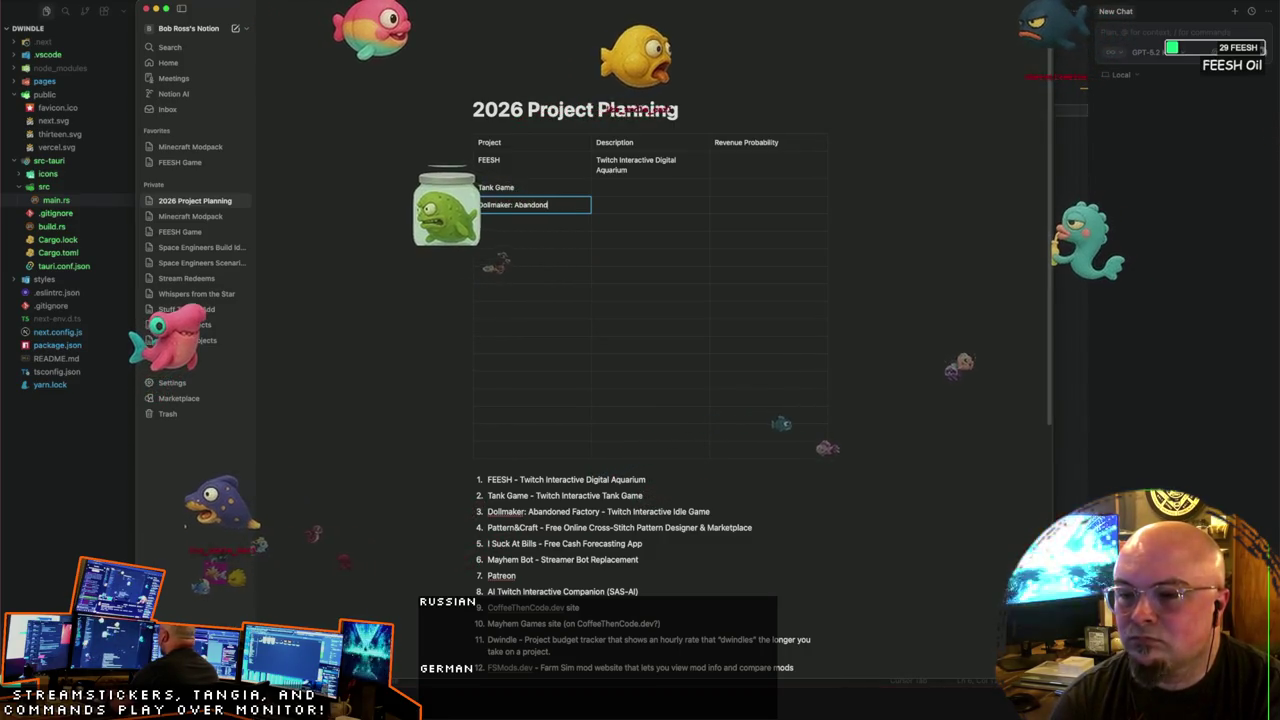
pyautogui.write('ed Factory')
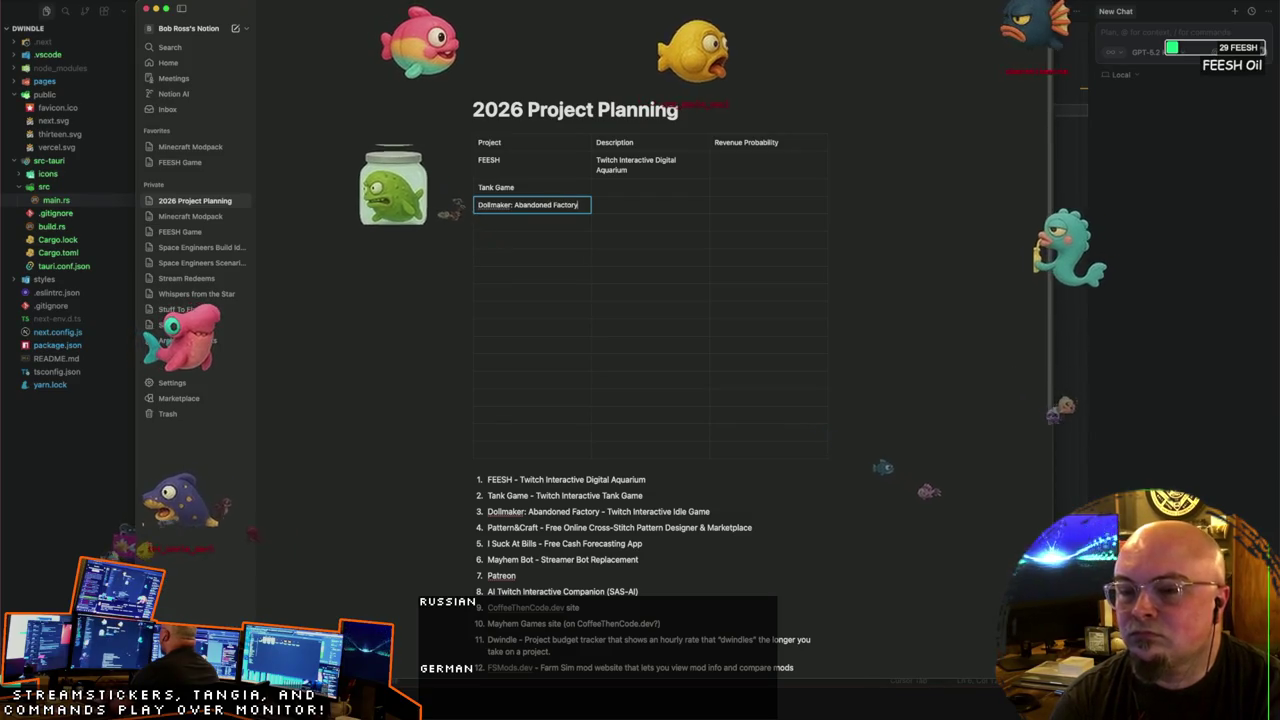
pyautogui.press('Return')
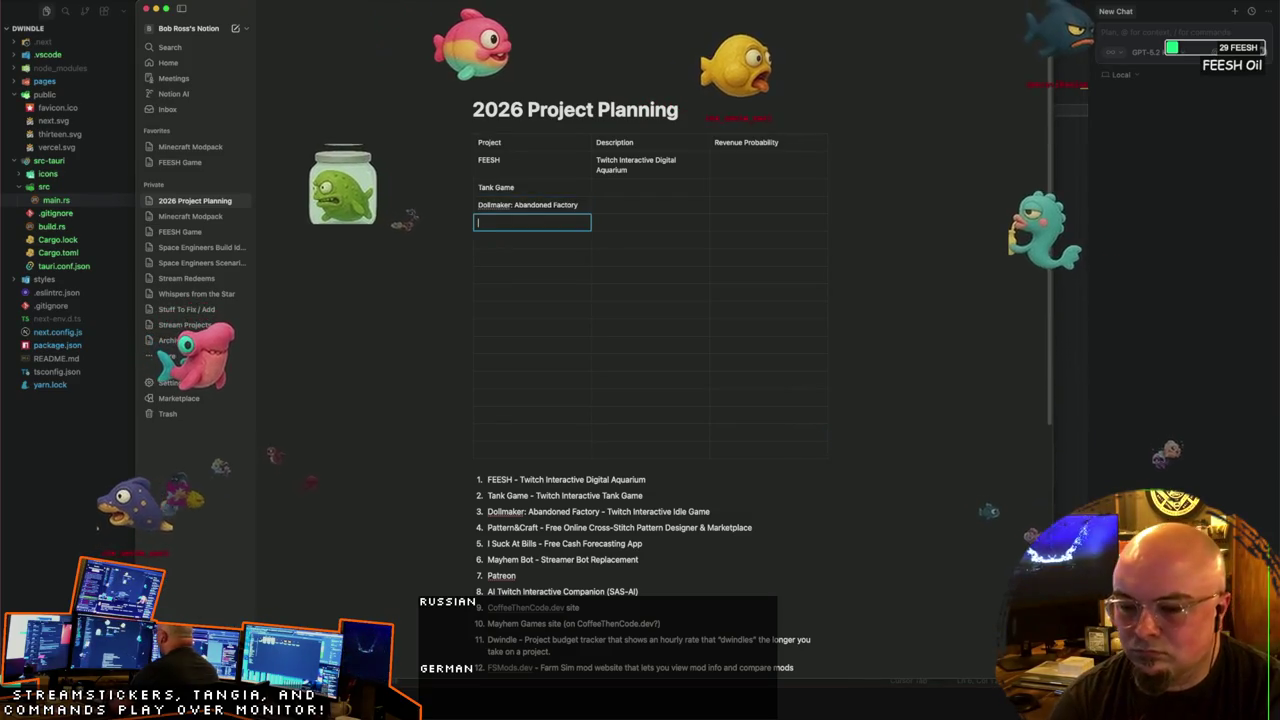
pyautogui.write('Pattern')
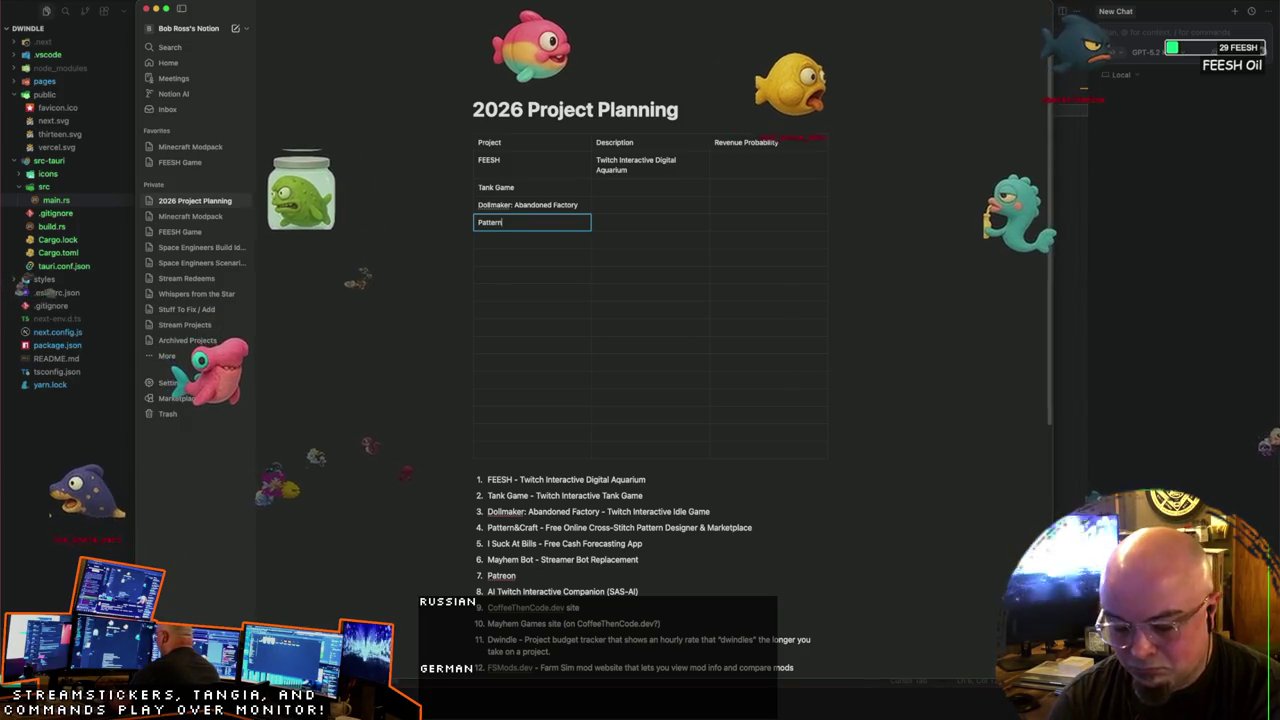
pyautogui.write('&Craft')
pyautogui.press('Return')
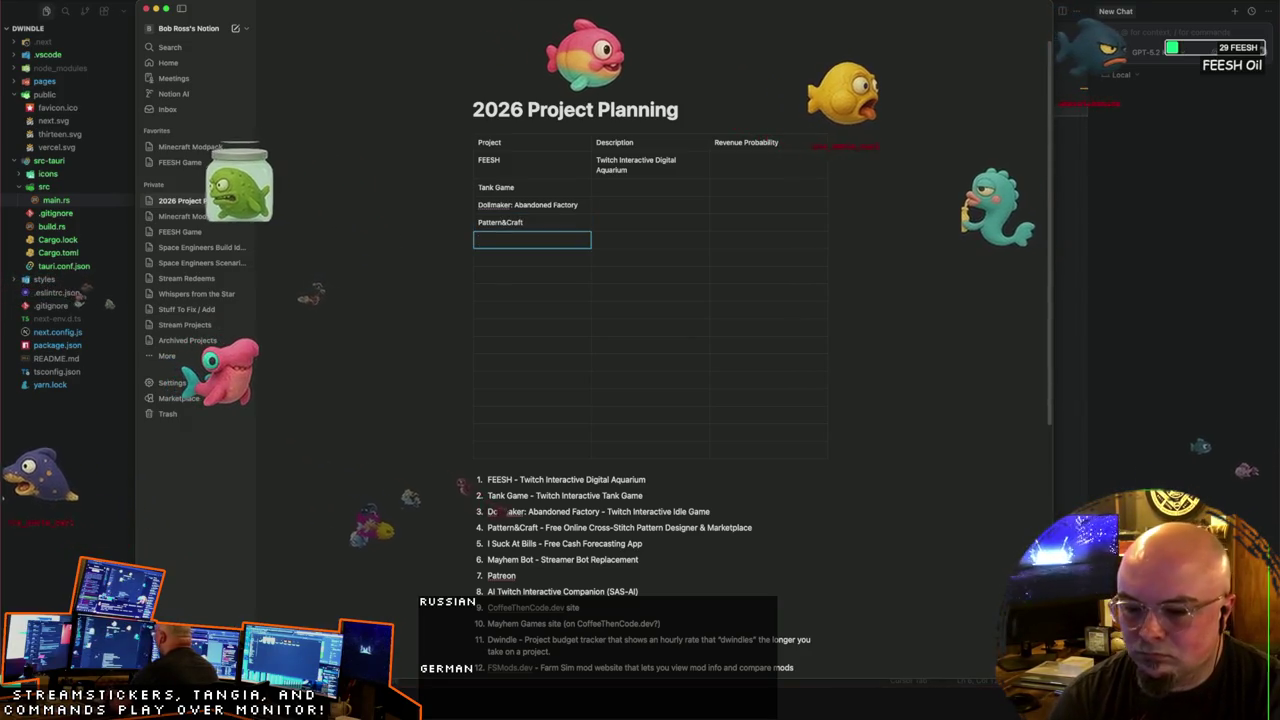
# Step: Enter projects I Suck At Bills, Mayhem Bot, Patreon, SAS-AI, CoffeeThenCode and Dwindle
pyautogui.write('I Suck')
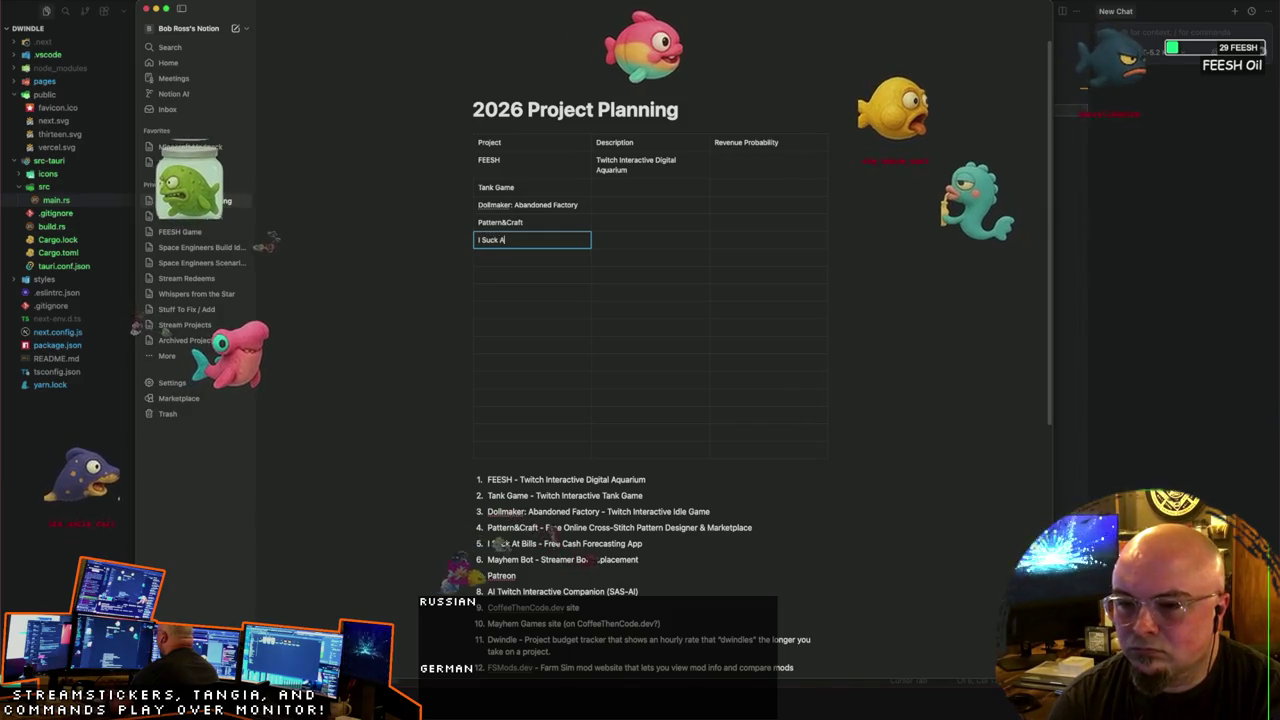
pyautogui.write(' At Bi')
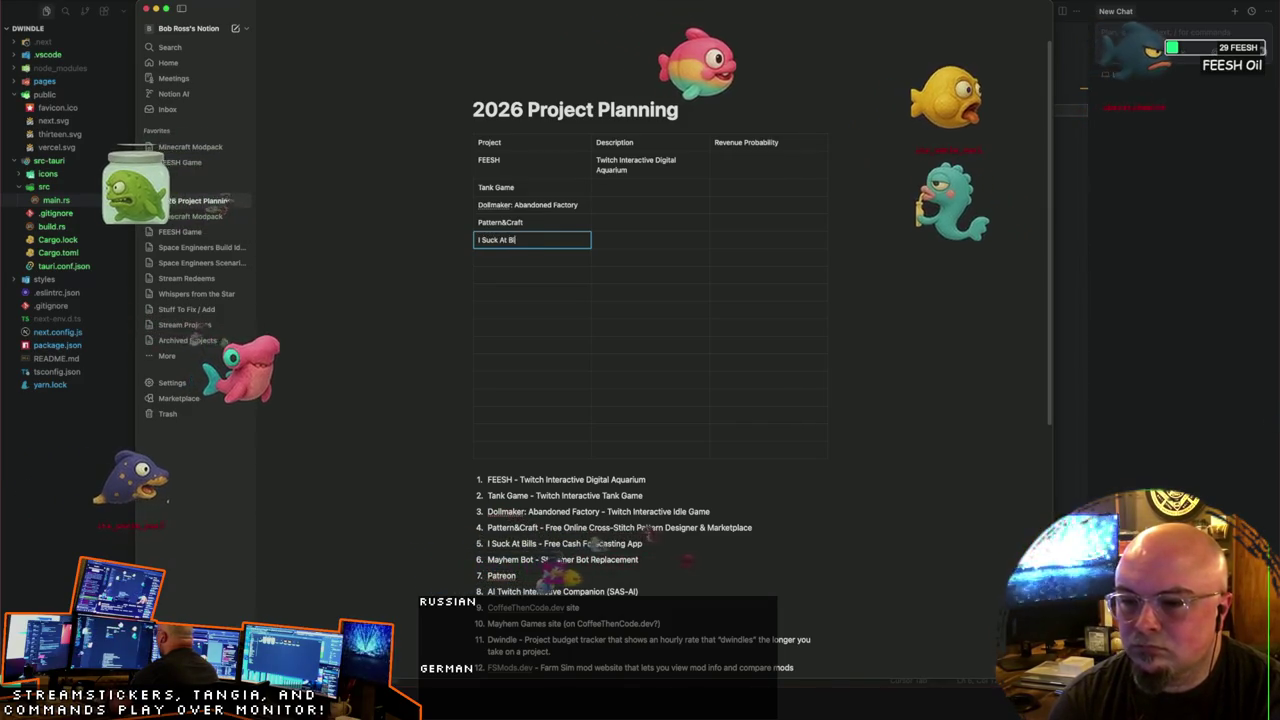
pyautogui.write('lls')
pyautogui.press('Return')
pyautogui.write('Mayhem Bot')
pyautogui.press('Return')
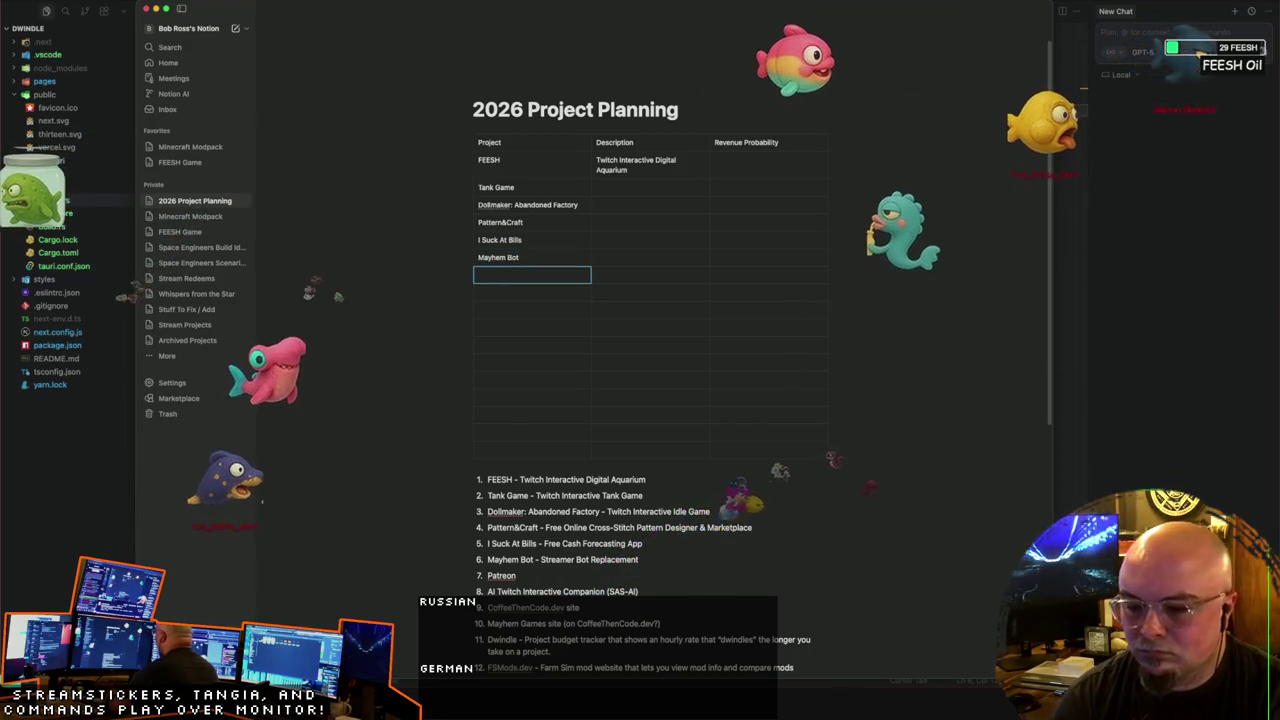
pyautogui.write('Patreon')
pyautogui.press('Return')
pyautogui.write('AI')
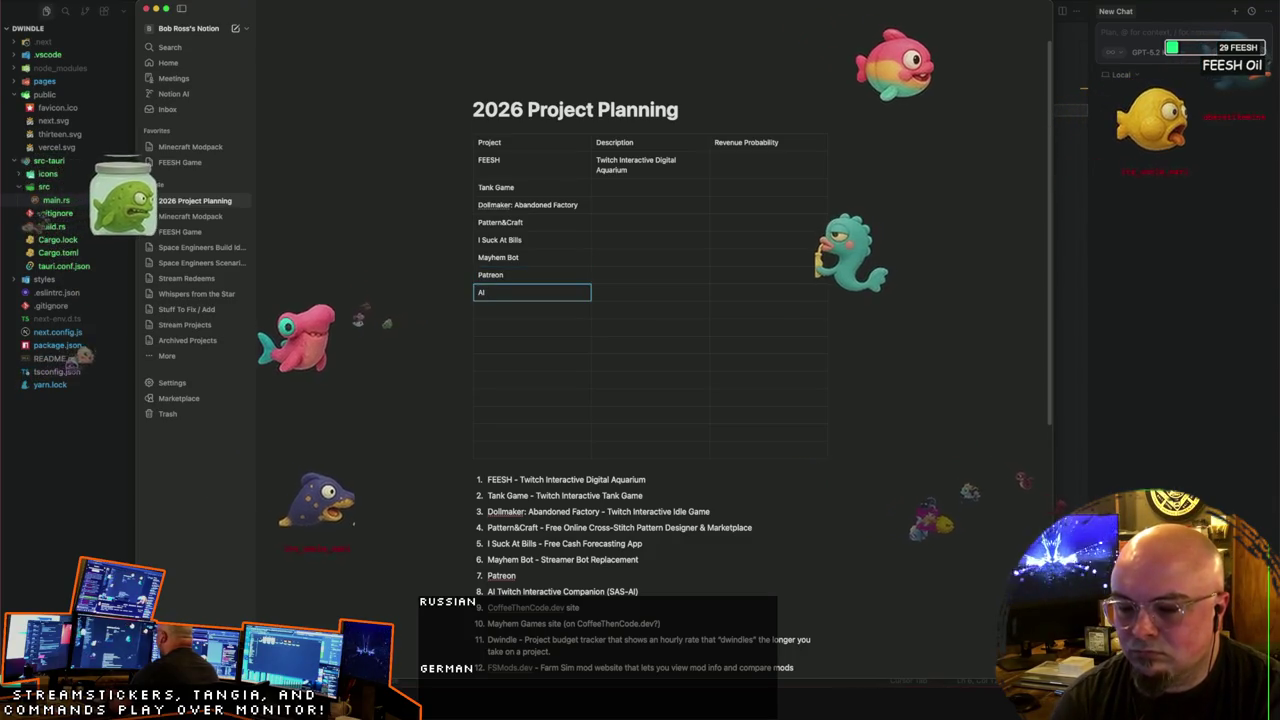
pyautogui.press('BackSpace')
pyautogui.press('BackSpace')
pyautogui.write('SAS-A')
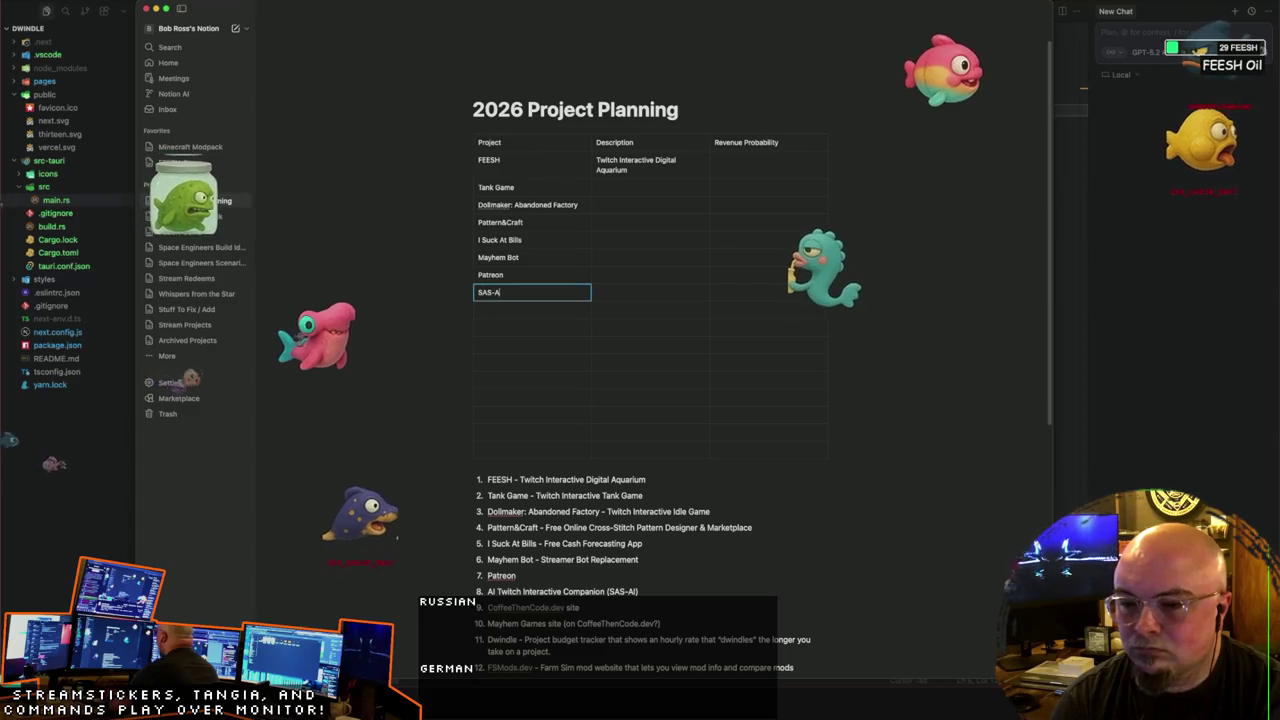
pyautogui.write('I')
pyautogui.press('Return')
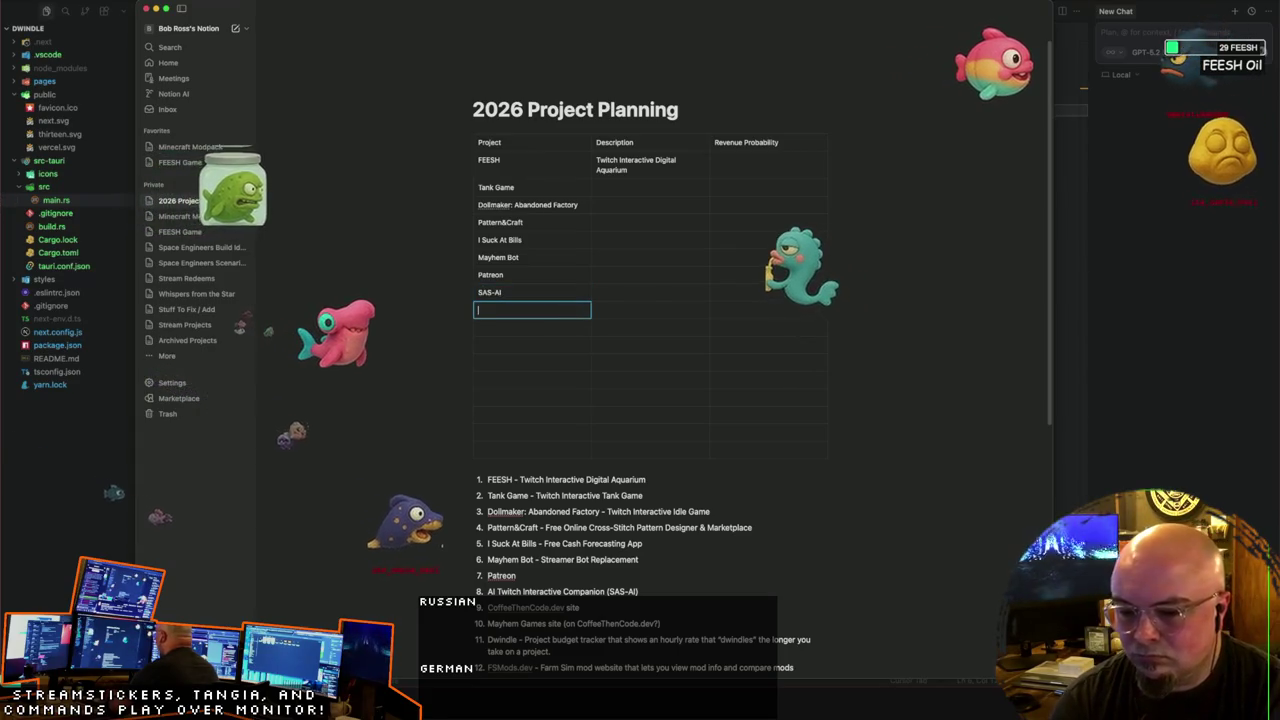
pyautogui.write('CoffeeThenCode site')
pyautogui.write('Mayhem Games site')
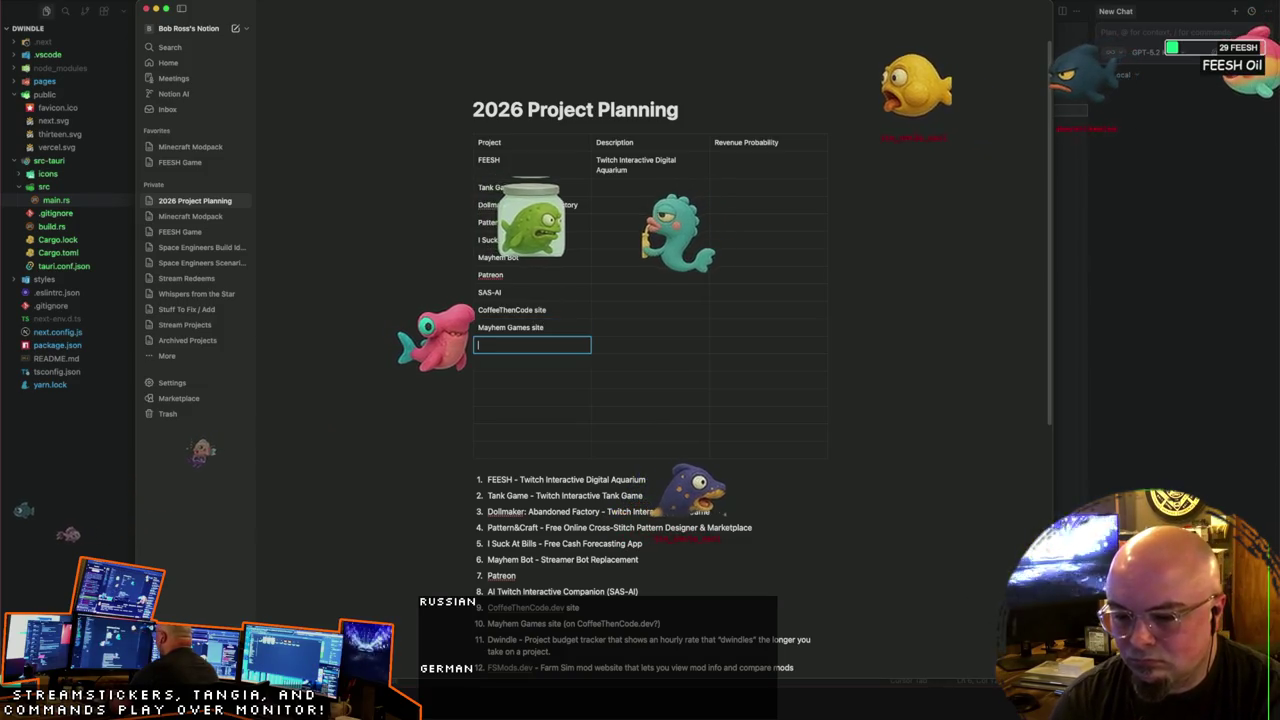
pyautogui.write('Dw')
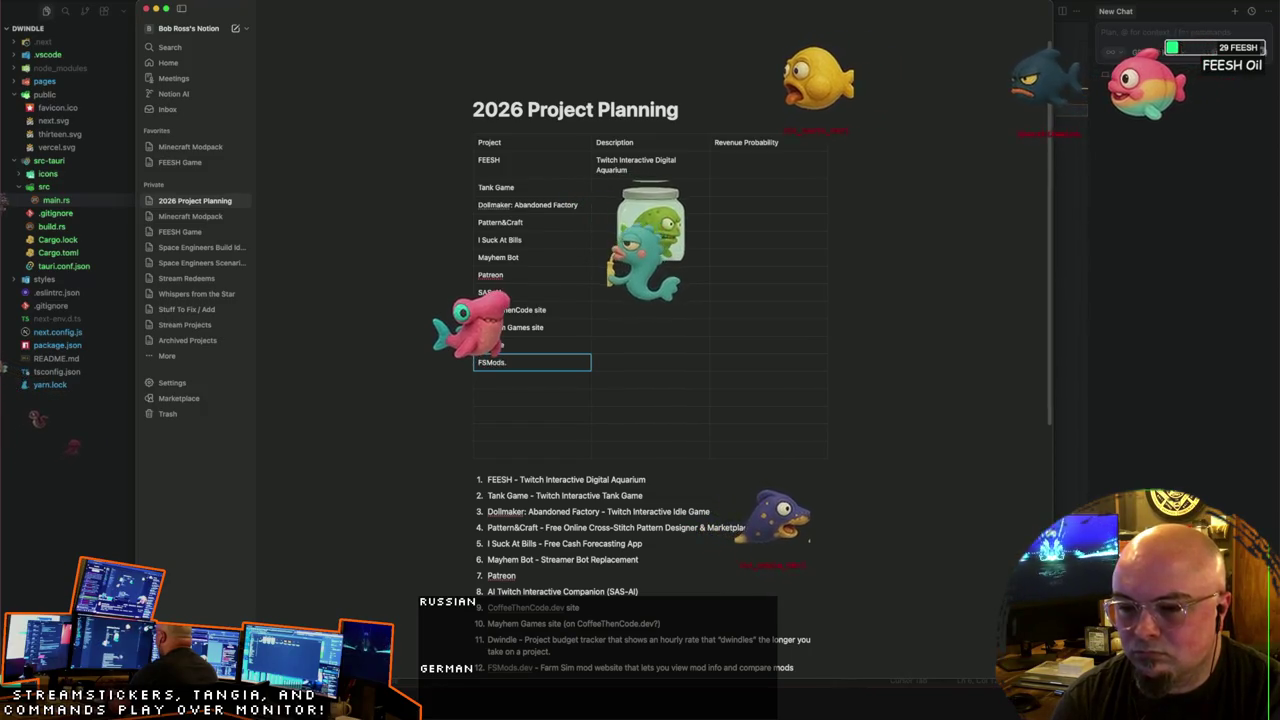
# Step: Add a row below FSMods.dev and enter Twitch Chat Reader, Minecraft Modpack, Blacksmithing Website, Commerce Client Work
pyautogui.click(534, 373)
pyautogui.scroll(-3, 560, 380)
pyautogui.write('Twitch Chat')
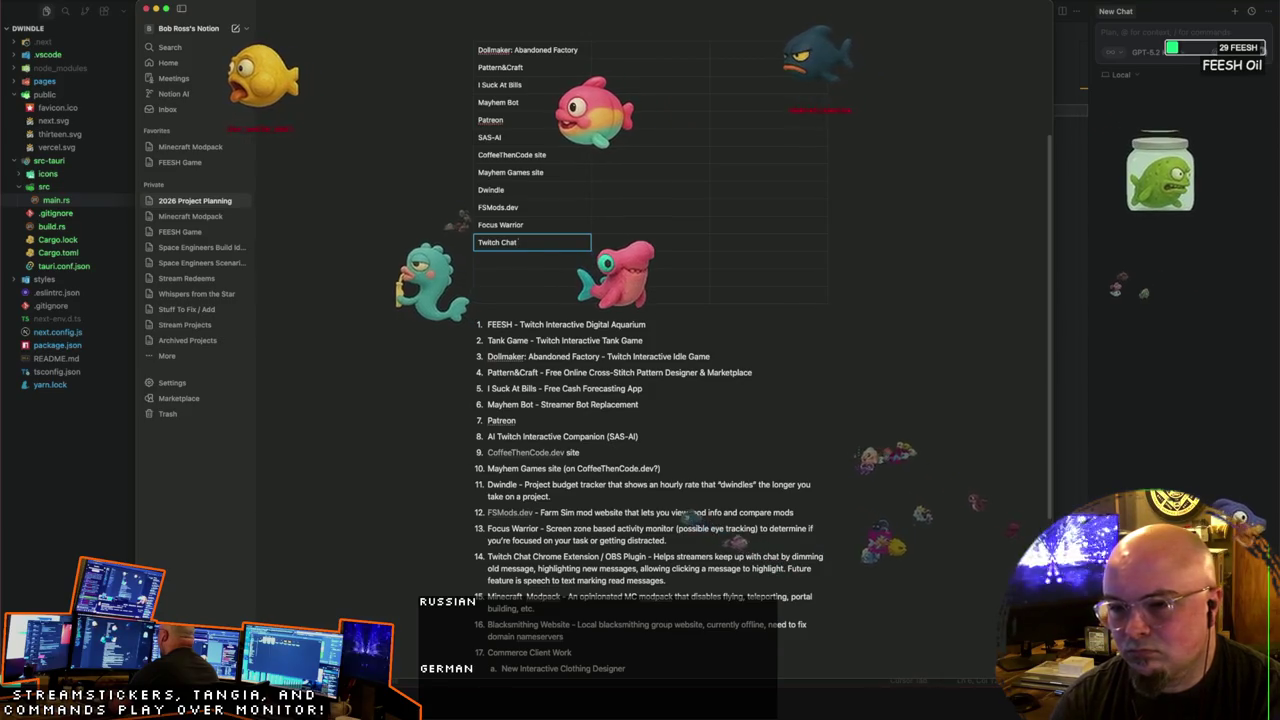
pyautogui.write('Reader')
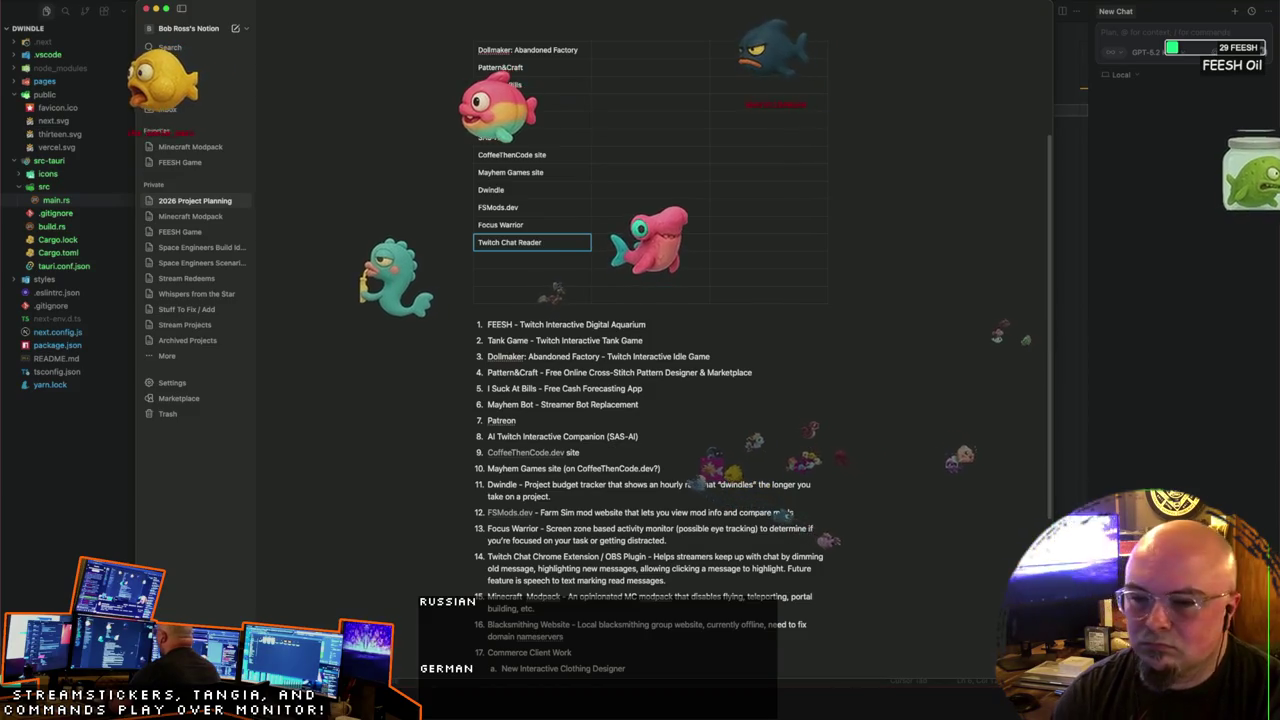
pyautogui.press('Return')
pyautogui.write('Minecraf')
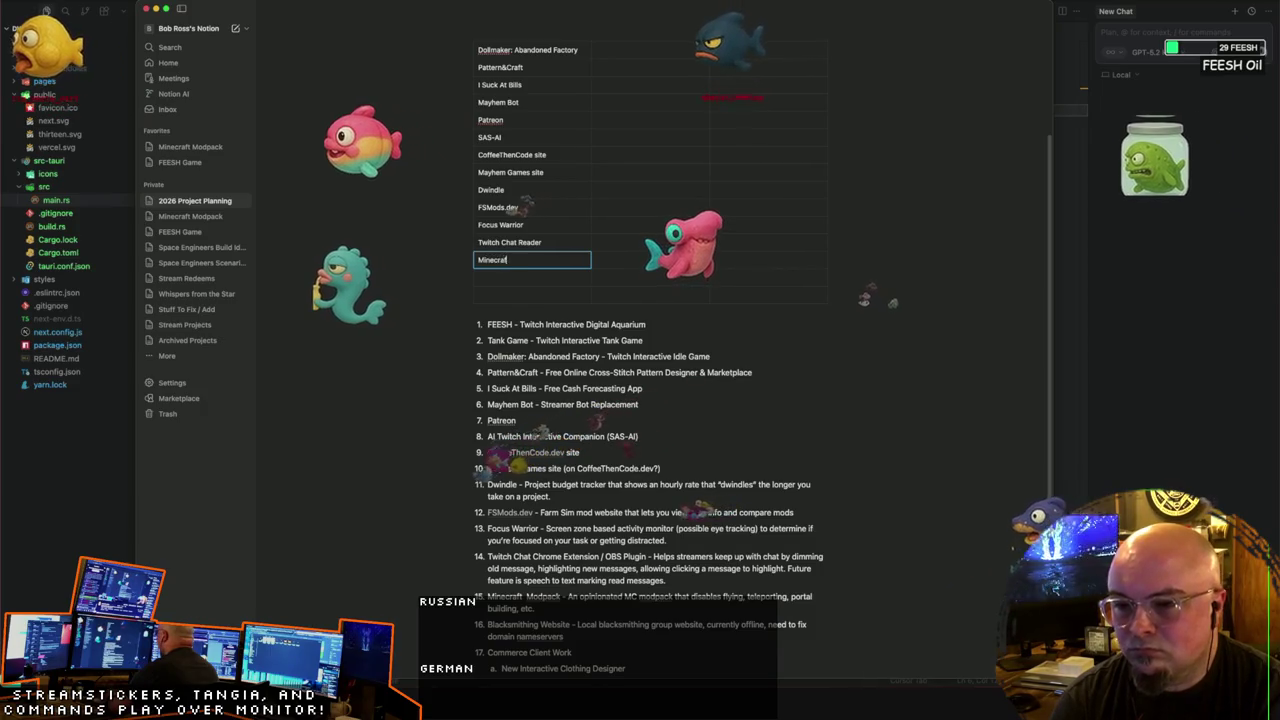
pyautogui.write('t Modpack')
pyautogui.press('Return')
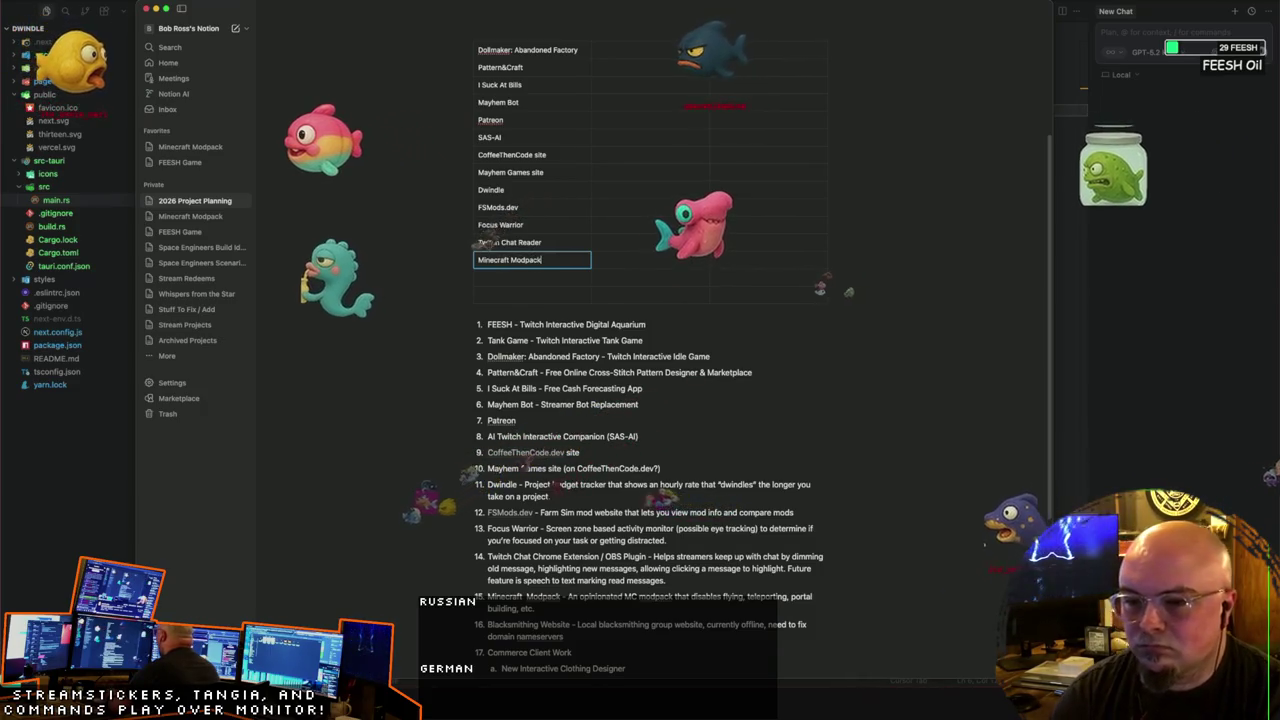
pyautogui.write('Blacksm')
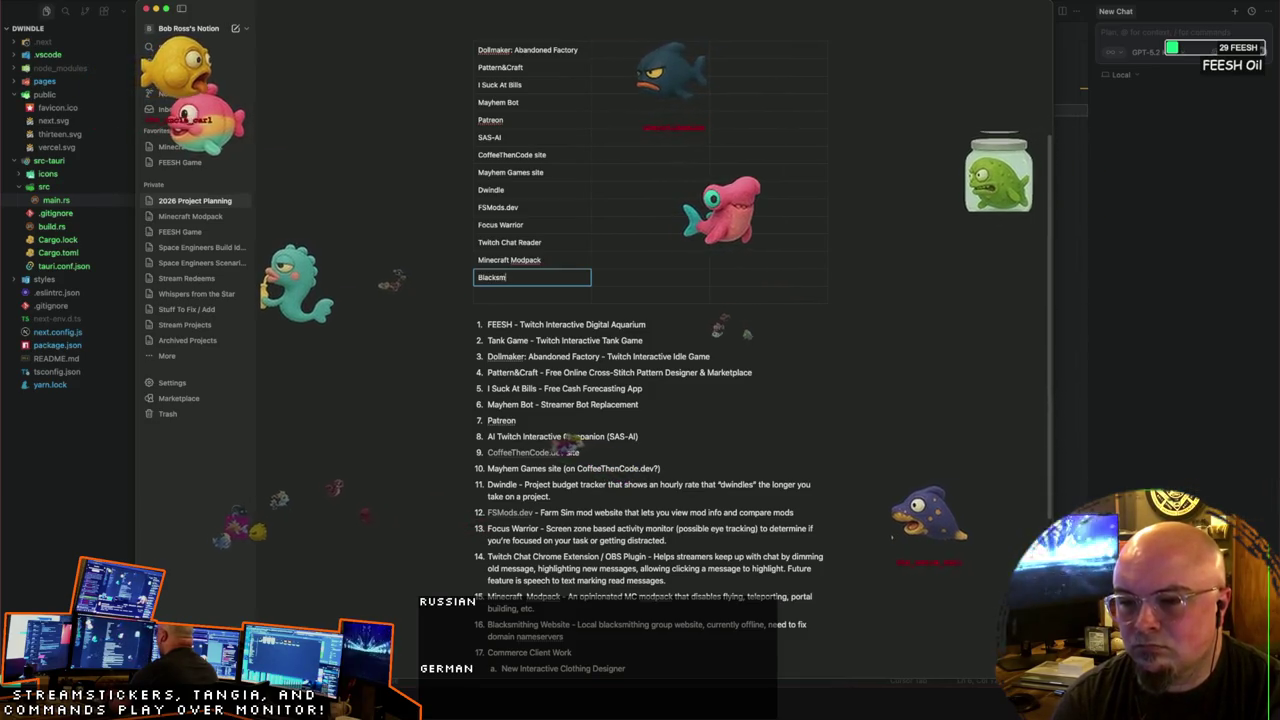
pyautogui.write('ithing Website')
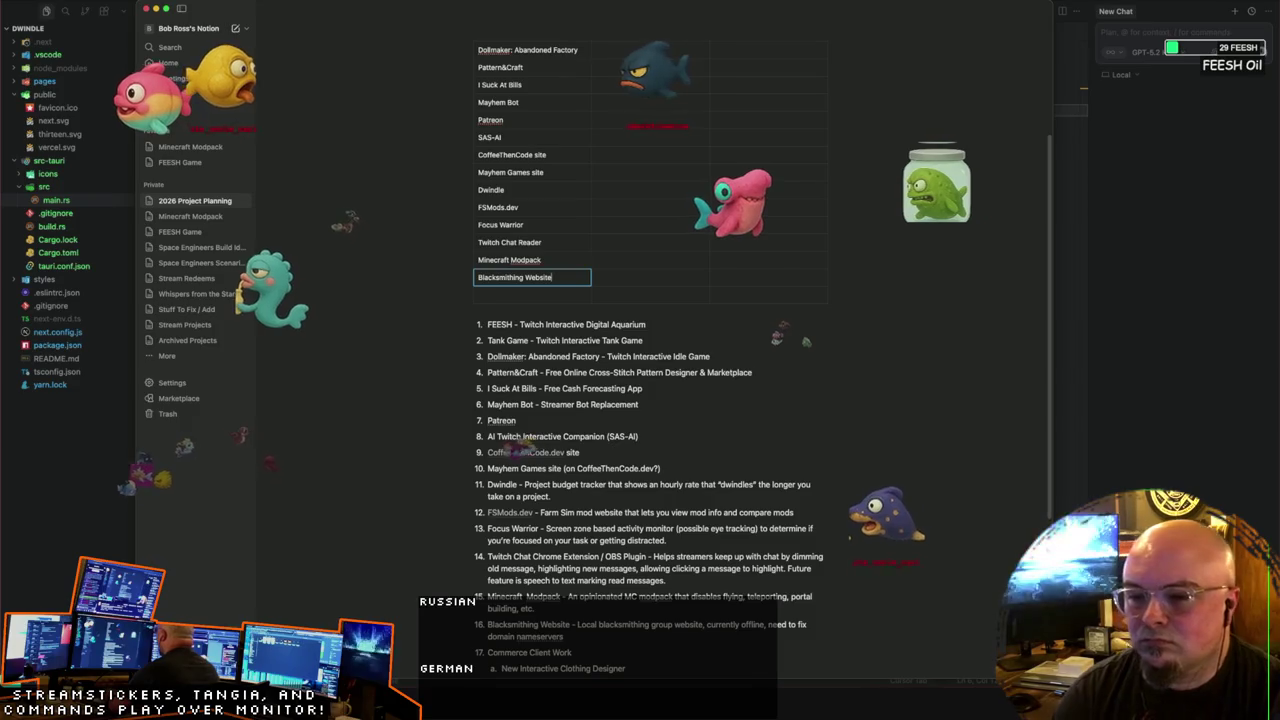
pyautogui.press('Return')
pyautogui.write('Co')
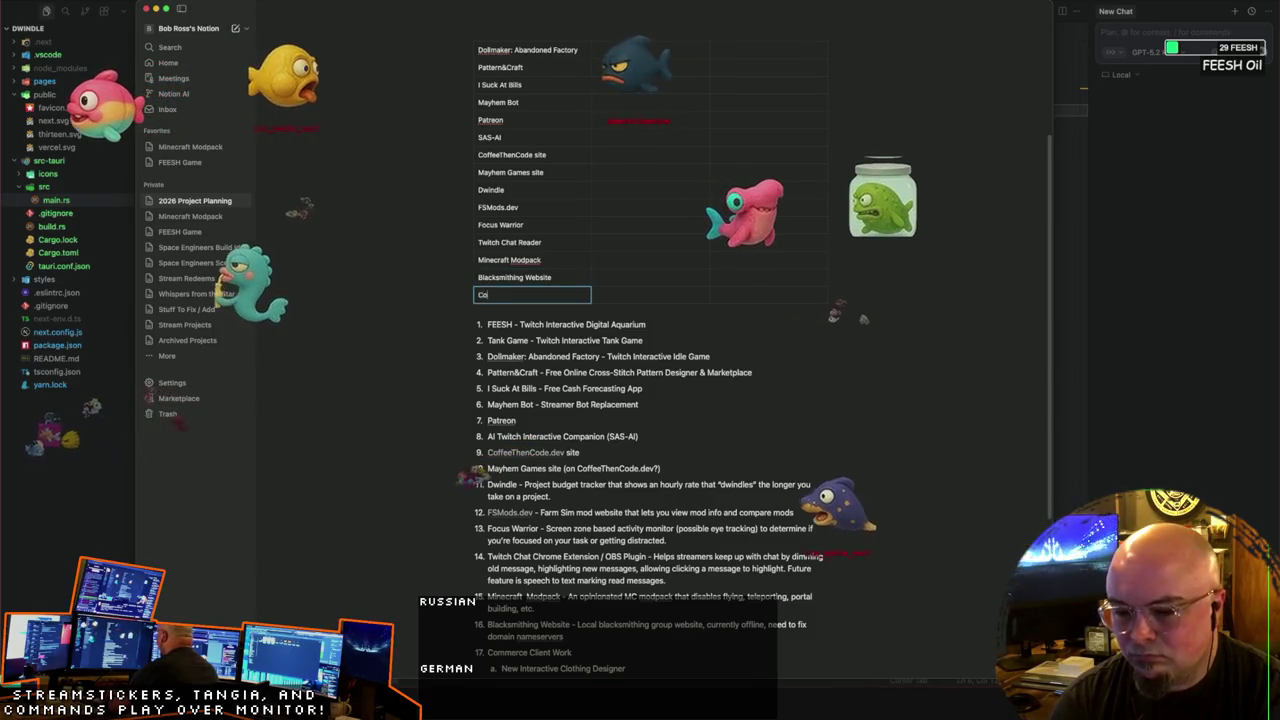
pyautogui.write('mmerce Client Work')
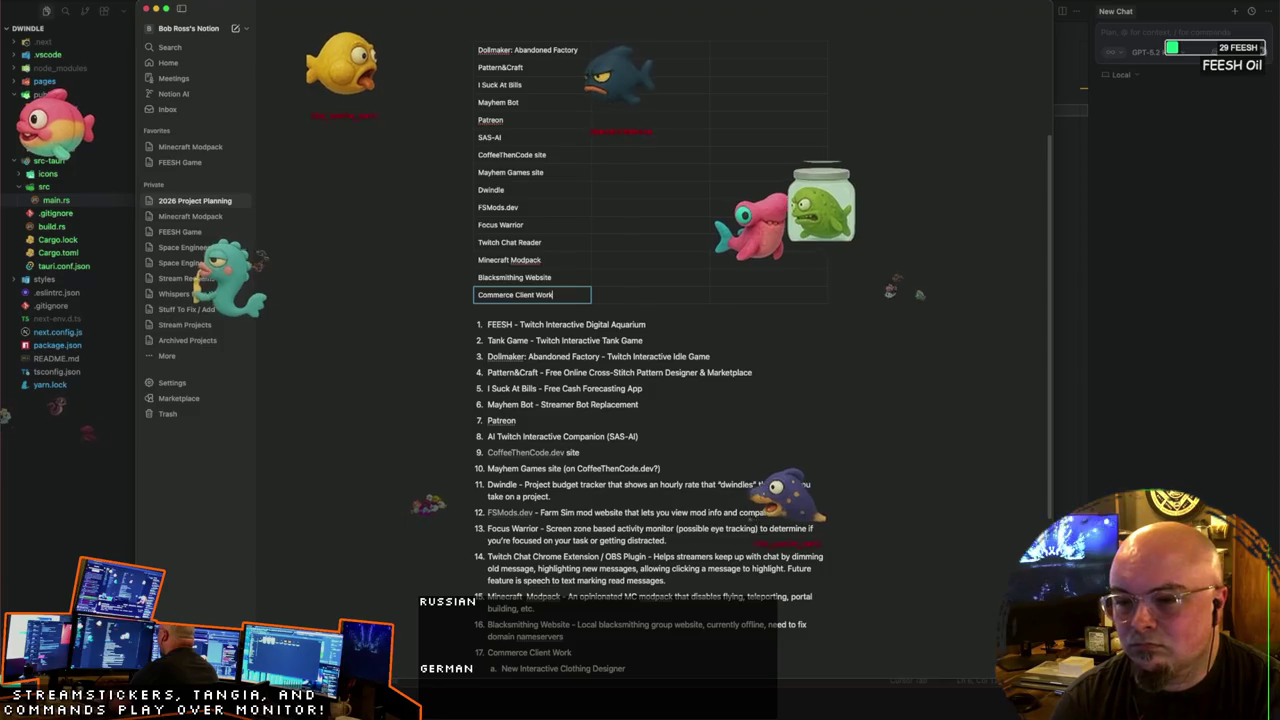
pyautogui.scroll(-3, 617, 362)
pyautogui.scroll(4, 617, 362)
pyautogui.scroll(1, 615, 365)
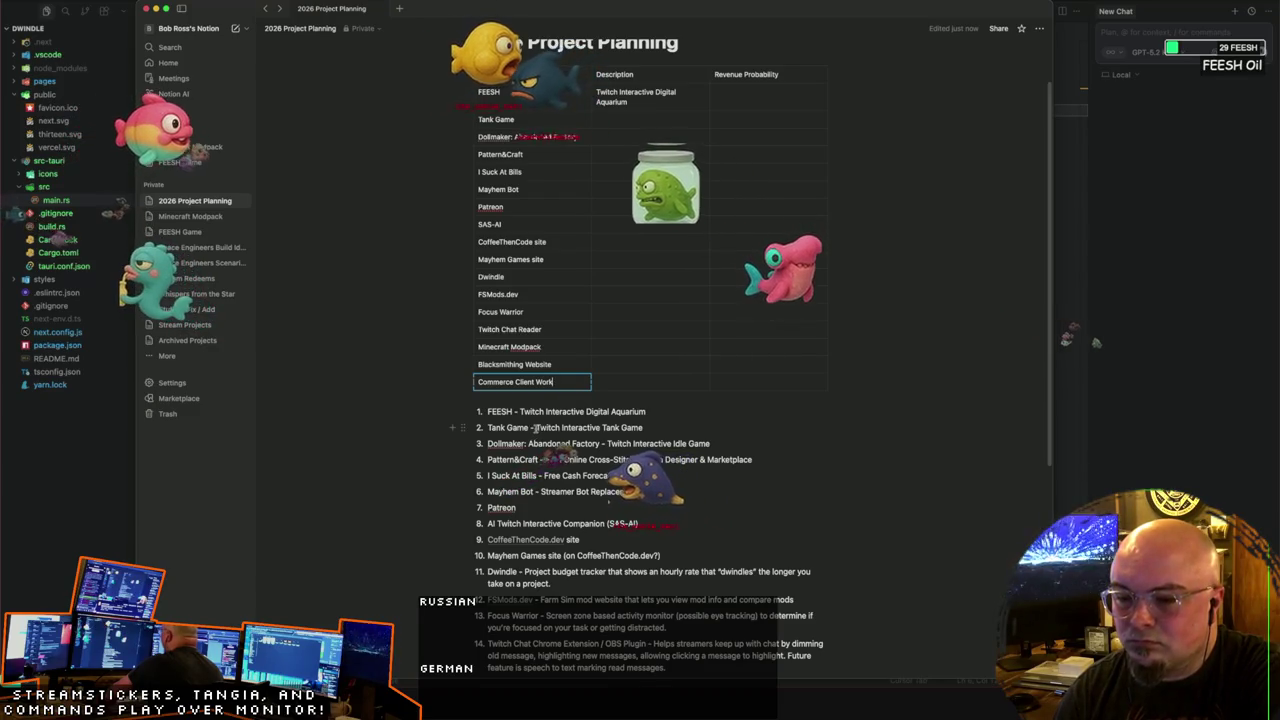
# Step: Copy list descriptions into the Pattern&Craft row and I Suck At Bills ('Free Cash Forecasting App')
pyautogui.moveTo(536, 427); pyautogui.dragTo(645, 427)
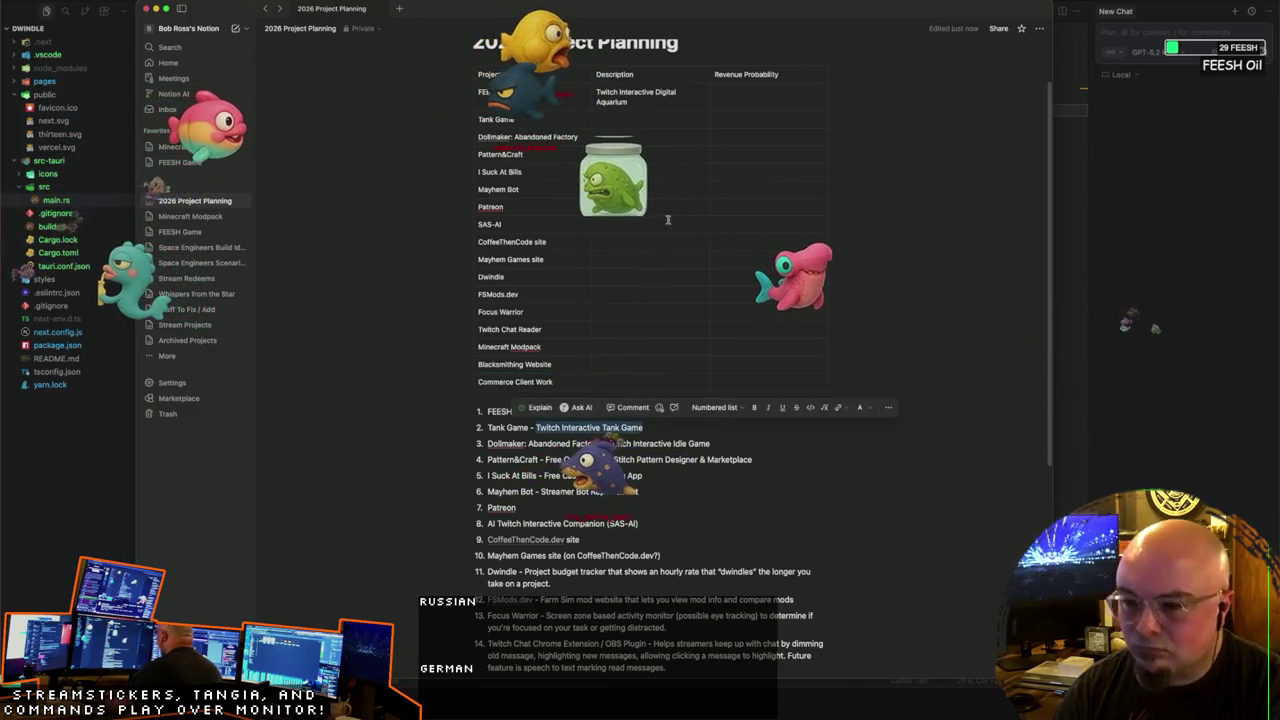
pyautogui.click(642, 119)
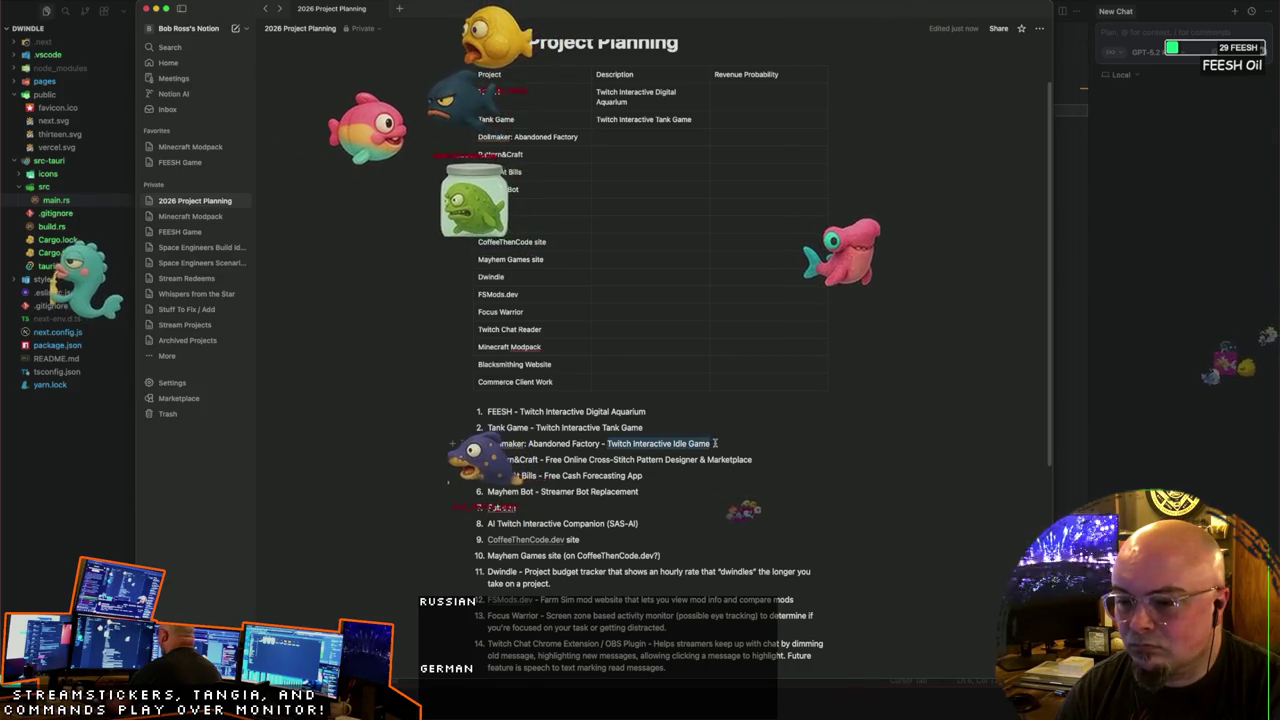
pyautogui.click(620, 137)
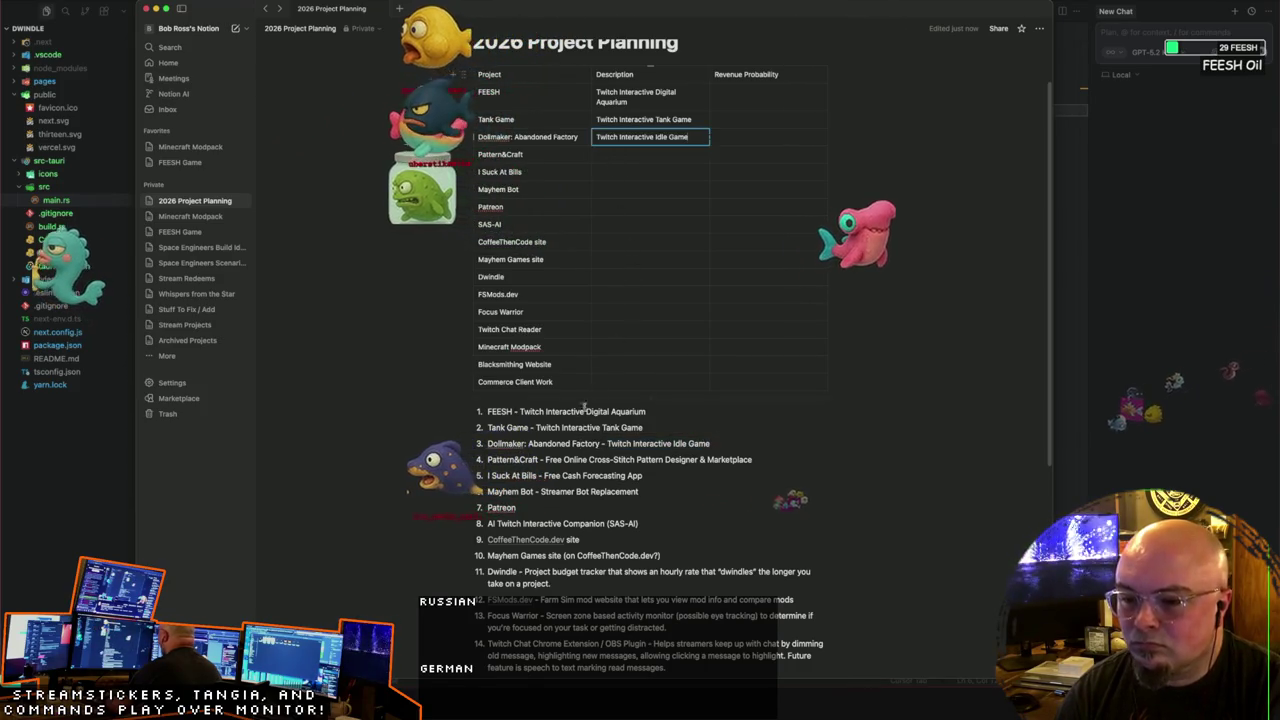
pyautogui.moveTo(545, 460); pyautogui.dragTo(751, 460)
pyautogui.hotkey('ctrl', 'c')
pyautogui.click(632, 154)
pyautogui.hotkey('ctrl', 'v')
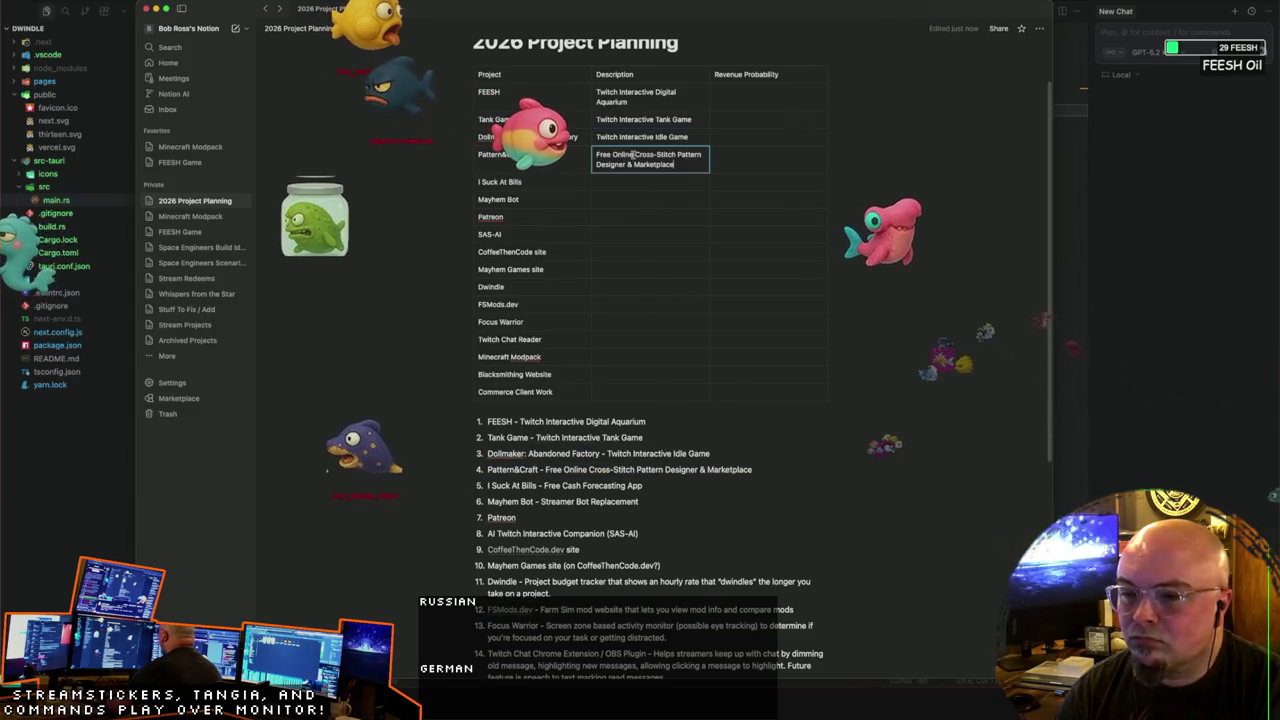
pyautogui.moveTo(545, 485); pyautogui.dragTo(642, 485)
pyautogui.click(623, 183)
pyautogui.hotkey('ctrl', 'v')
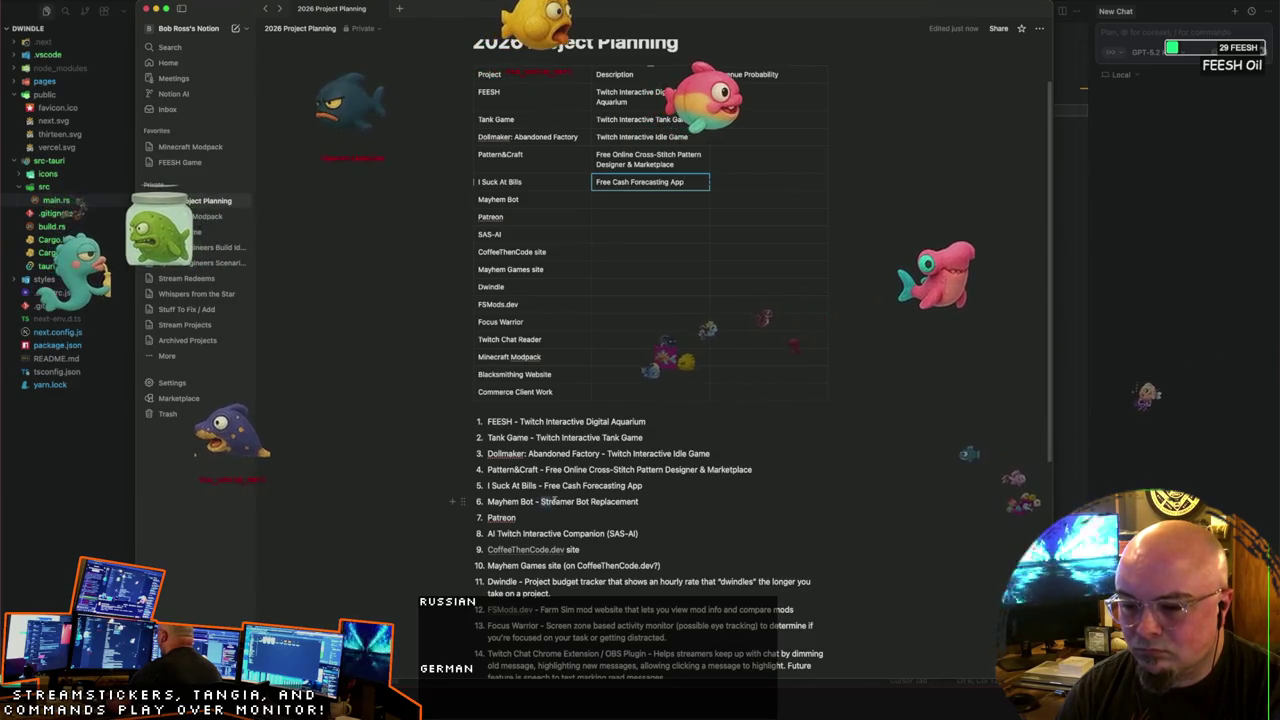
# Step: Give Mayhem Bot 'Streamer Bot Replacement' and SAS-AI 'AI Twitch Interactive Companion' as descriptions
pyautogui.hotkey('ctrl', 'c')
pyautogui.click(622, 200)
pyautogui.hotkey('ctrl', 'v')
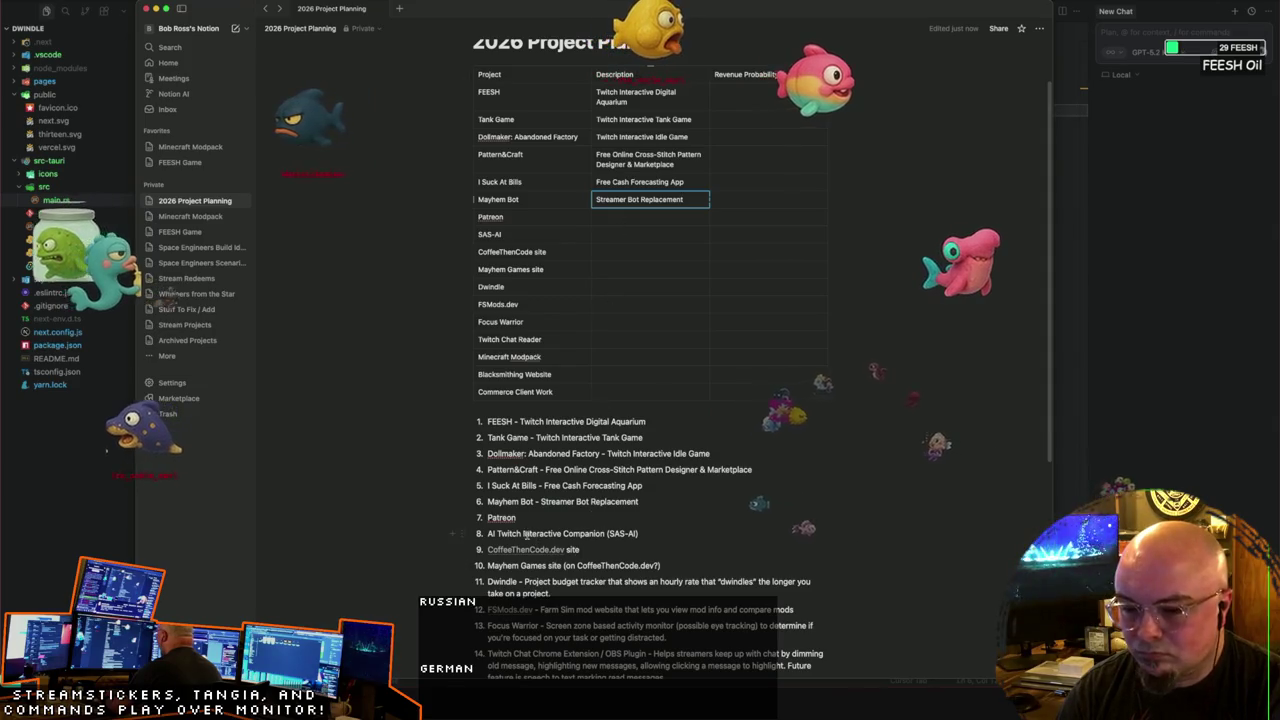
pyautogui.moveTo(489, 534); pyautogui.dragTo(603, 535)
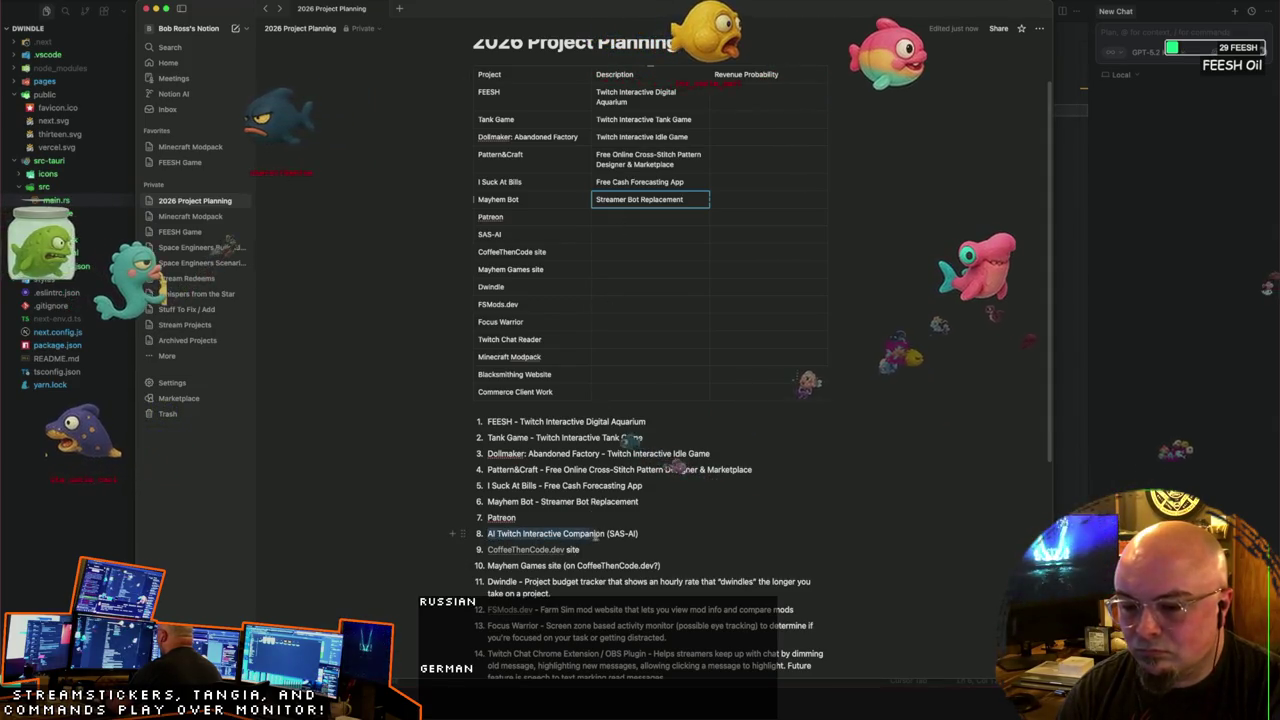
pyautogui.click(611, 231)
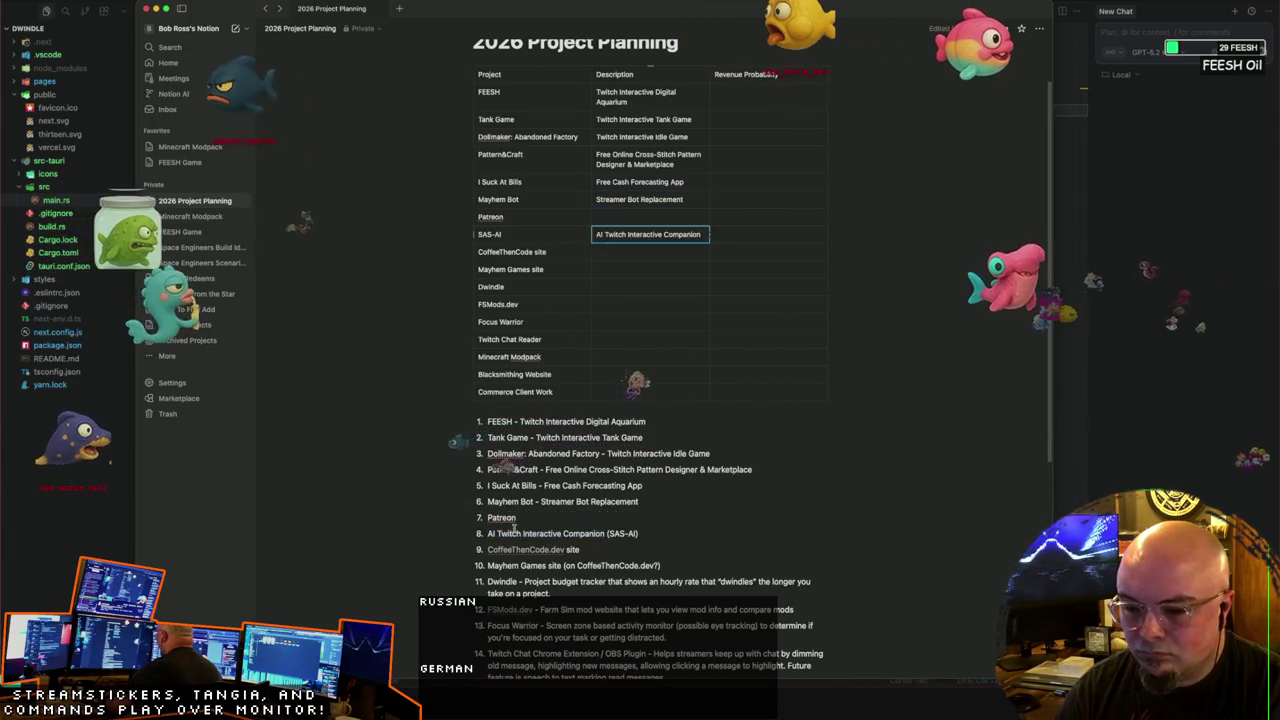
pyautogui.scroll(-3, 530, 500)
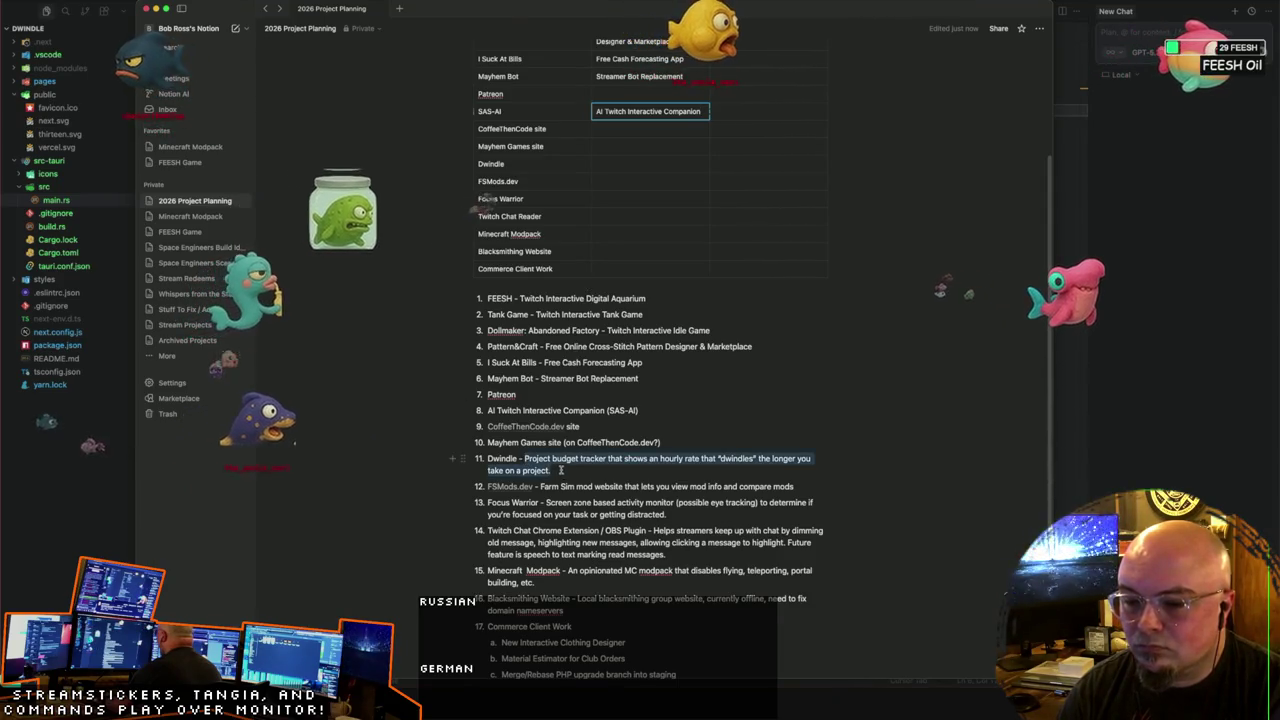
# Step: Paste list descriptions into the Dwindle, FSMods.dev and Focus Warrior rows
pyautogui.moveTo(561, 470); pyautogui.dragTo(562, 470)
pyautogui.click(617, 165)
pyautogui.hotkey('ctrl', 'v')
pyautogui.scroll(-1, 584, 362)
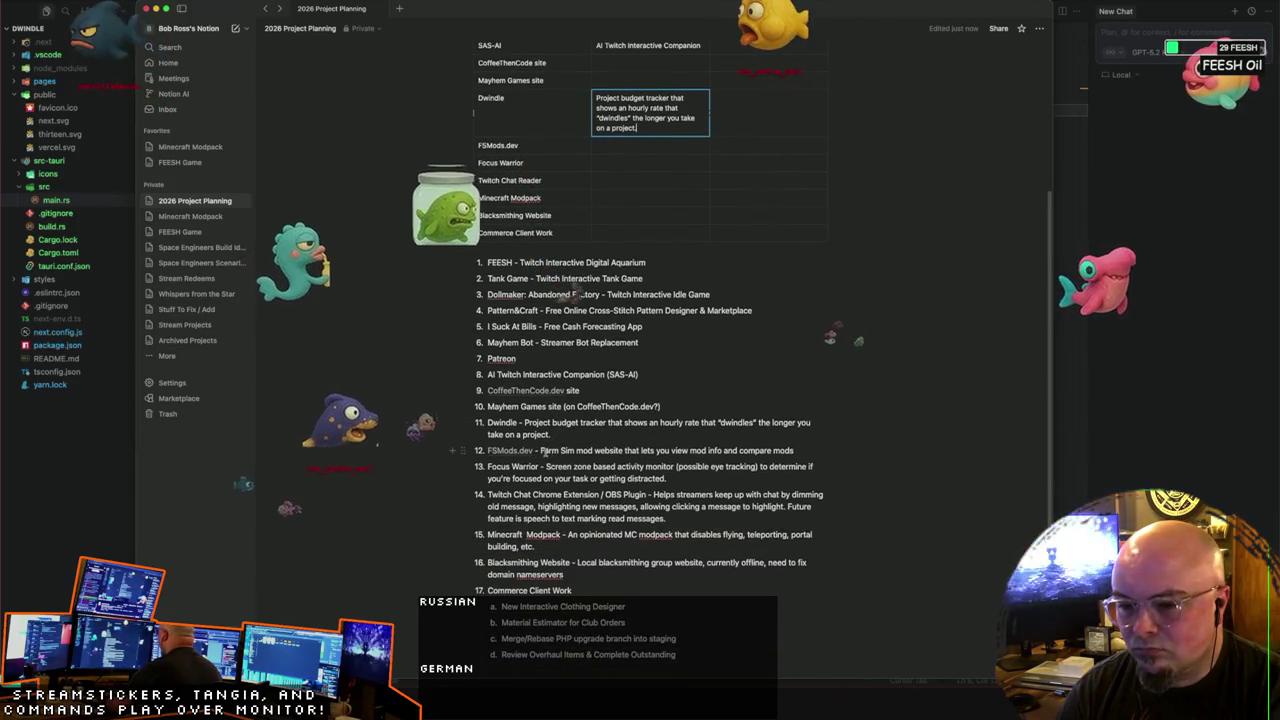
pyautogui.moveTo(795, 451); pyautogui.dragTo(795, 451)
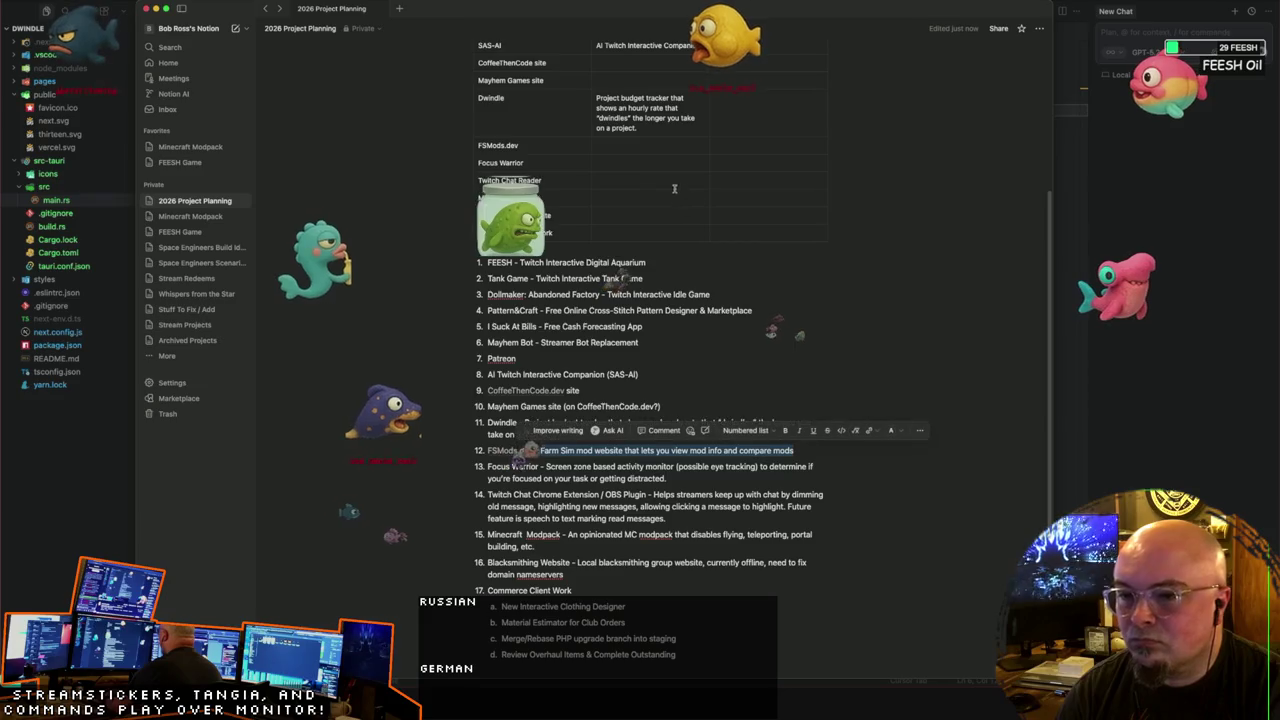
pyautogui.hotkey('ctrl', 'c')
pyautogui.click(621, 148)
pyautogui.hotkey('ctrl', 'v')
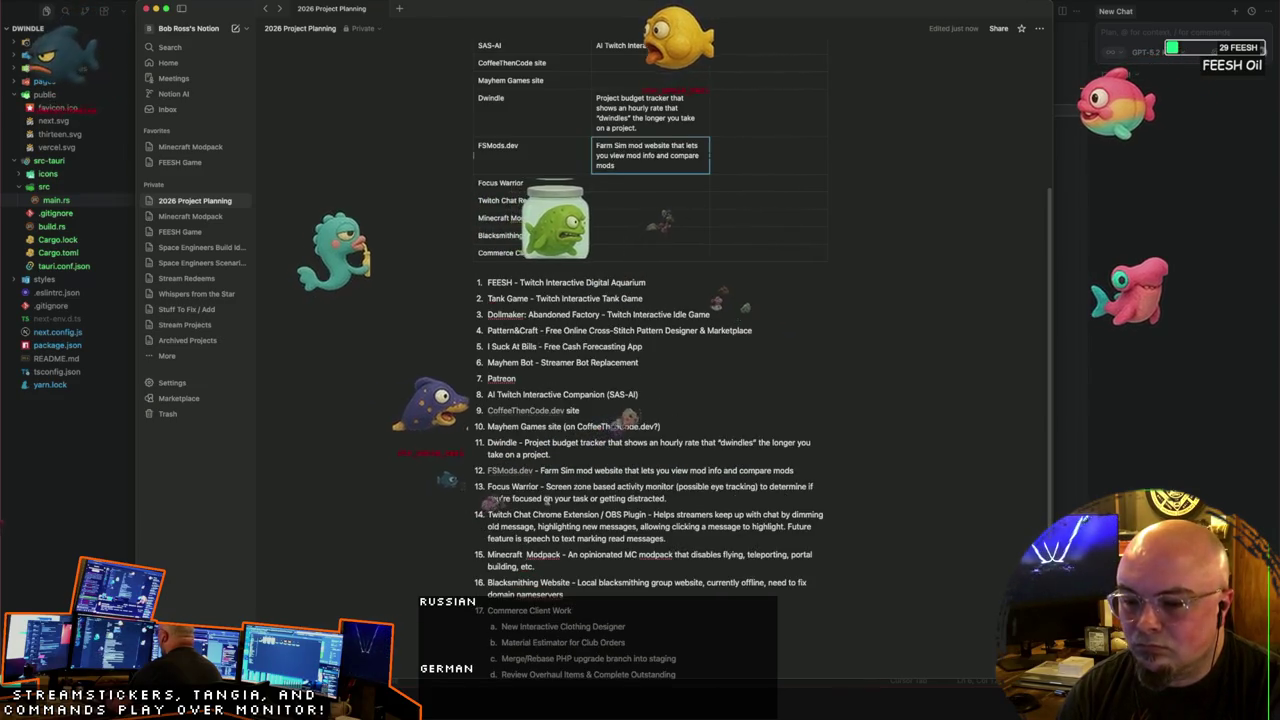
pyautogui.moveTo(546, 486); pyautogui.dragTo(667, 498)
pyautogui.hotkey('ctrl', 'c')
pyautogui.click(640, 185)
pyautogui.hotkey('ctrl', 'v')
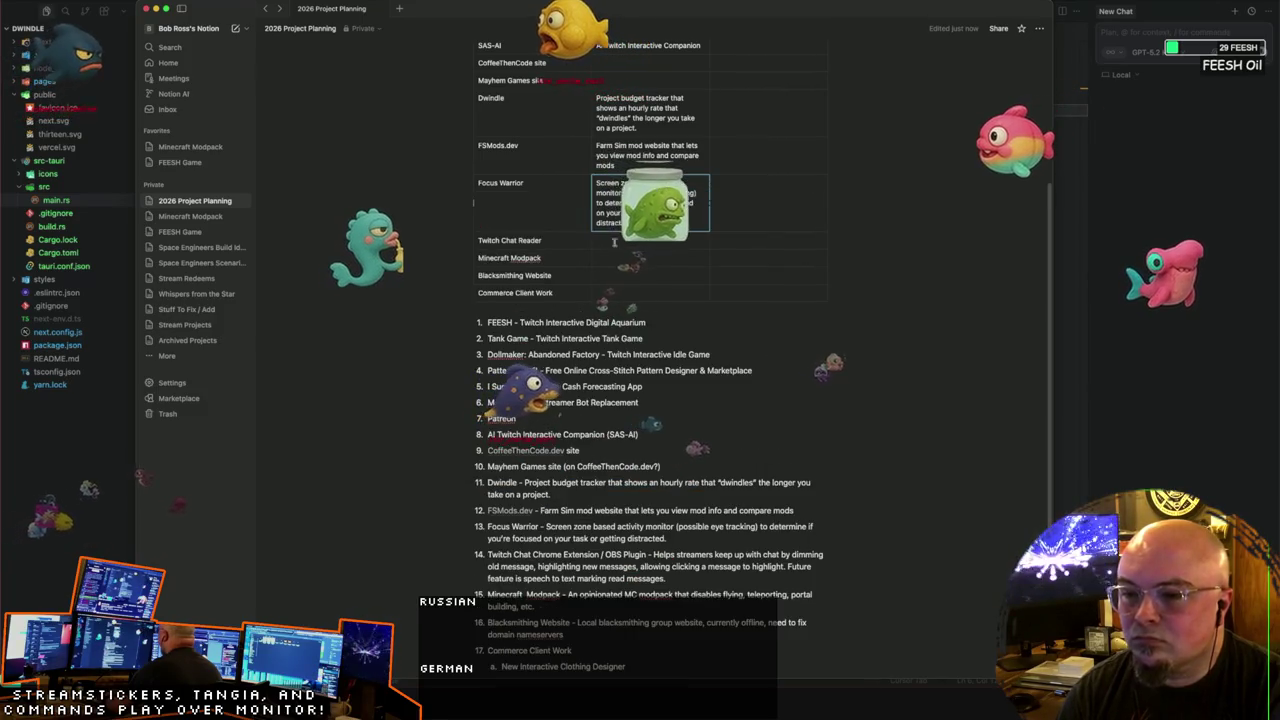
# Step: Paste list descriptions into the Twitch Chat Reader, Minecraft Modpack and Blacksmithing Website rows
pyautogui.scroll(-2, 654, 470)
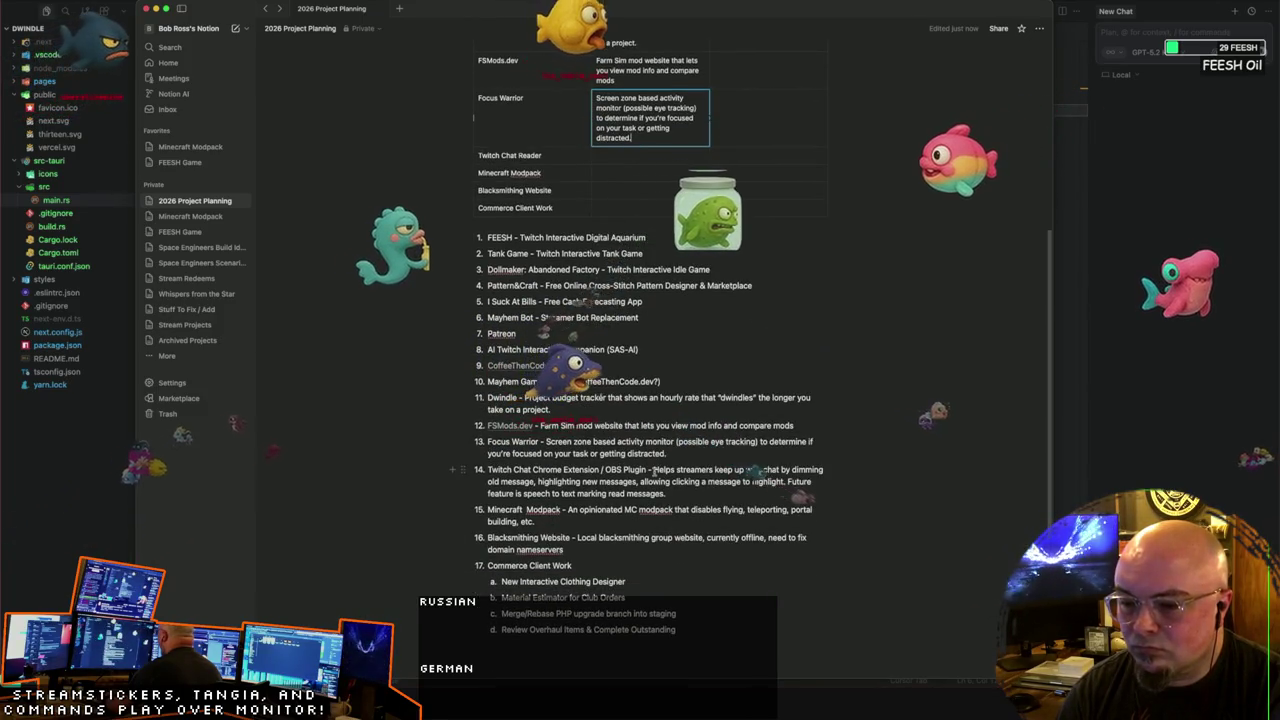
pyautogui.moveTo(654, 470); pyautogui.dragTo(666, 494)
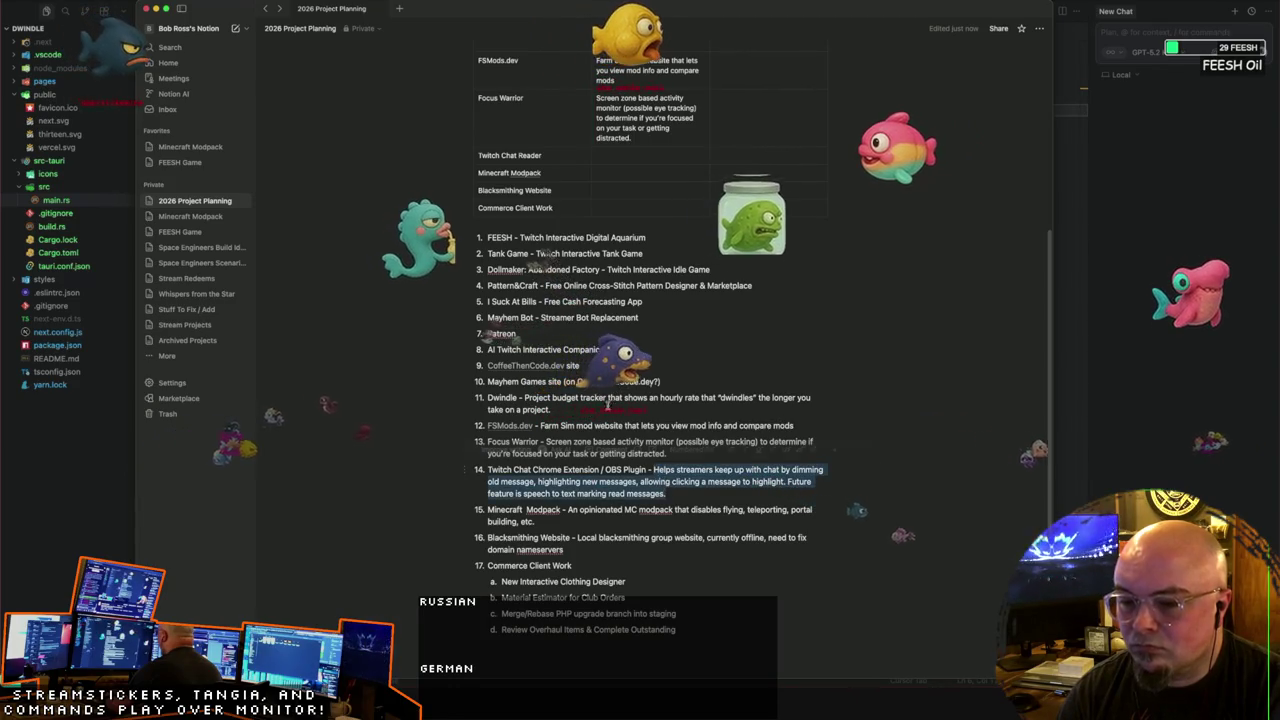
pyautogui.moveTo(533, 469)
pyautogui.mouseDown()
pyautogui.moveTo(670, 482)
pyautogui.moveTo(666, 494)
pyautogui.mouseUp()
pyautogui.hotkey('ctrl', 'c')
pyautogui.click(640, 157)
pyautogui.hotkey('ctrl', 'v')
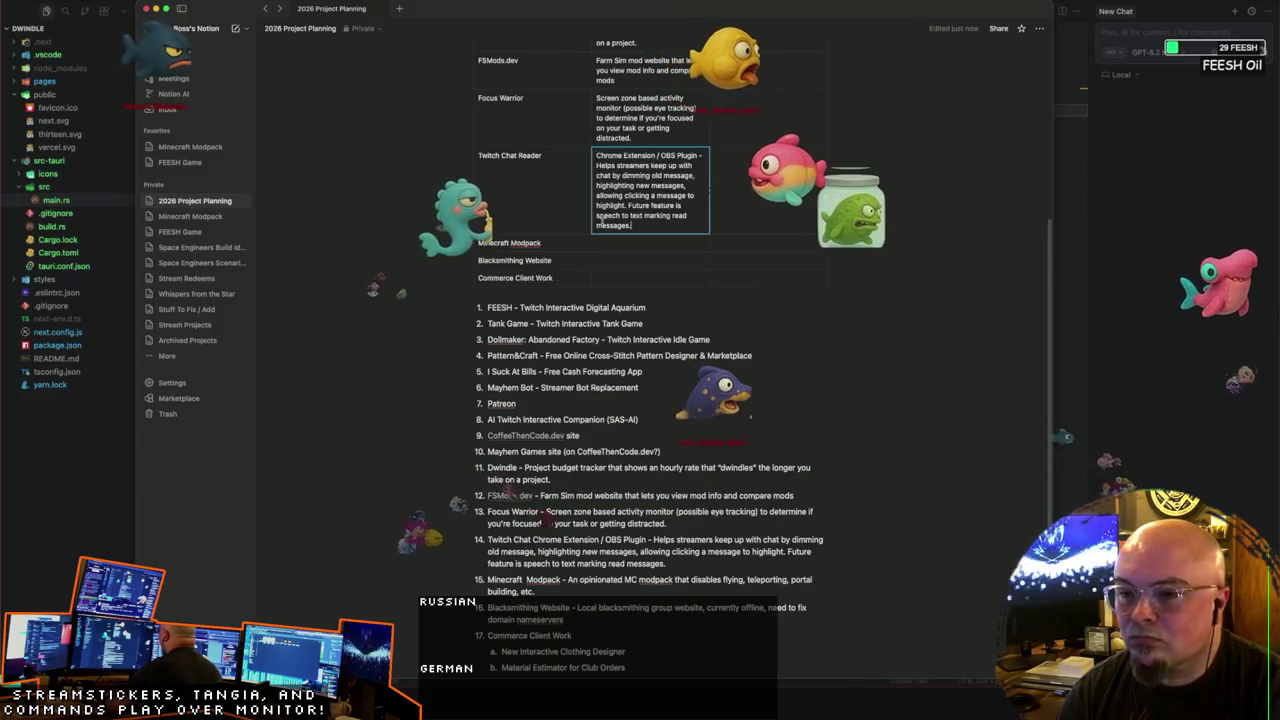
pyautogui.scroll(-1, 565, 530)
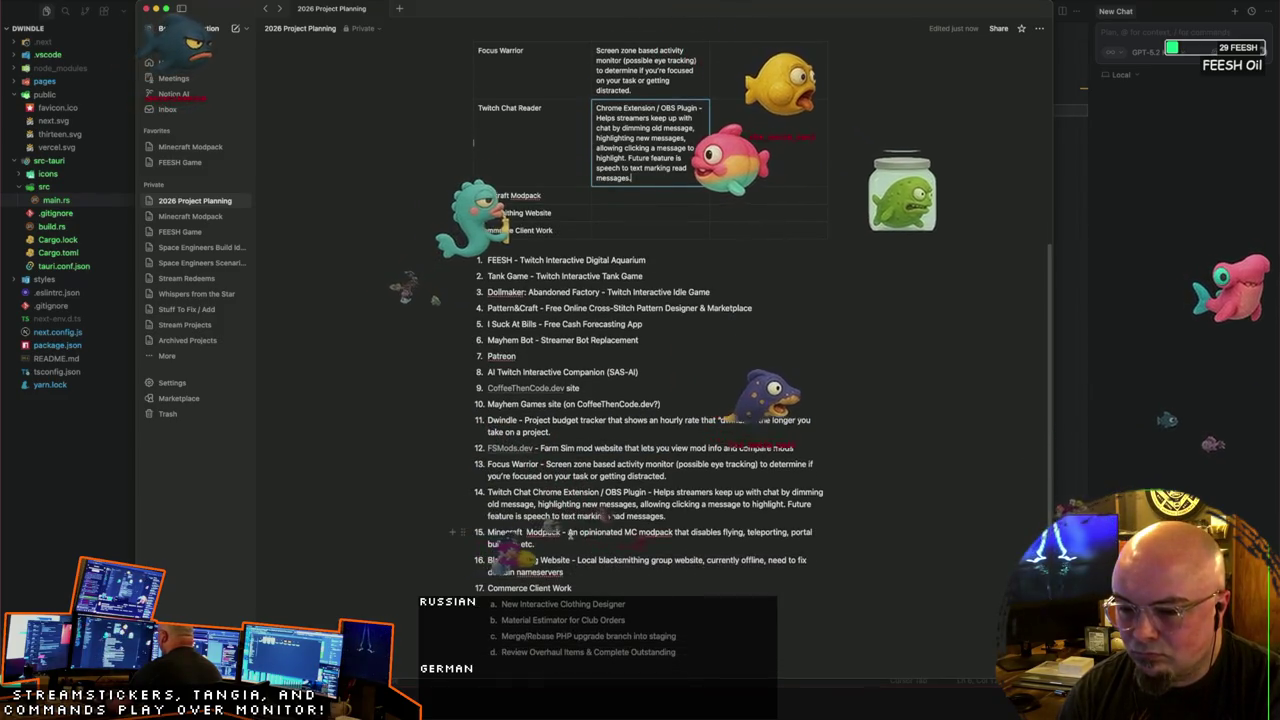
pyautogui.click(606, 197)
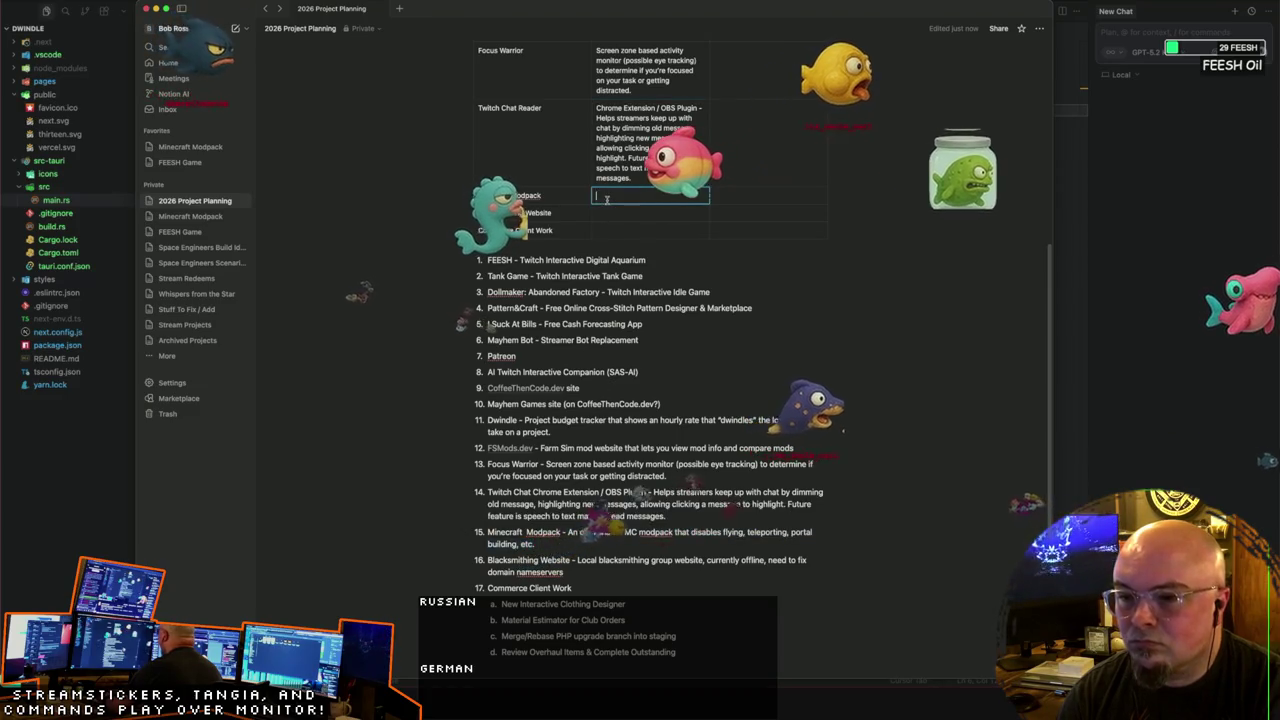
pyautogui.scroll(-4, 606, 197)
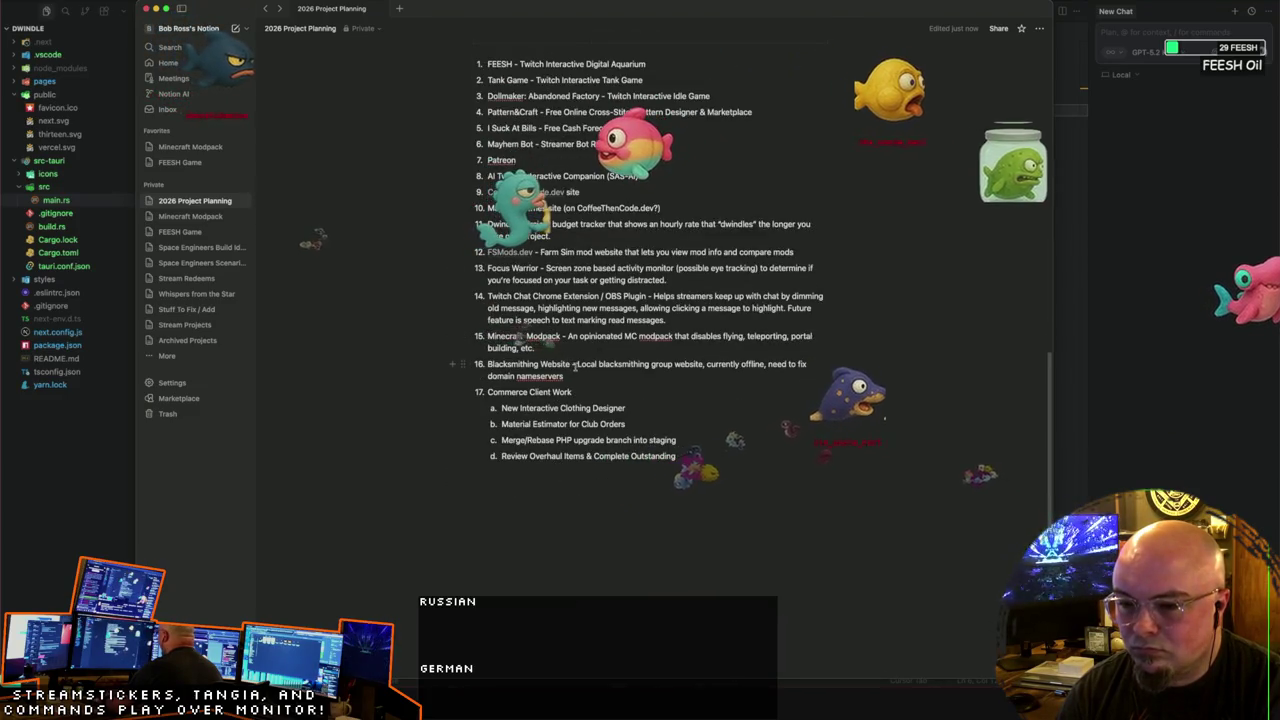
pyautogui.moveTo(576, 364); pyautogui.dragTo(564, 377)
pyautogui.scroll(3, 581, 118)
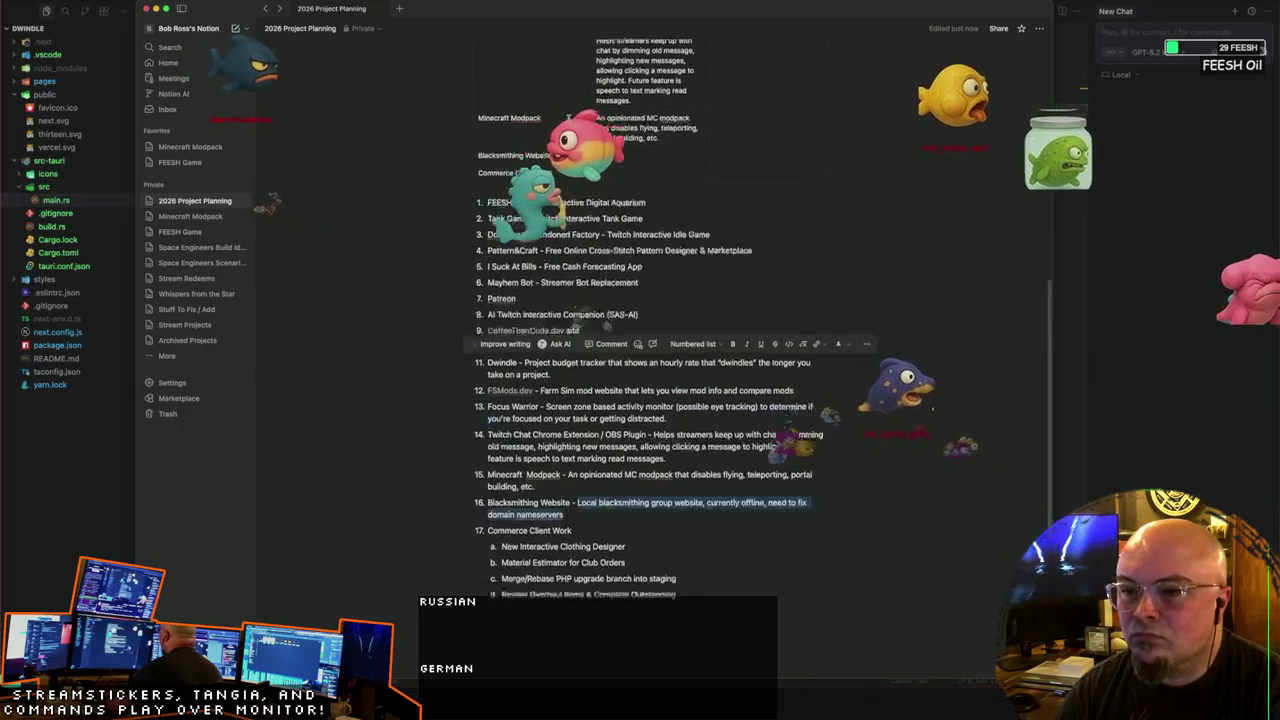
pyautogui.hotkey('ctrl', 'c')
pyautogui.click(645, 155)
pyautogui.hotkey('ctrl', 'v')
pyautogui.scroll(-1, 627, 165)
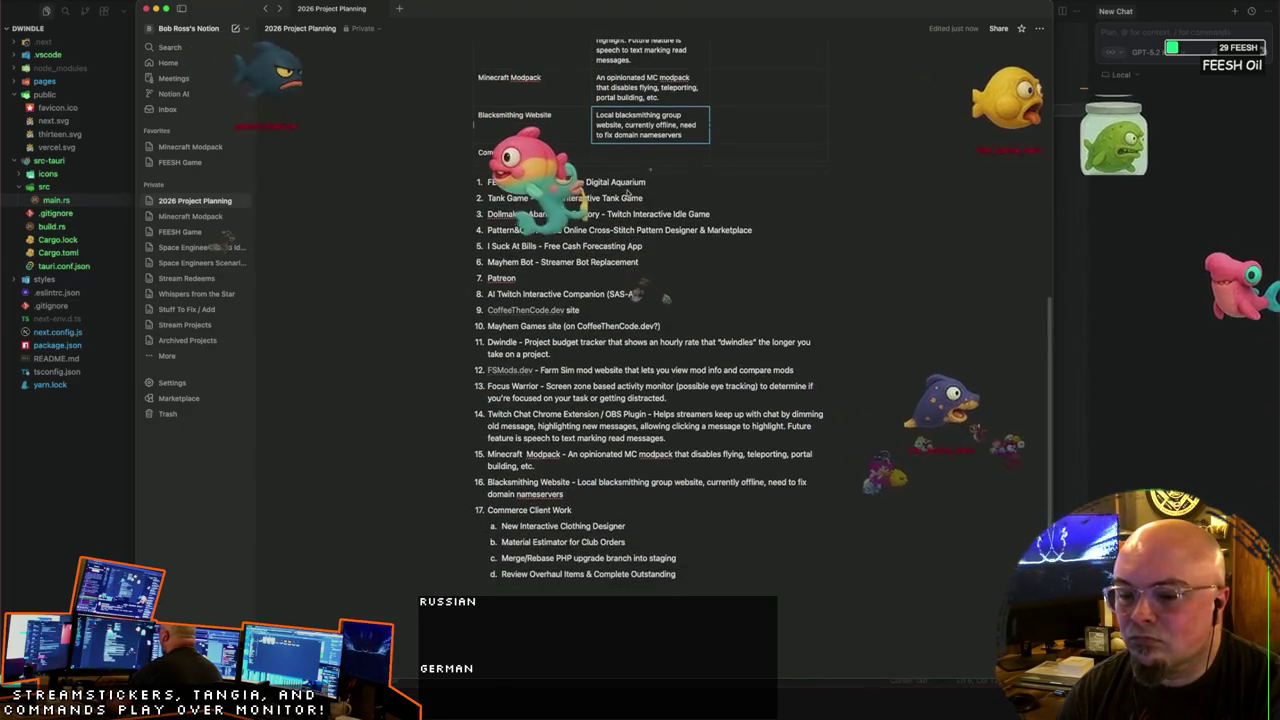
# Step: Rename the Commerce Client Work row to 'Interactive Clothing Designer'
pyautogui.click(611, 153)
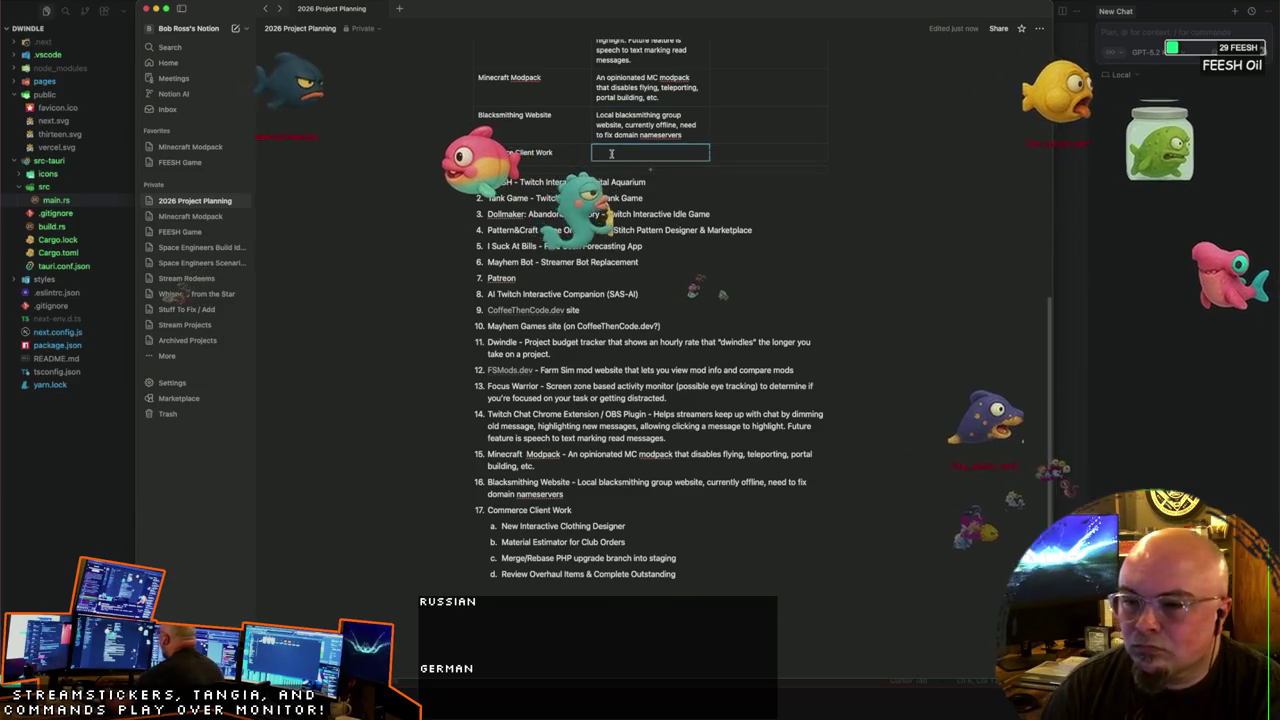
pyautogui.moveTo(481, 152); pyautogui.dragTo(553, 152)
pyautogui.click(541, 152)
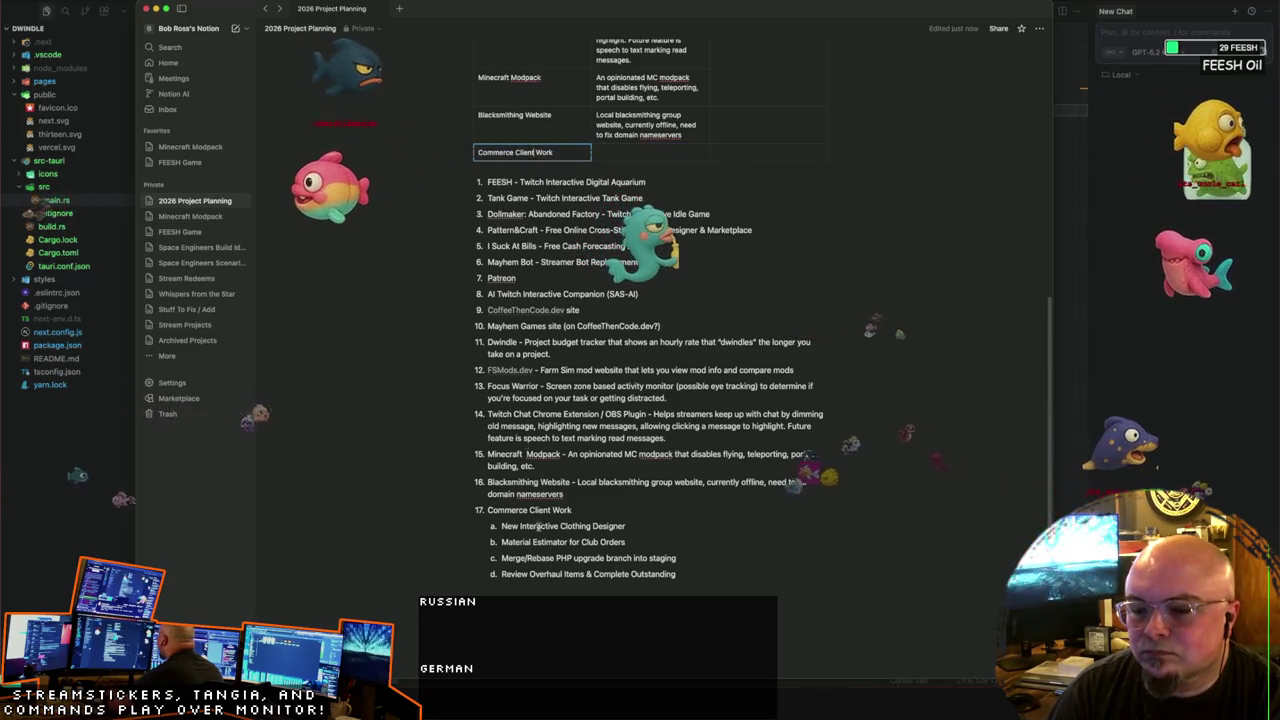
pyautogui.click(602, 510)
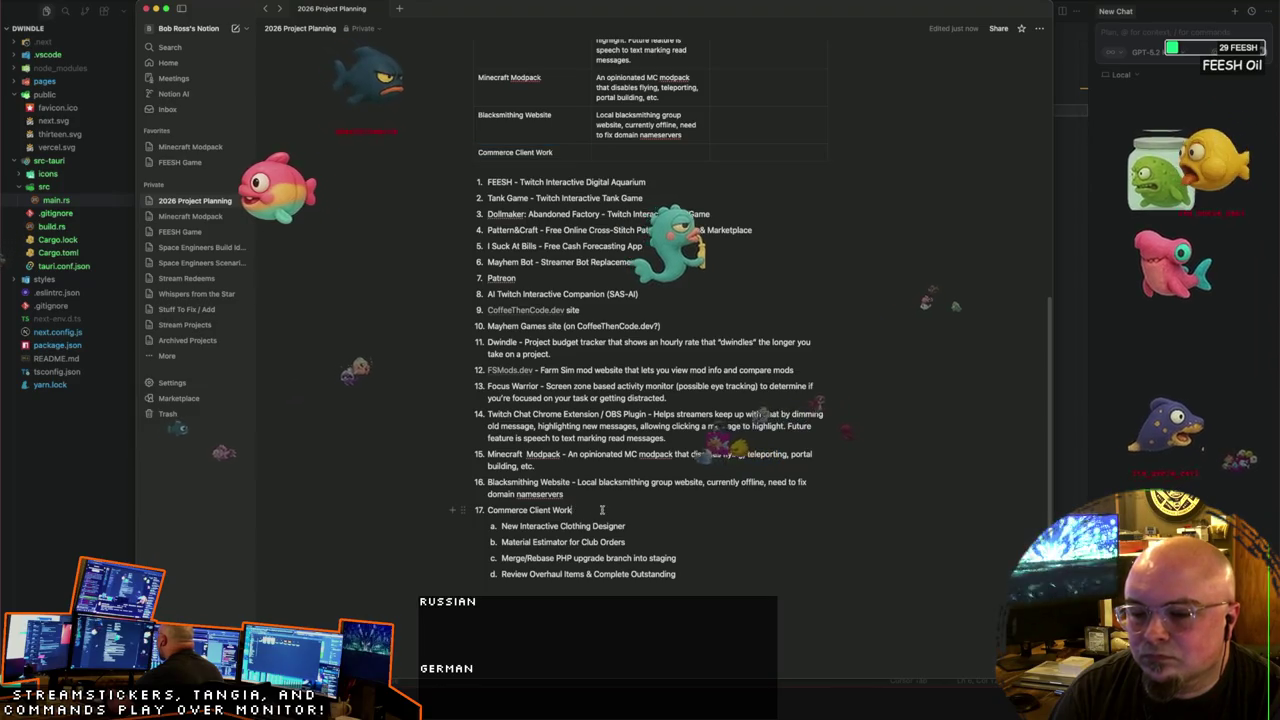
pyautogui.click(637, 153)
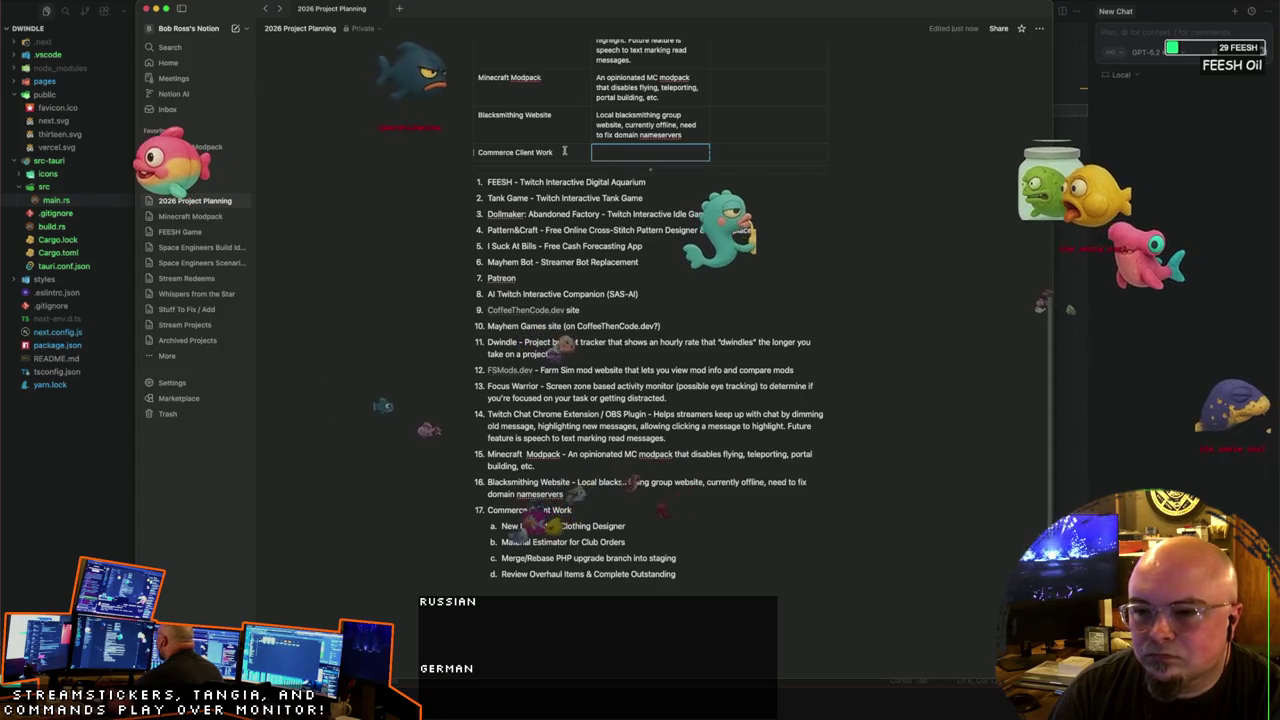
pyautogui.click(564, 150)
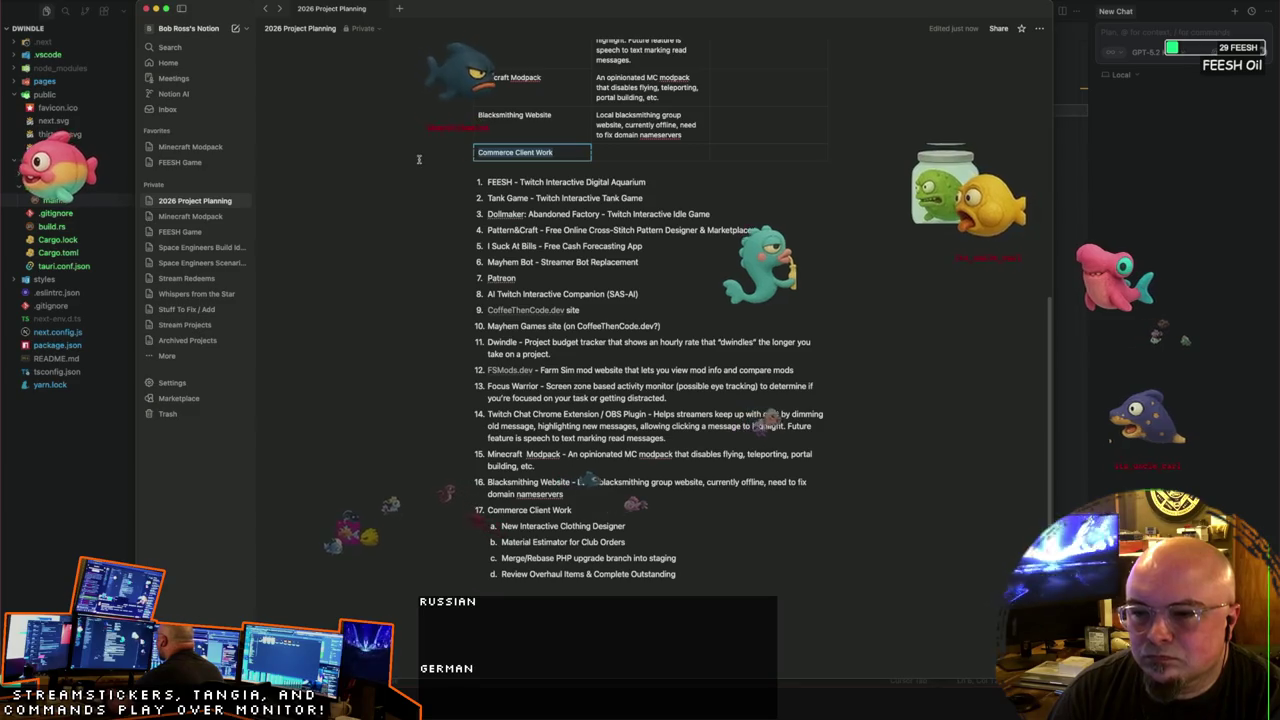
pyautogui.write('Interactive Clothing Designer')
pyautogui.press('Tab')
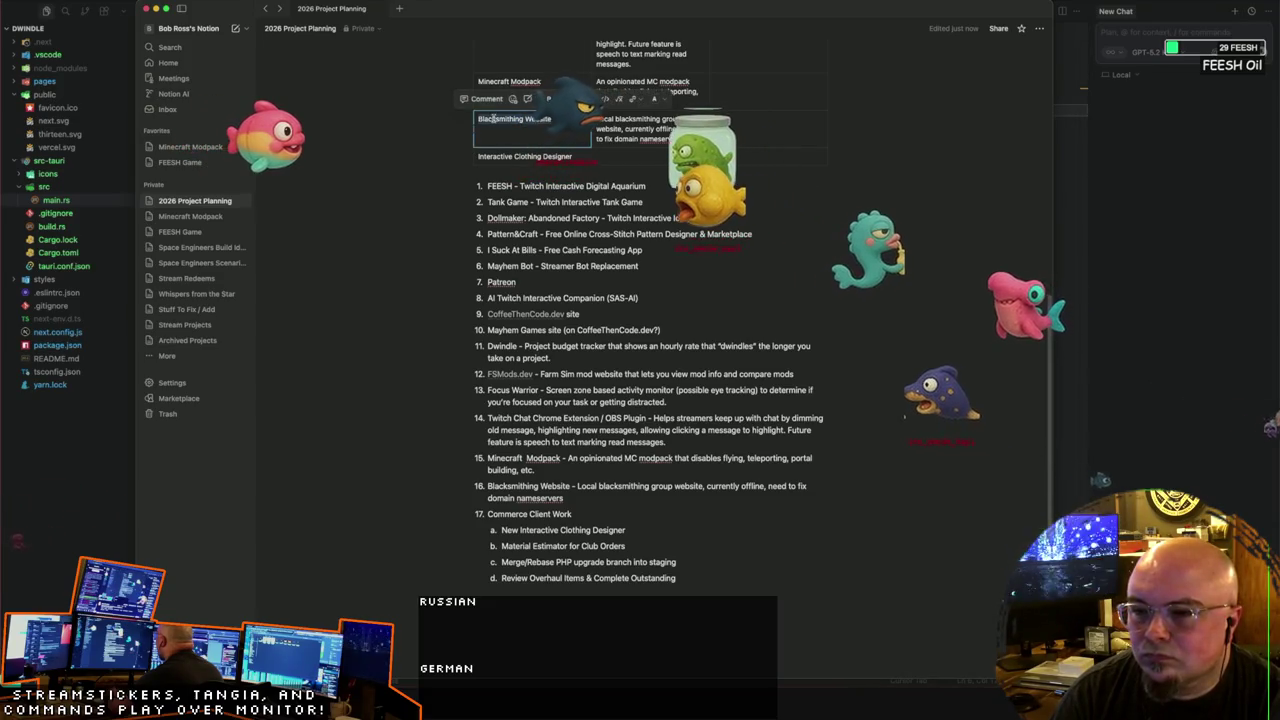
# Step: Delete the Blacksmithing Website row from the table
pyautogui.press('BackSpace')
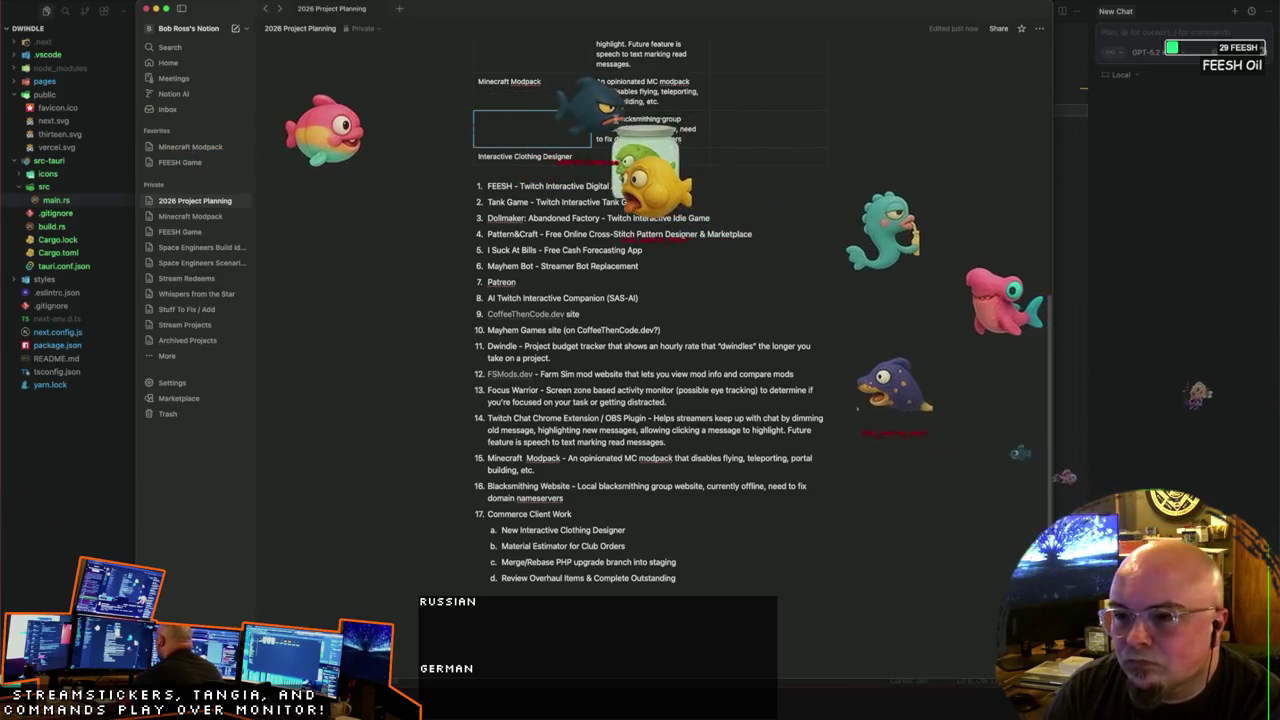
pyautogui.press('BackSpace')
pyautogui.scroll(5, 600, 160)
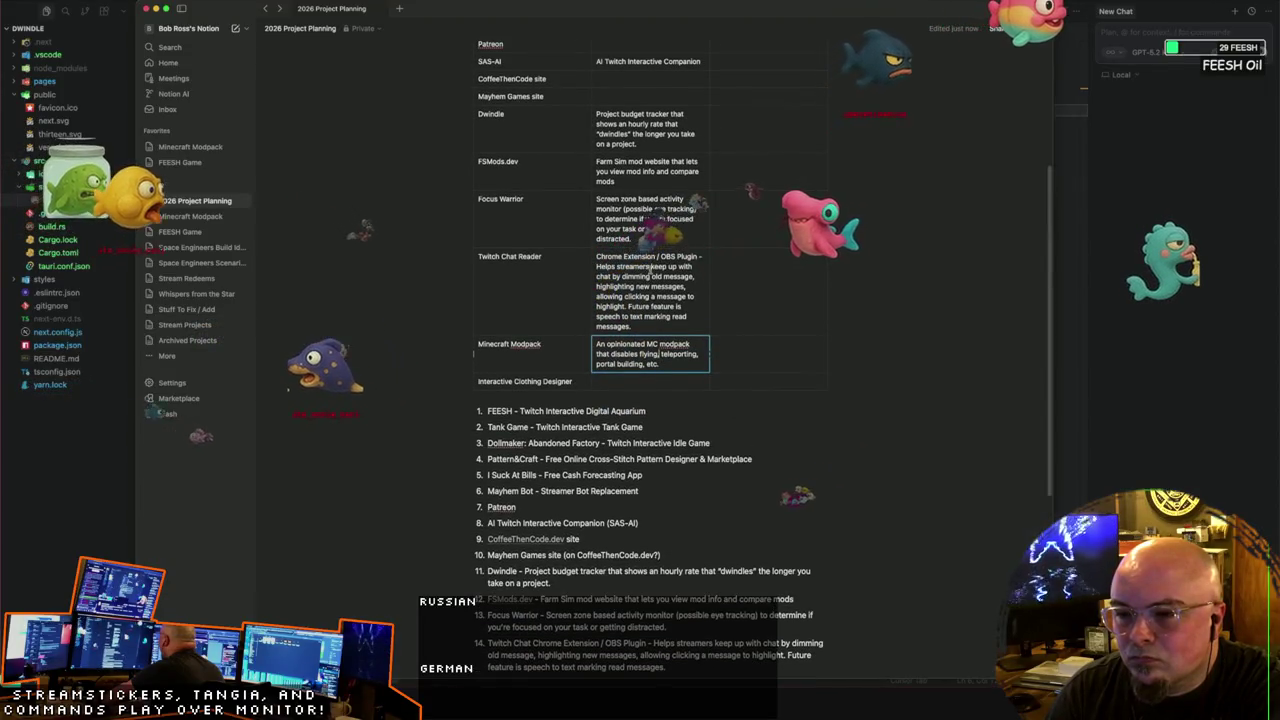
# Step: Add a new column headed 'Technical Difficulty' beside Revenue Probability
pyautogui.scroll(5, 650, 268)
pyautogui.moveTo(836, 380)
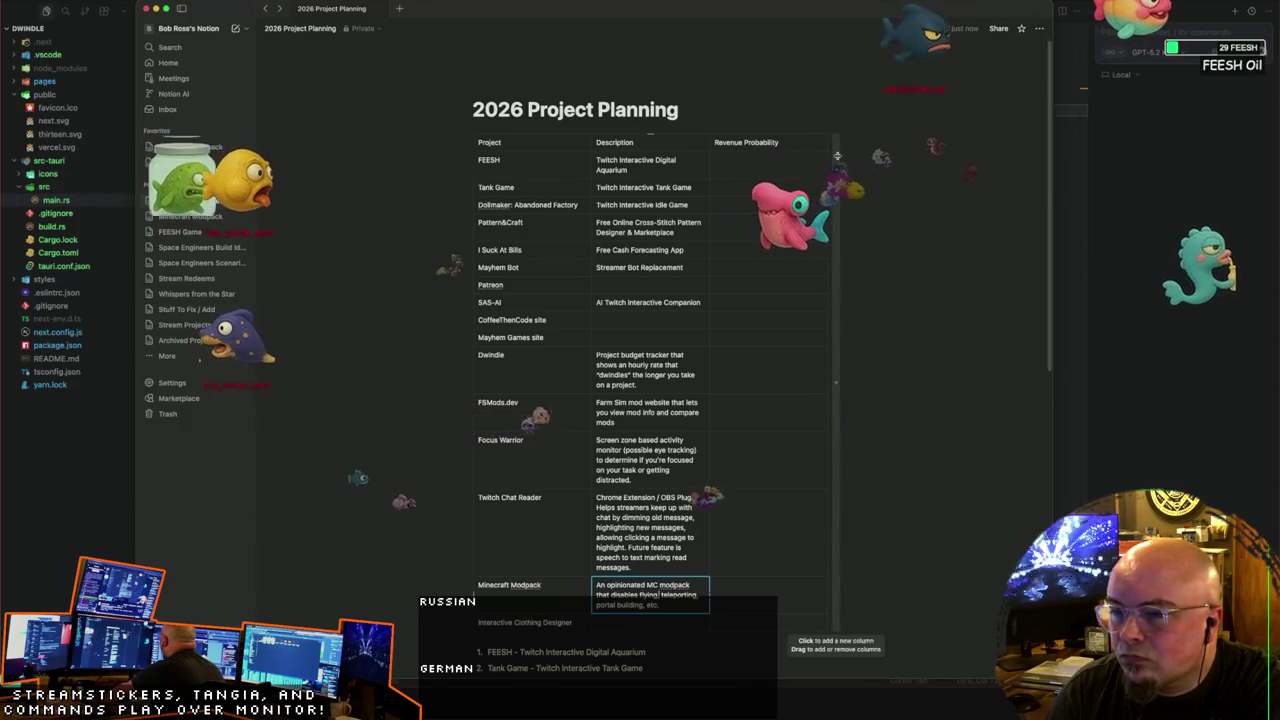
pyautogui.click(837, 155)
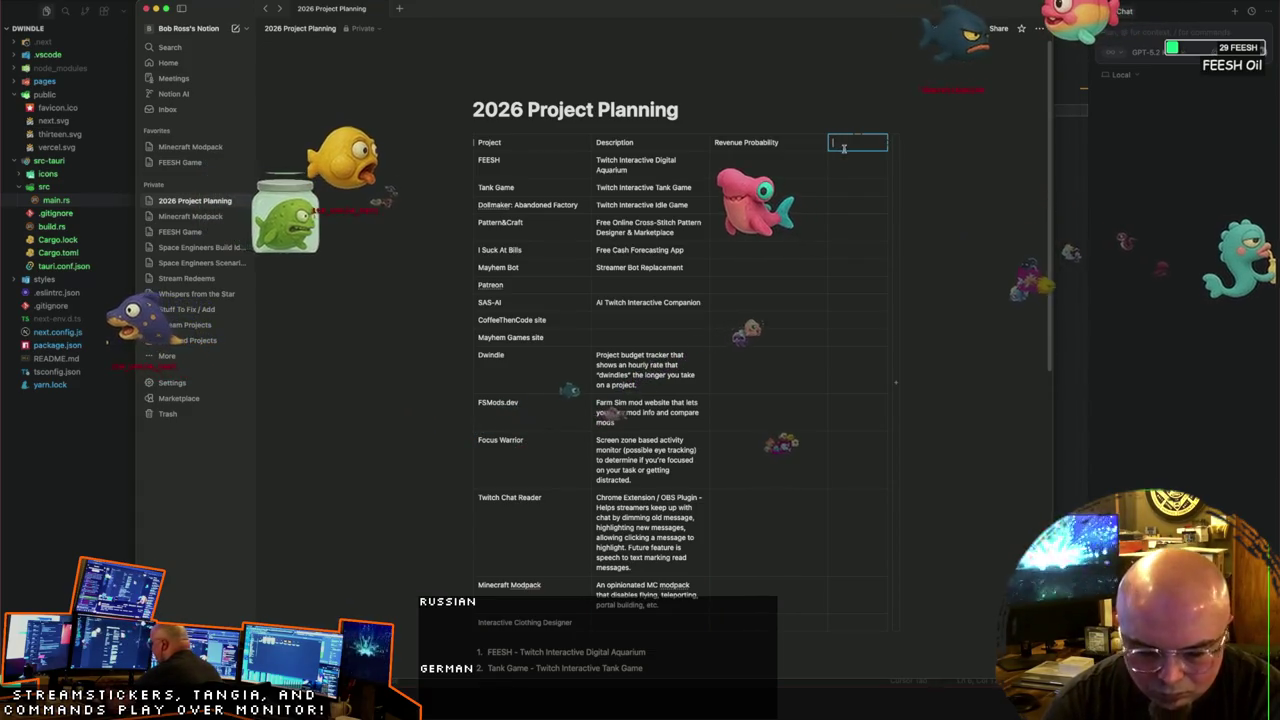
pyautogui.write('Technical')
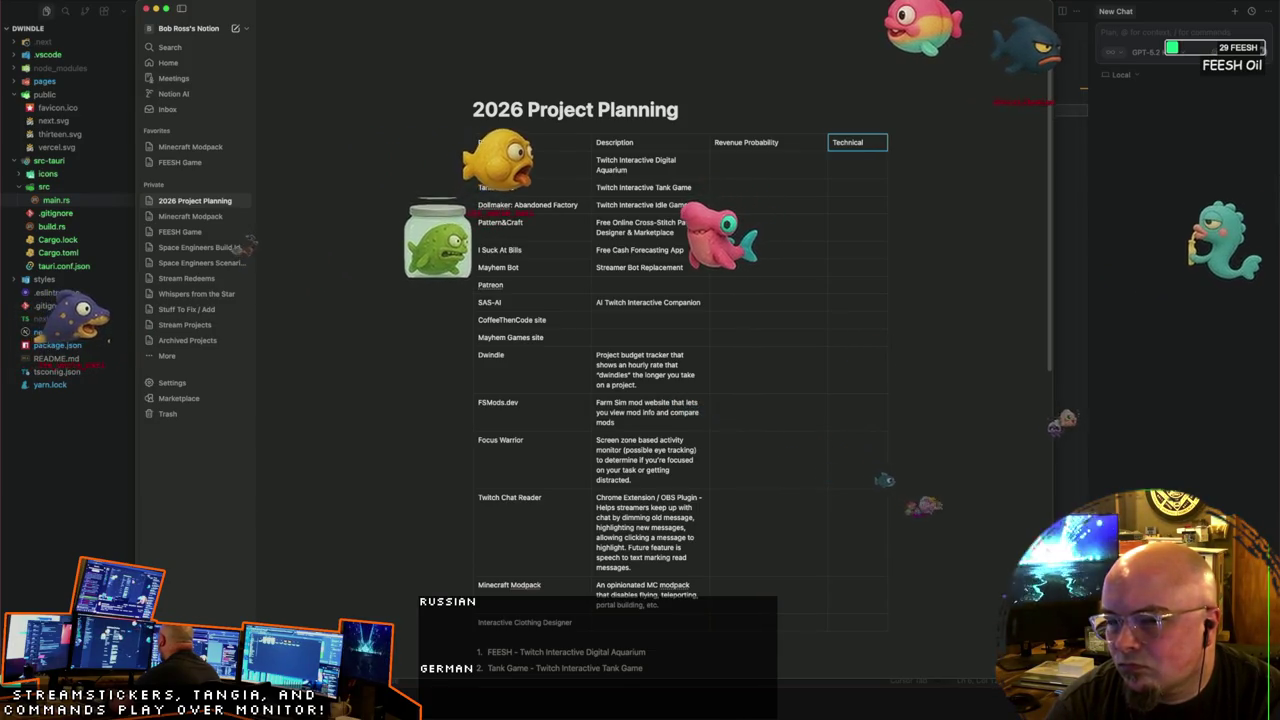
pyautogui.write(' Difficulty')
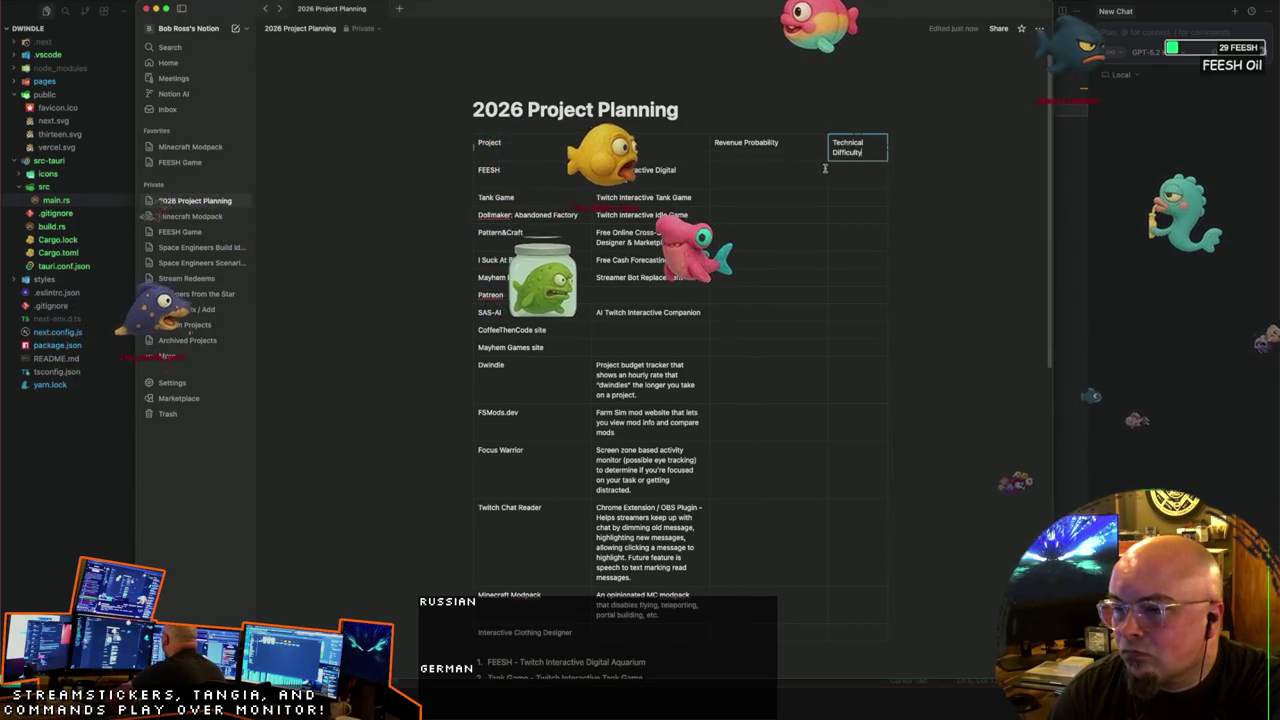
# Step: Narrow the Revenue Probability column and widen Technical Difficulty so its header fits
pyautogui.moveTo(827, 168); pyautogui.dragTo(784, 168)
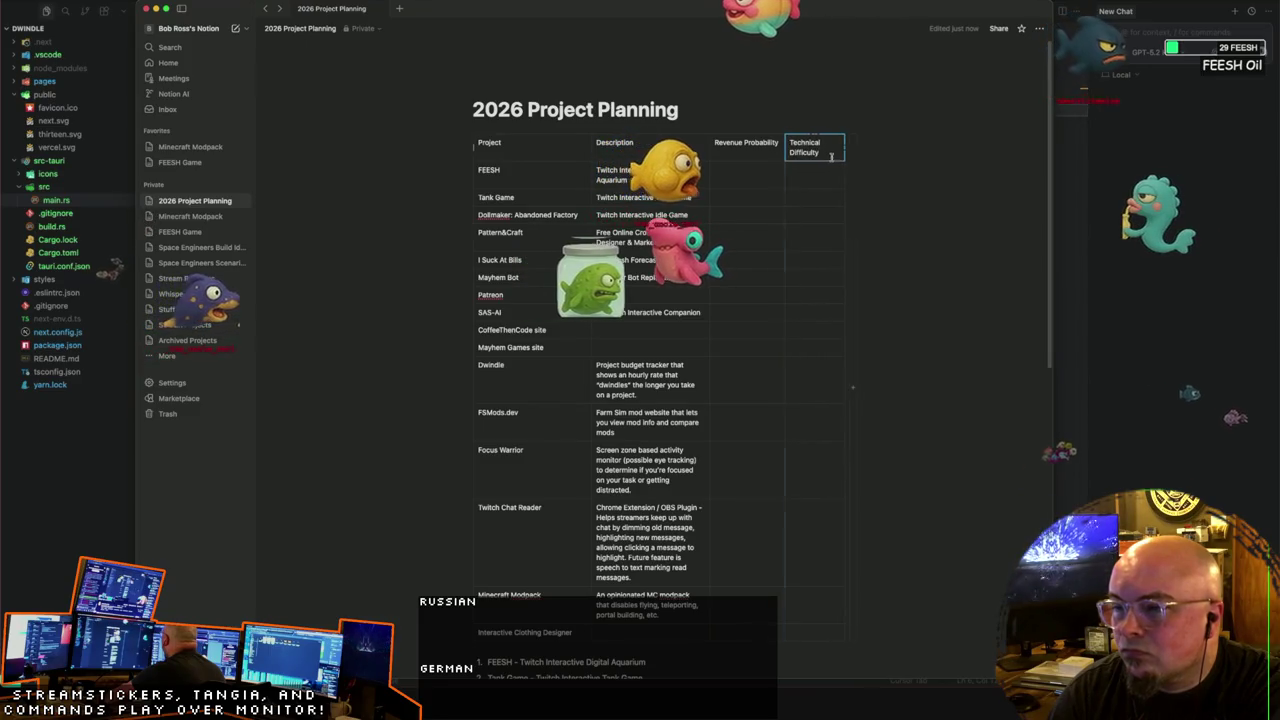
pyautogui.moveTo(845, 167)
pyautogui.mouseDown()
pyautogui.moveTo(870, 167)
pyautogui.moveTo(857, 166)
pyautogui.mouseUp()
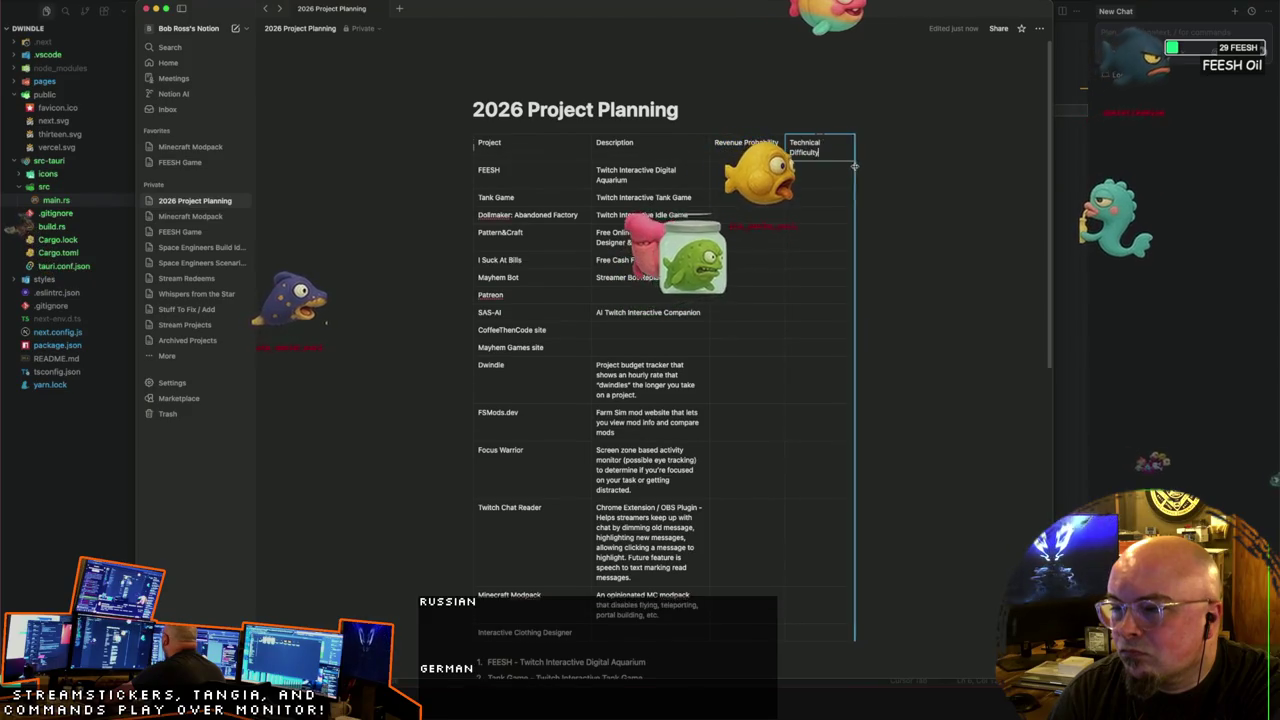
pyautogui.click(585, 183)
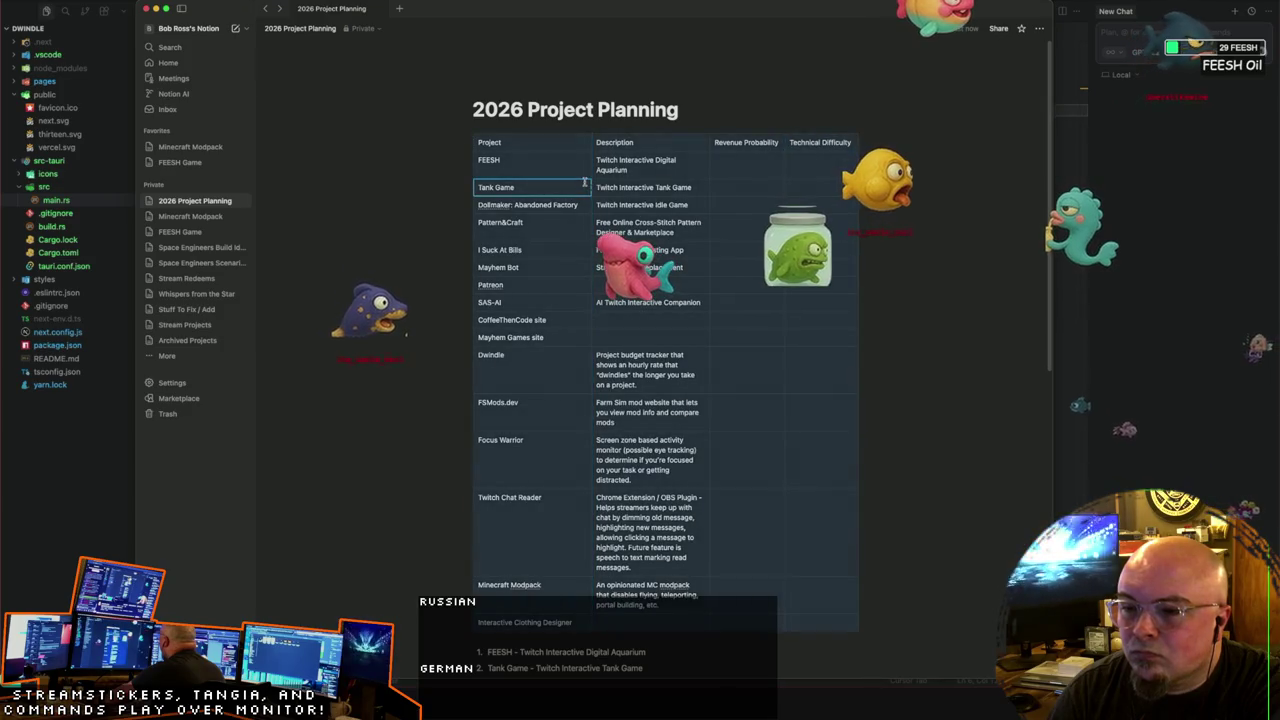
# Step: Rate Tank Game Minimal revenue probability and High technical difficulty
pyautogui.click(575, 160)
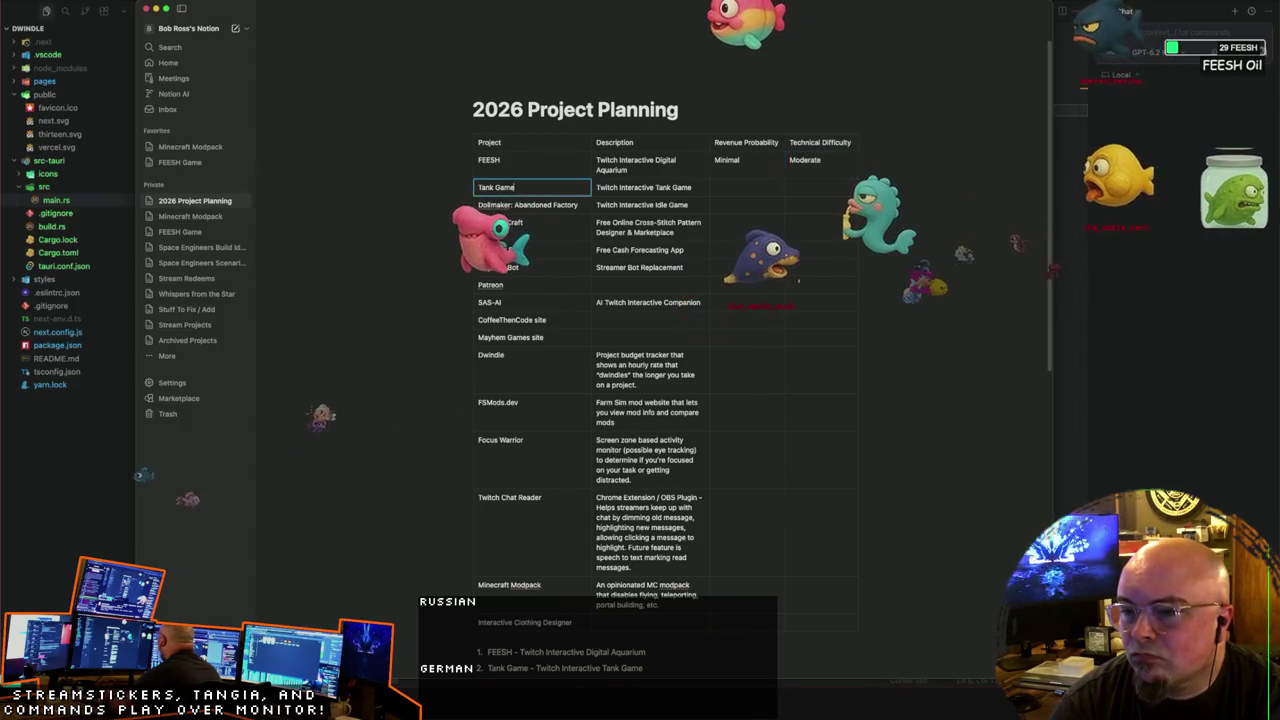
pyautogui.press('Tab')
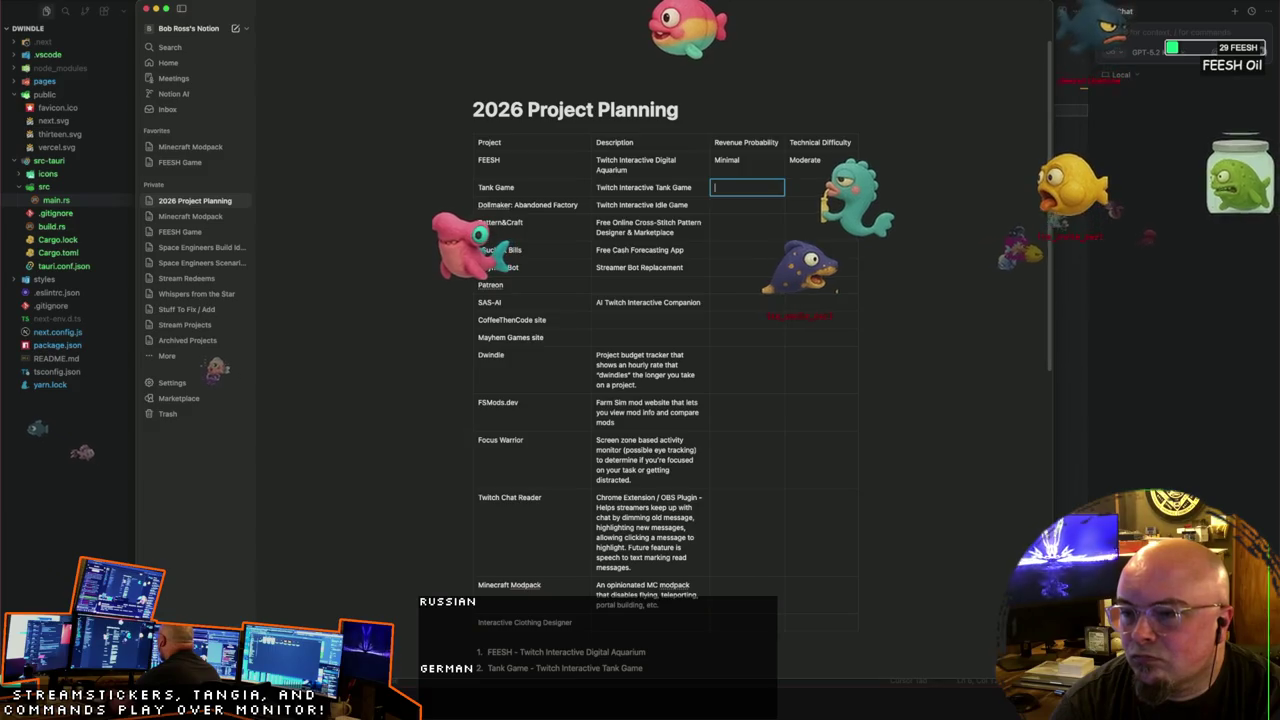
pyautogui.write('Minimal')
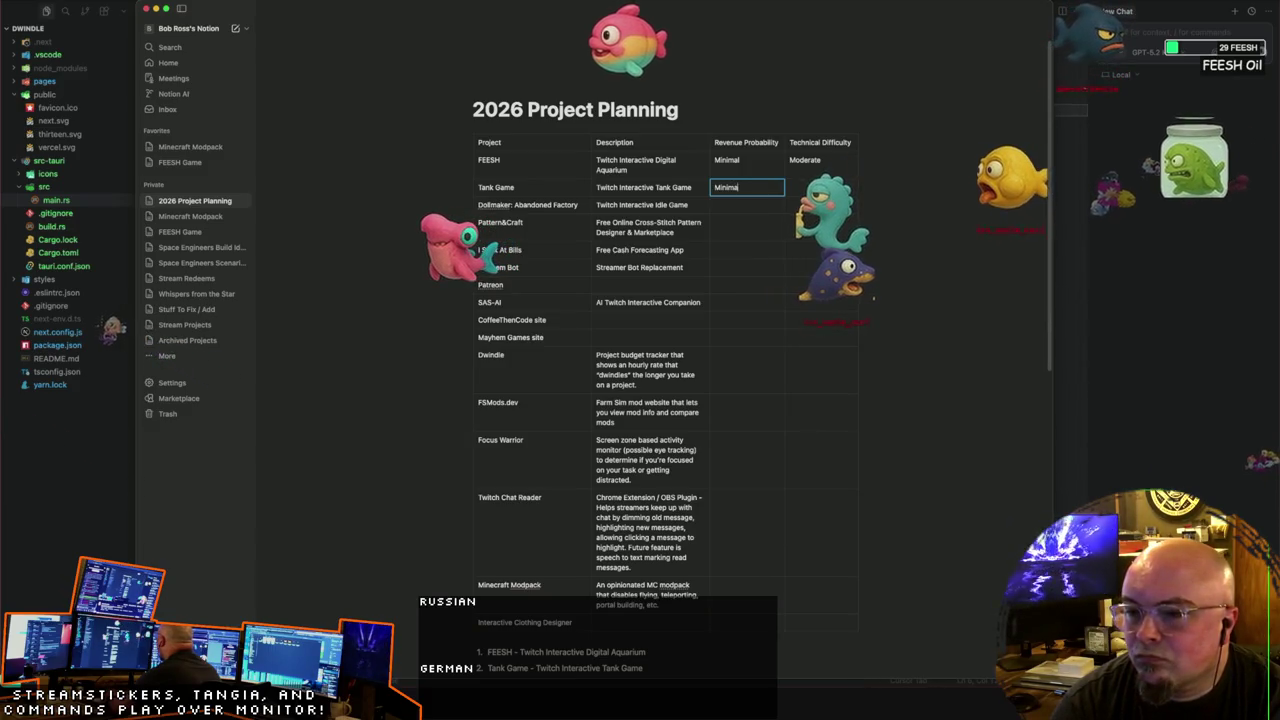
pyautogui.press('Tab')
pyautogui.write('High')
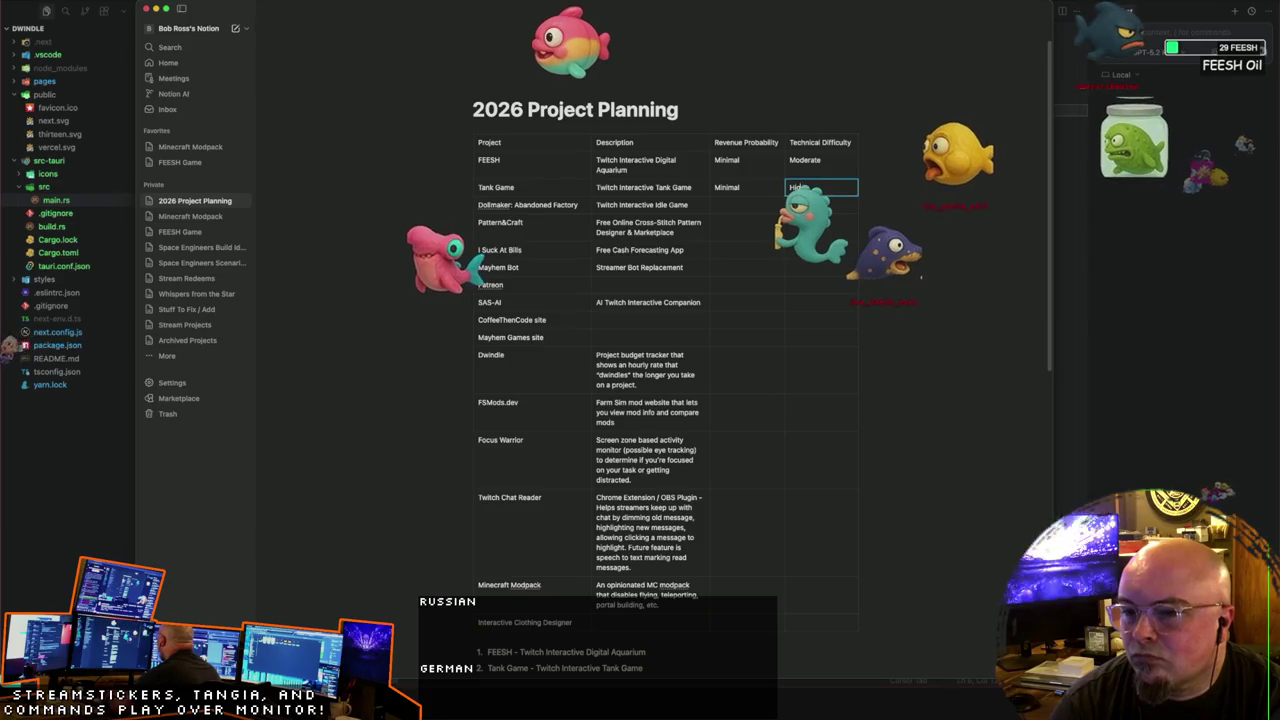
pyautogui.press('Tab')
# Step: Rate Dollmaker: Abandoned Factory Minimal revenue probability and High technical difficulty
pyautogui.press('Tab')
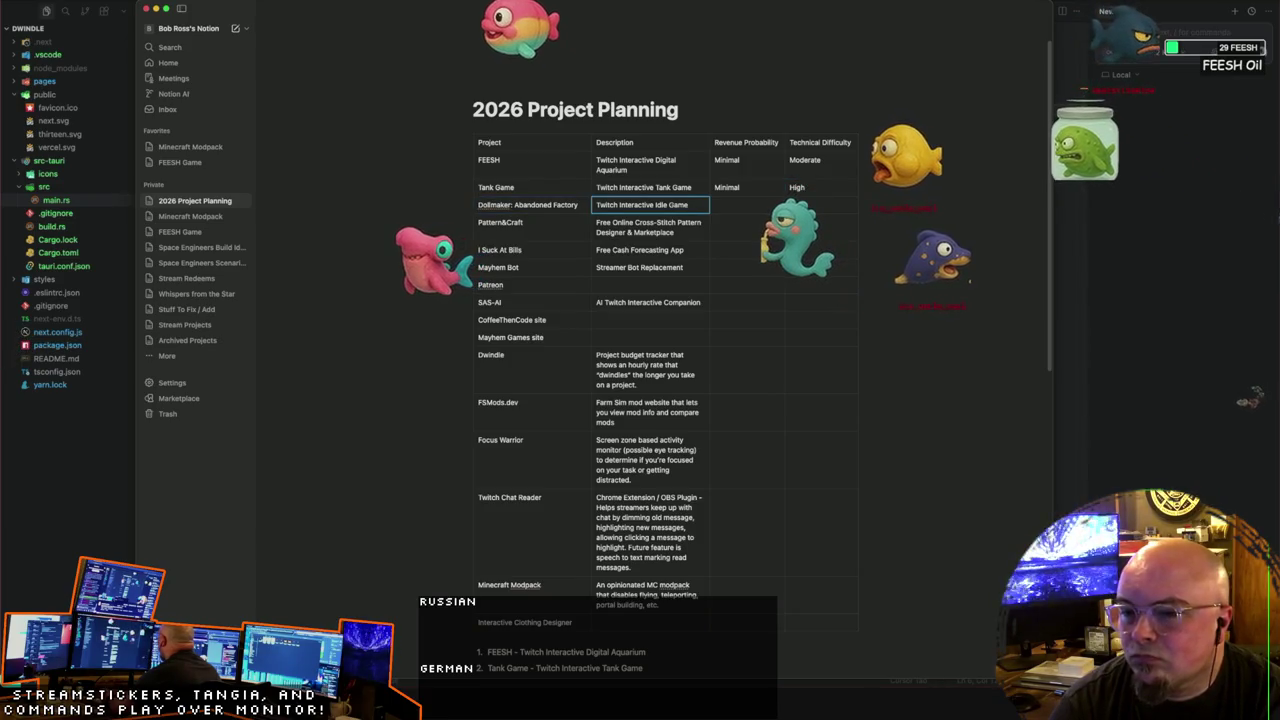
pyautogui.press('Tab')
pyautogui.write('Minim')
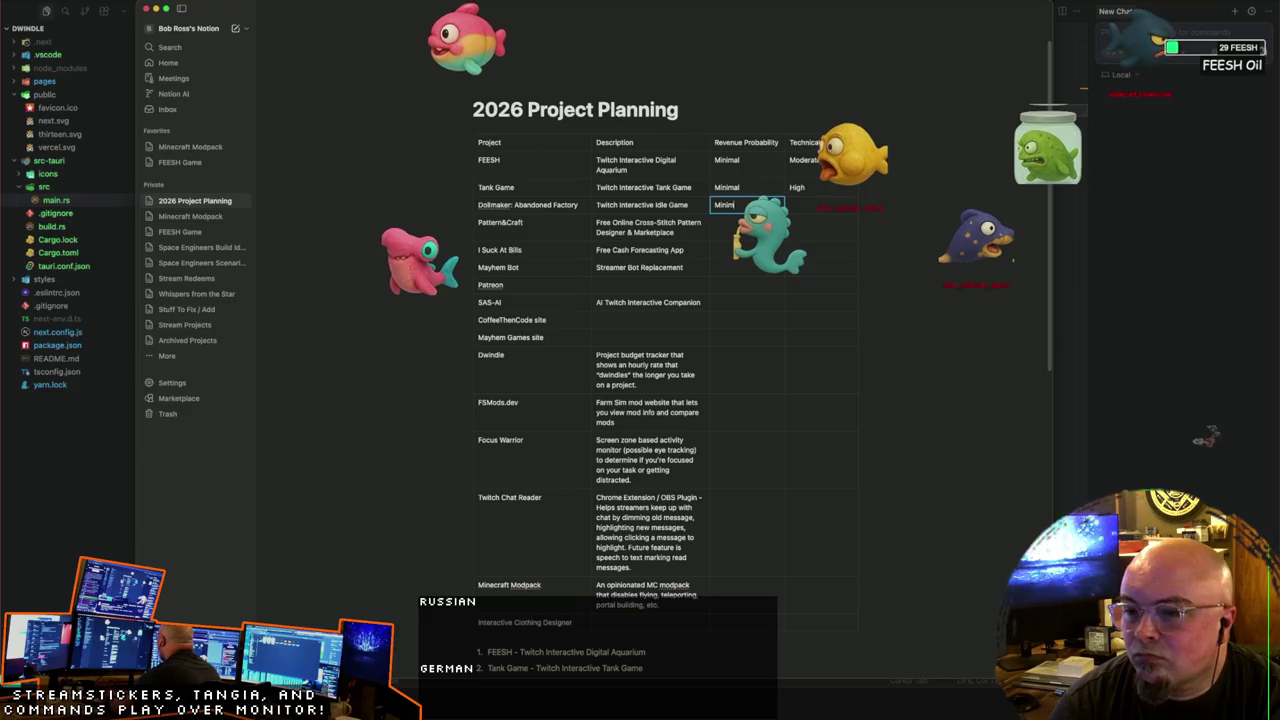
pyautogui.write('al')
pyautogui.press('Tab')
pyautogui.write('High')
pyautogui.press('Tab')
pyautogui.press('Tab')
pyautogui.press('Tab')
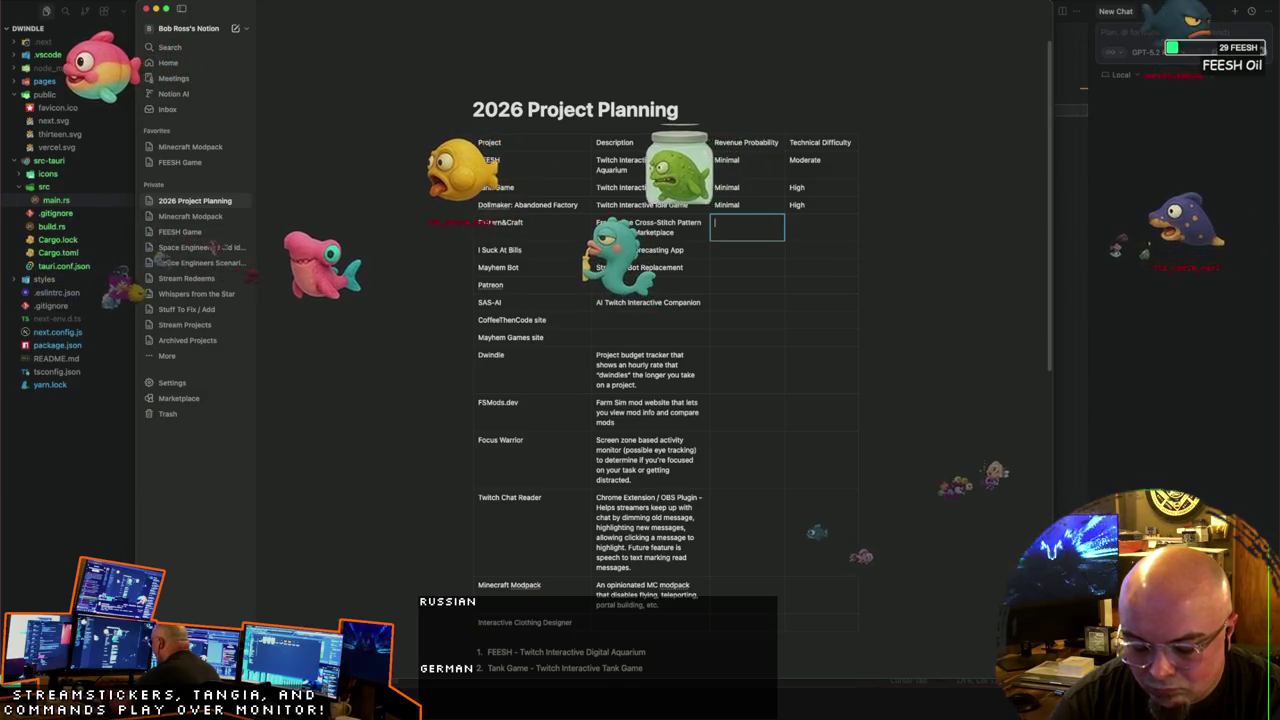
# Step: Rate Pattern&Craft Very High revenue probability and High technical difficulty, correcting a typo
pyautogui.write('Very High')
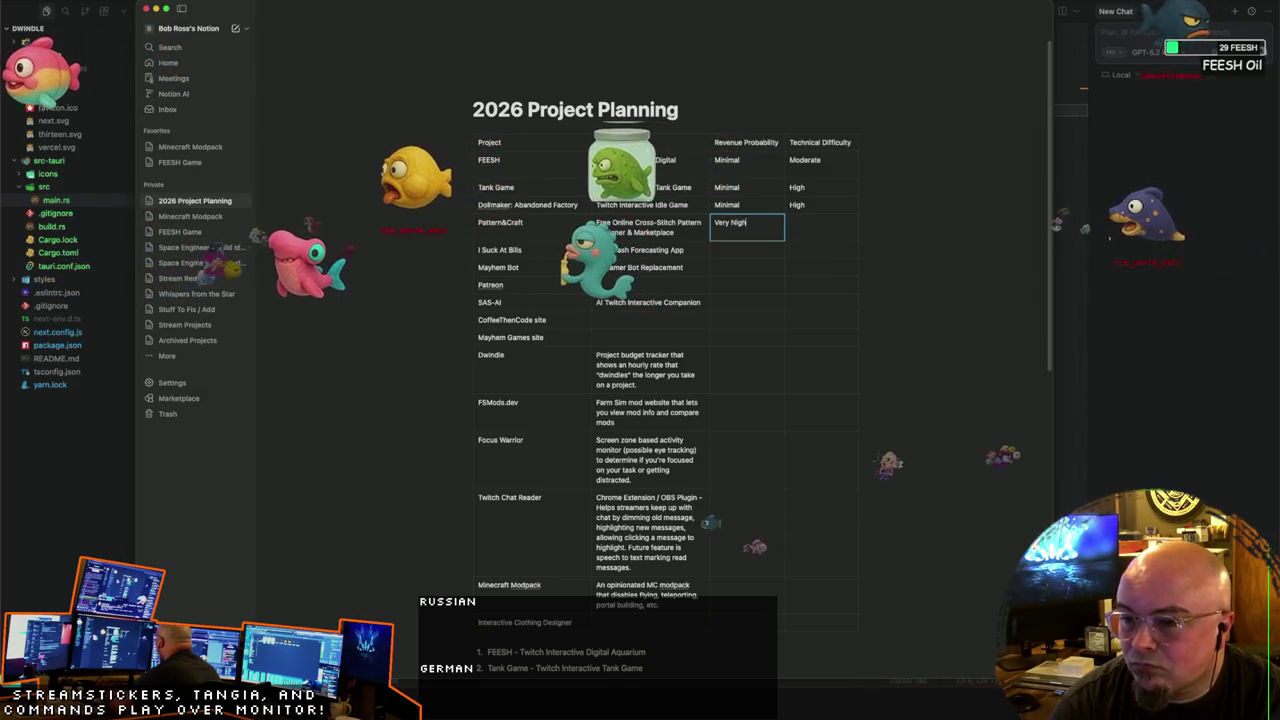
pyautogui.press('Tab')
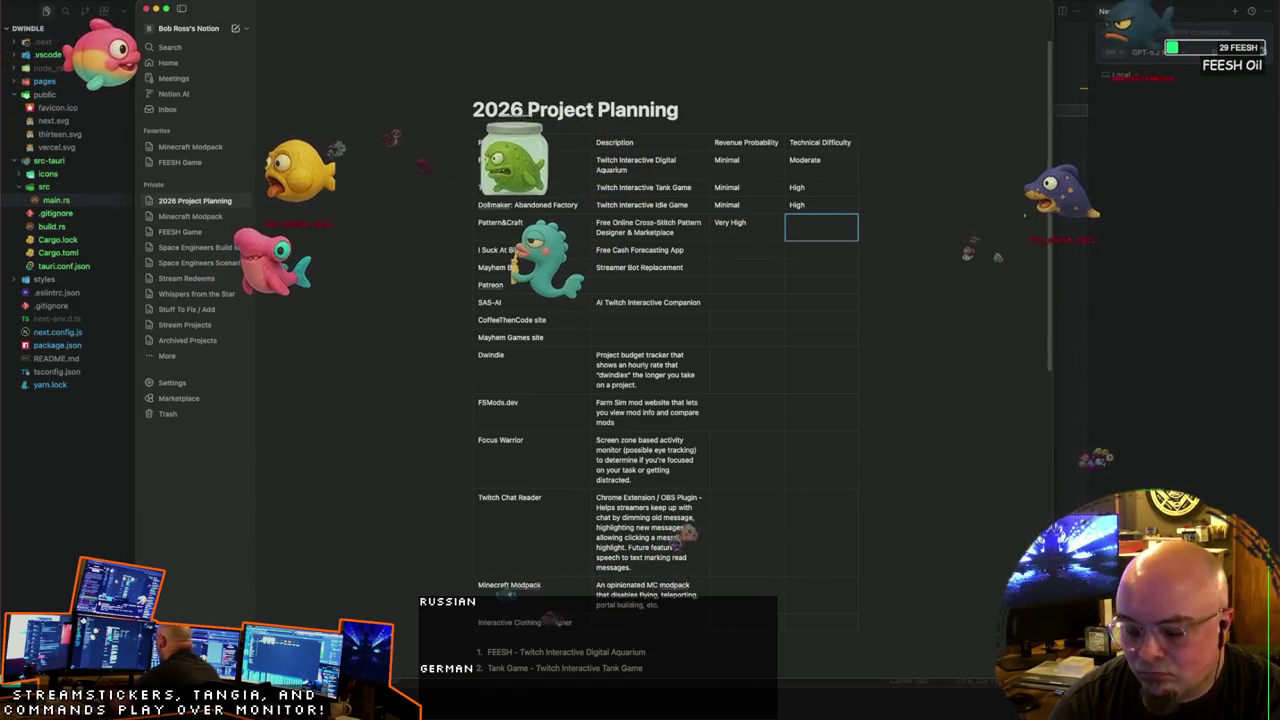
pyautogui.write('Very Hig')
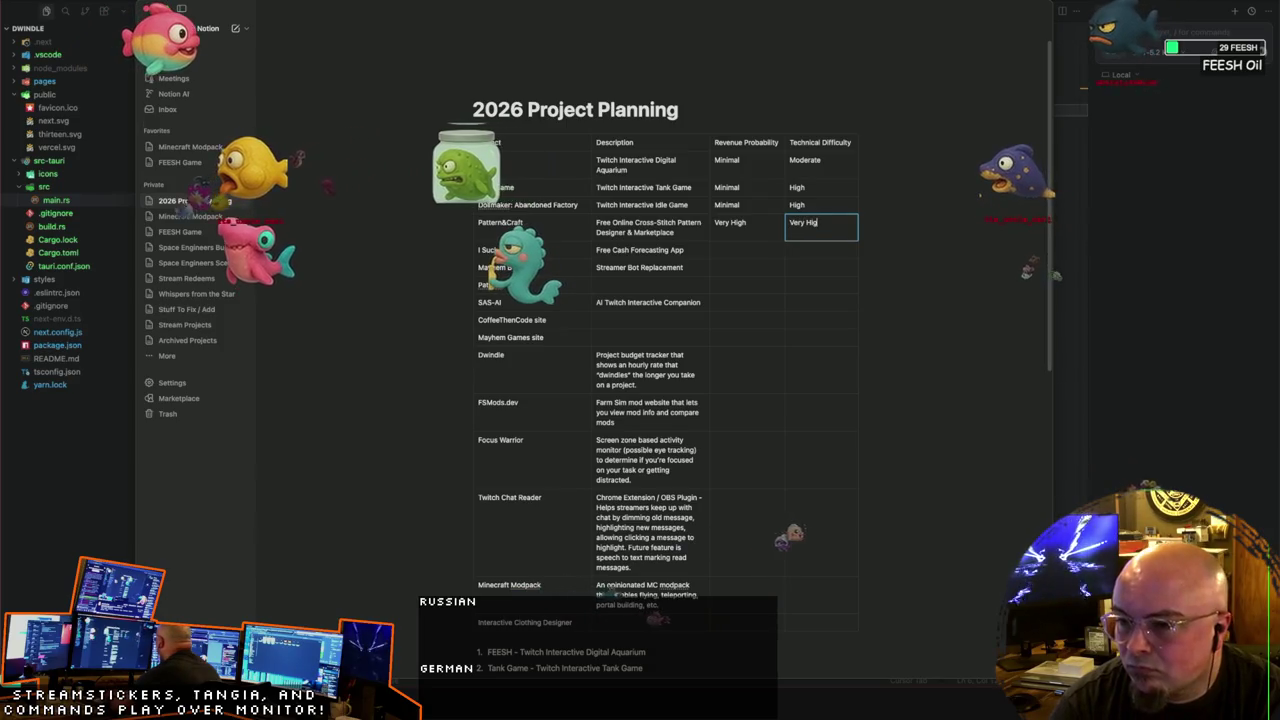
pyautogui.press('BackSpace')
pyautogui.press('BackSpace')
pyautogui.press('BackSpace')
pyautogui.press('BackSpace')
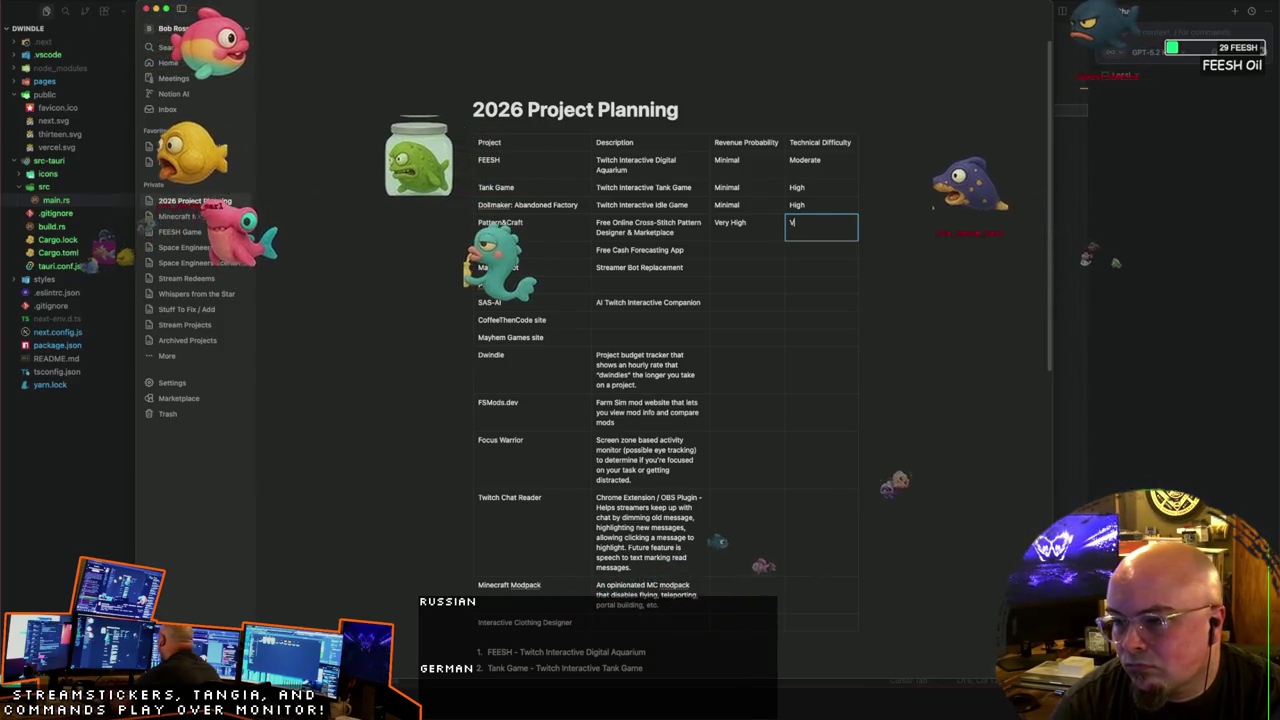
pyautogui.press('BackSpace')
pyautogui.write('High')
pyautogui.press('Tab')
pyautogui.write('I Suck At Bills')
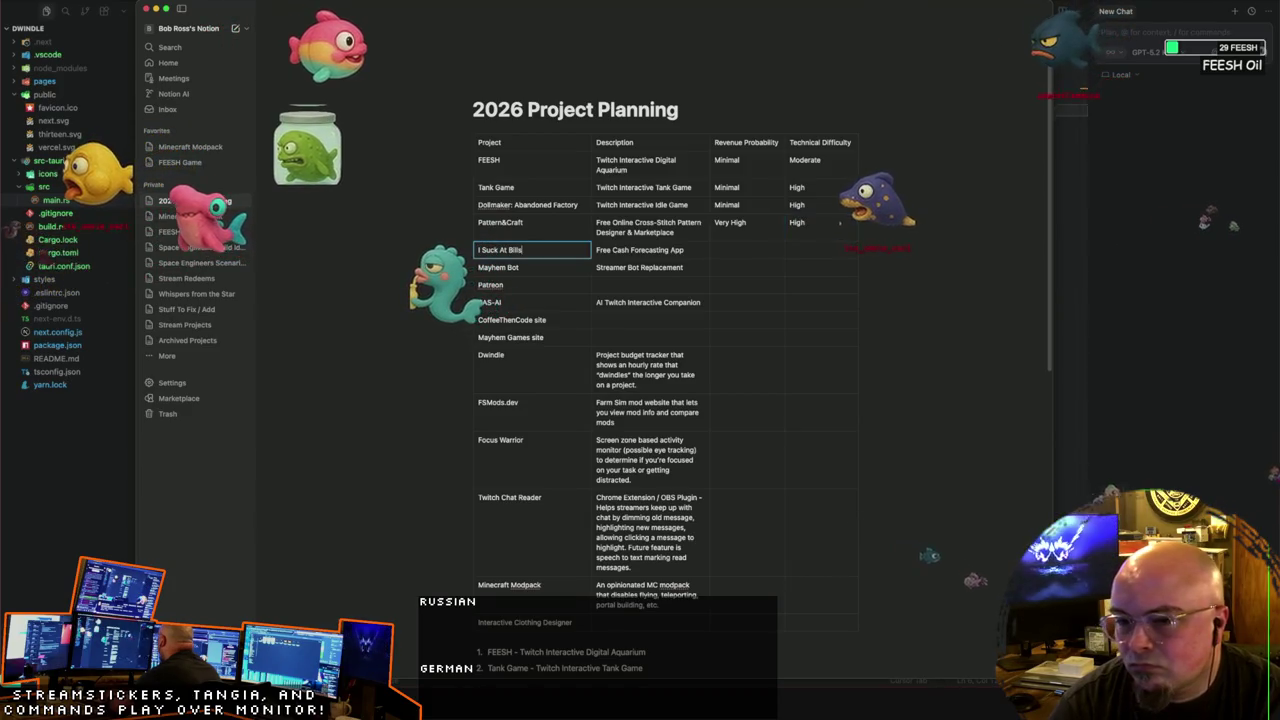
# Step: Rate I Suck At Bills, Mayhem Bot and Patreon Moderate revenue, difficulty Moderate, Very High, Minimal
pyautogui.press('Tab')
pyautogui.press('Tab')
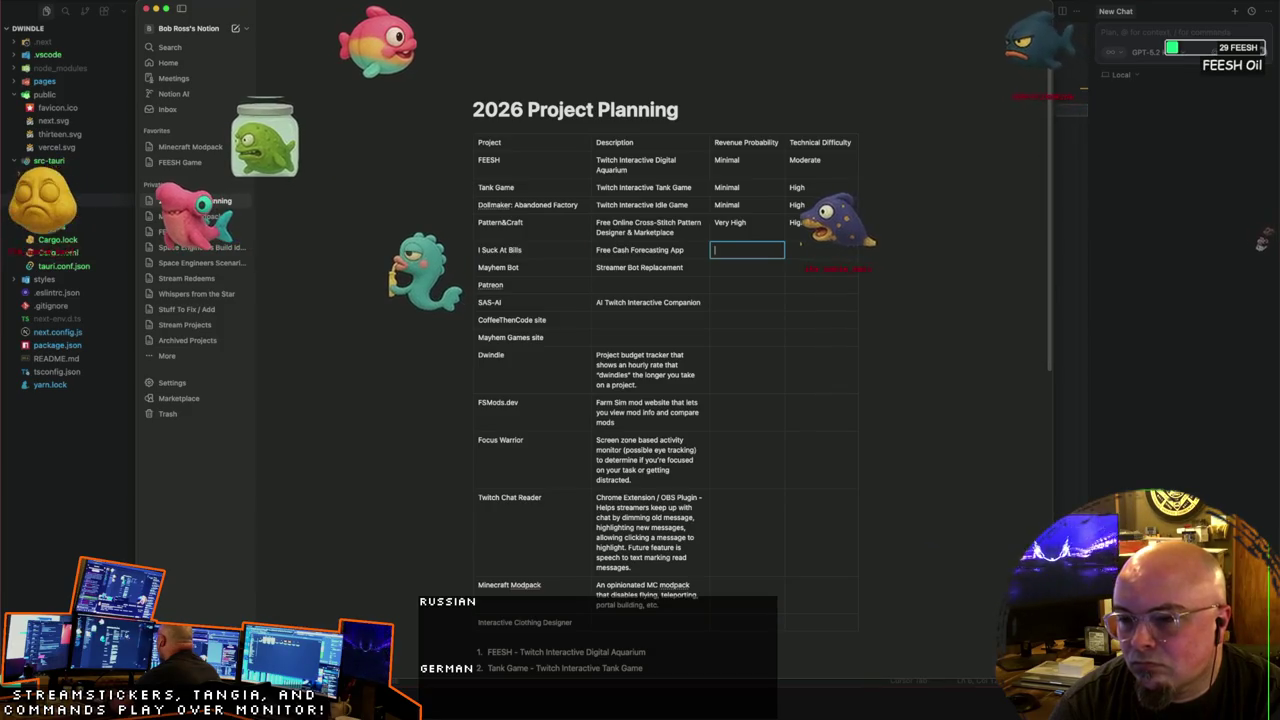
pyautogui.write('Moderate')
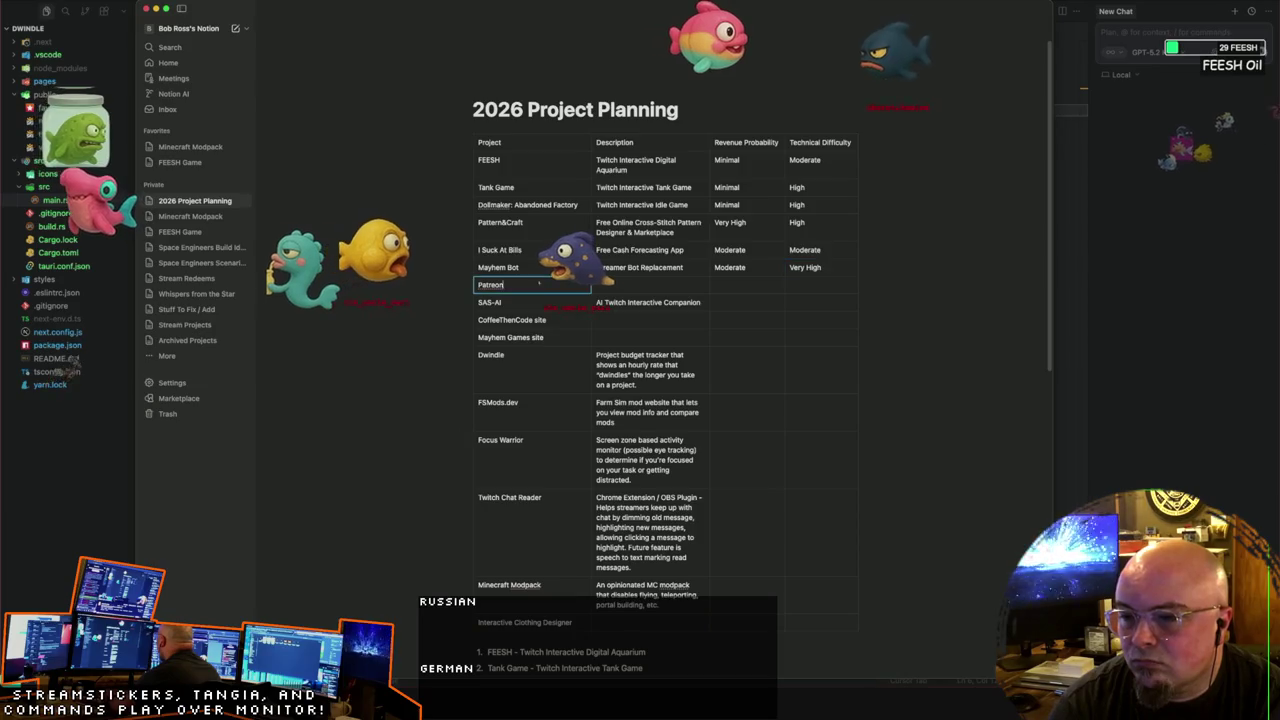
pyautogui.press('Tab')
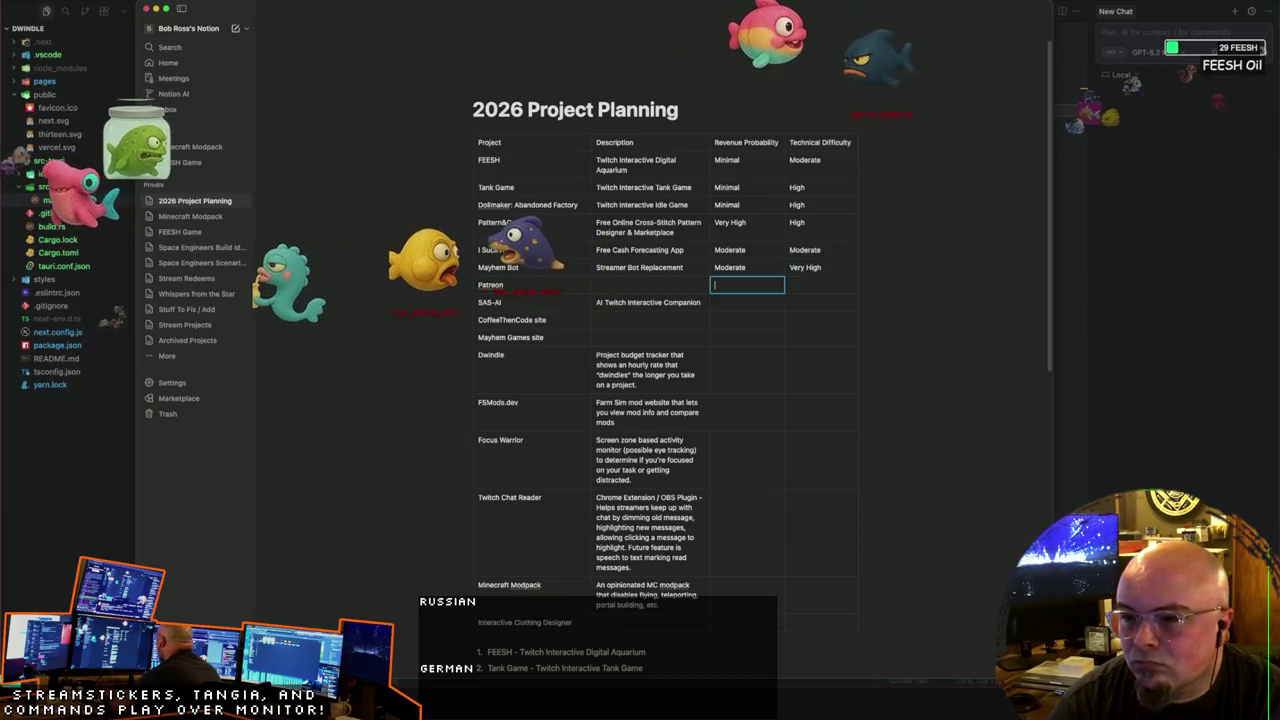
pyautogui.write('Moderate')
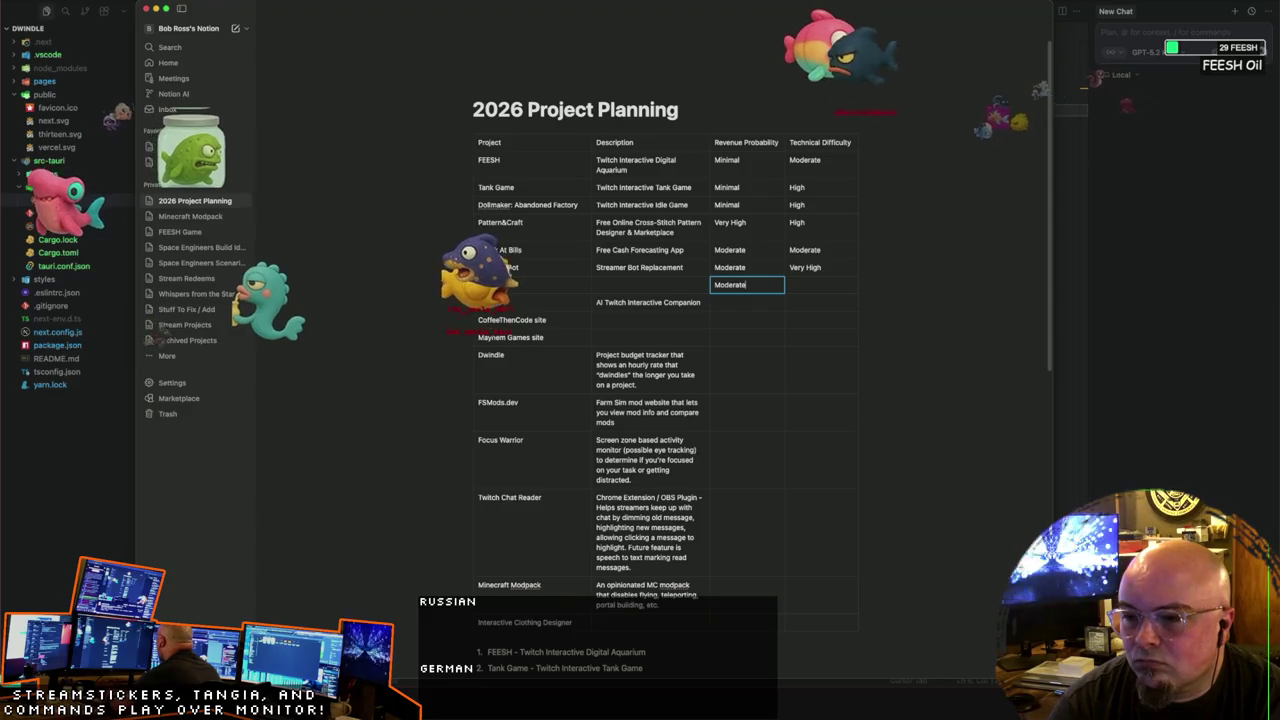
pyautogui.write('imal')
pyautogui.press('Tab')
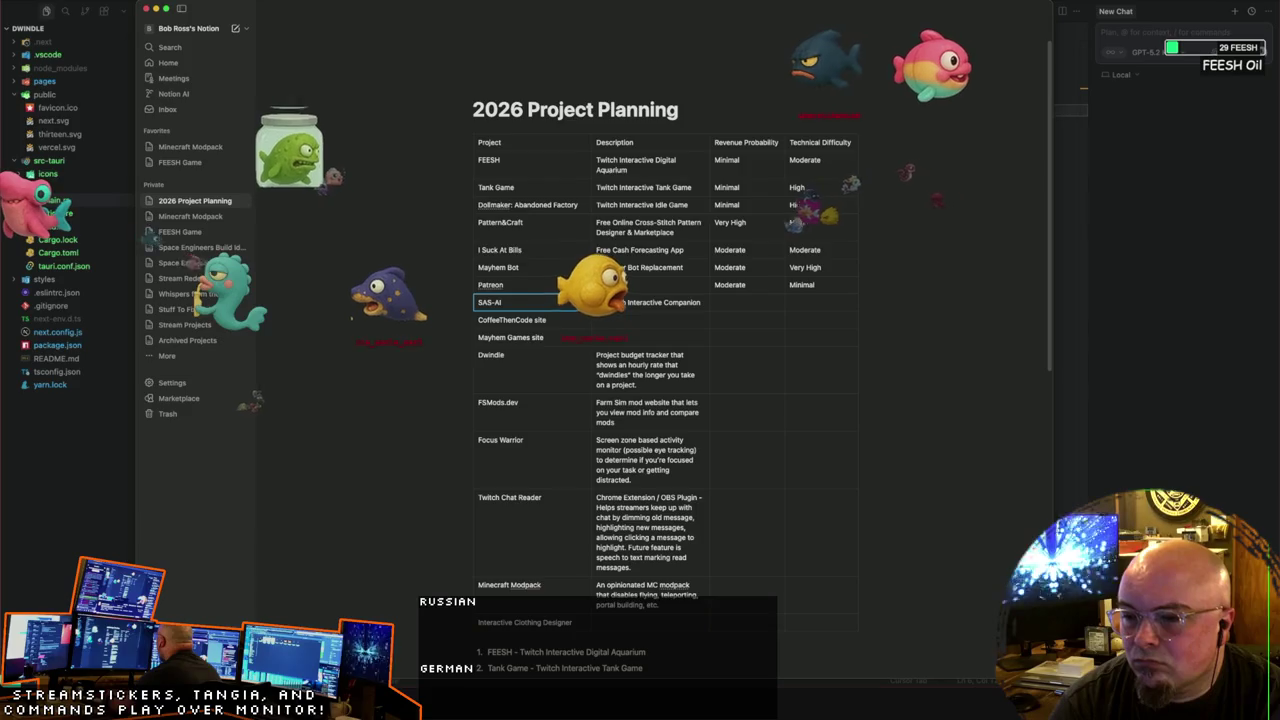
# Step: Rate SAS-AI Moderate revenue probability and High technical difficulty
pyautogui.press('Tab')
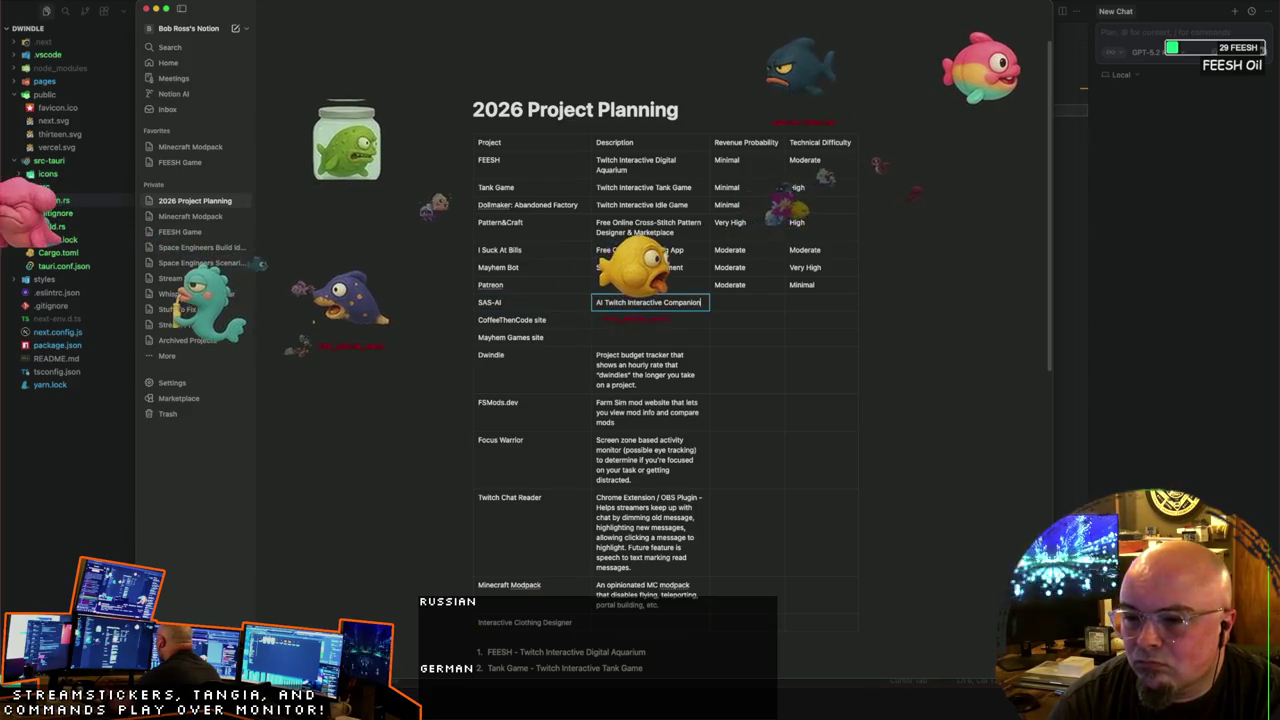
pyautogui.press('Tab')
pyautogui.write('Moderate')
pyautogui.press('Tab')
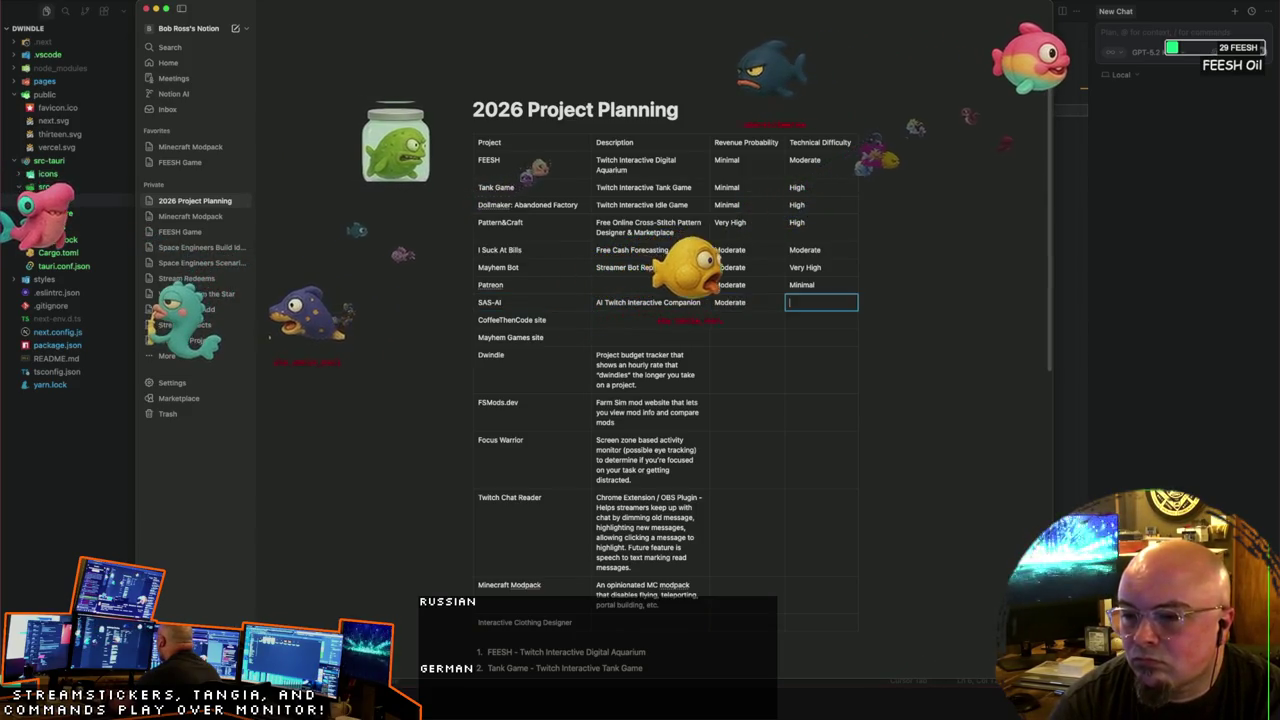
pyautogui.write('Ver')
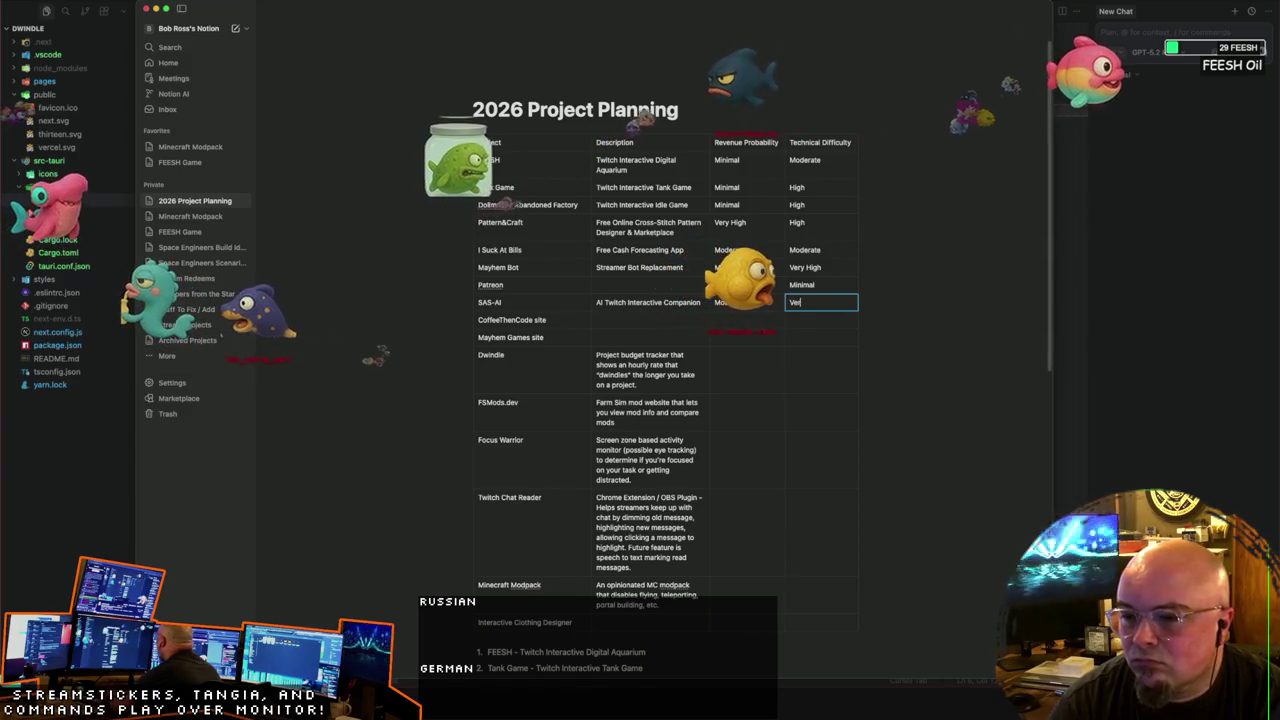
pyautogui.press('BackSpace')
pyautogui.press('BackSpace')
pyautogui.press('BackSpace')
pyautogui.write('High')
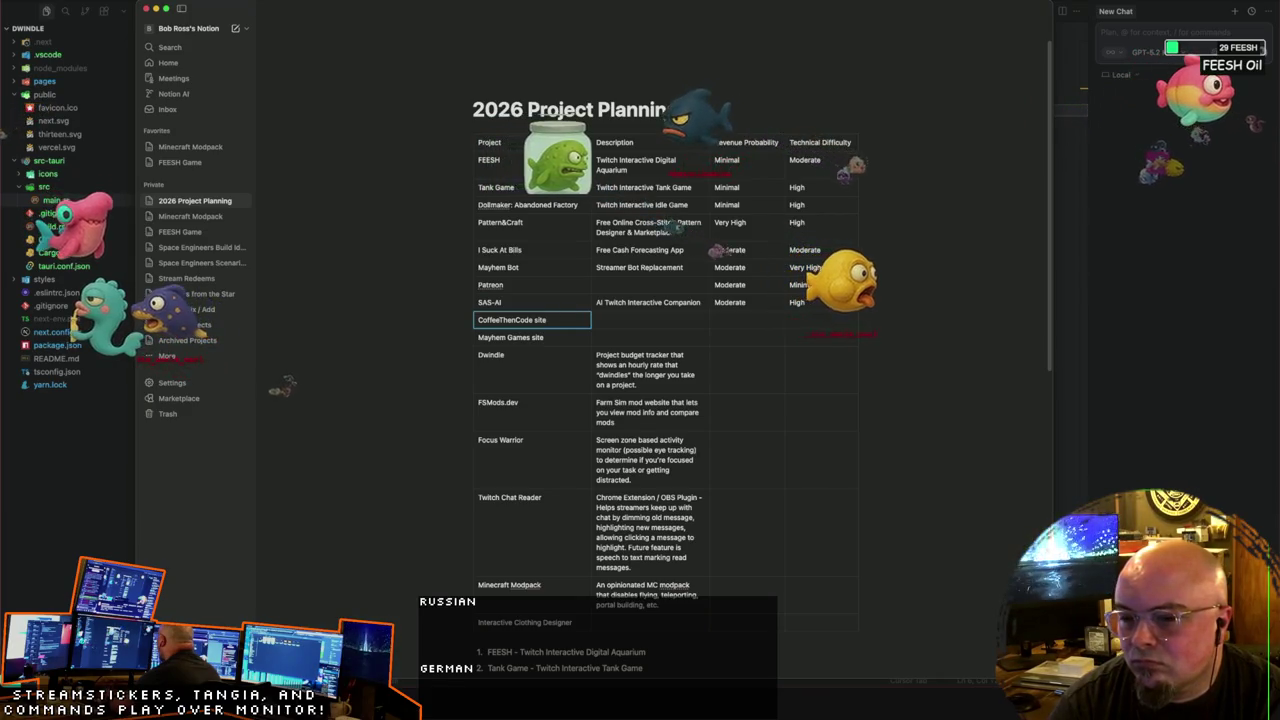
pyautogui.press('Right')
pyautogui.press('Return')
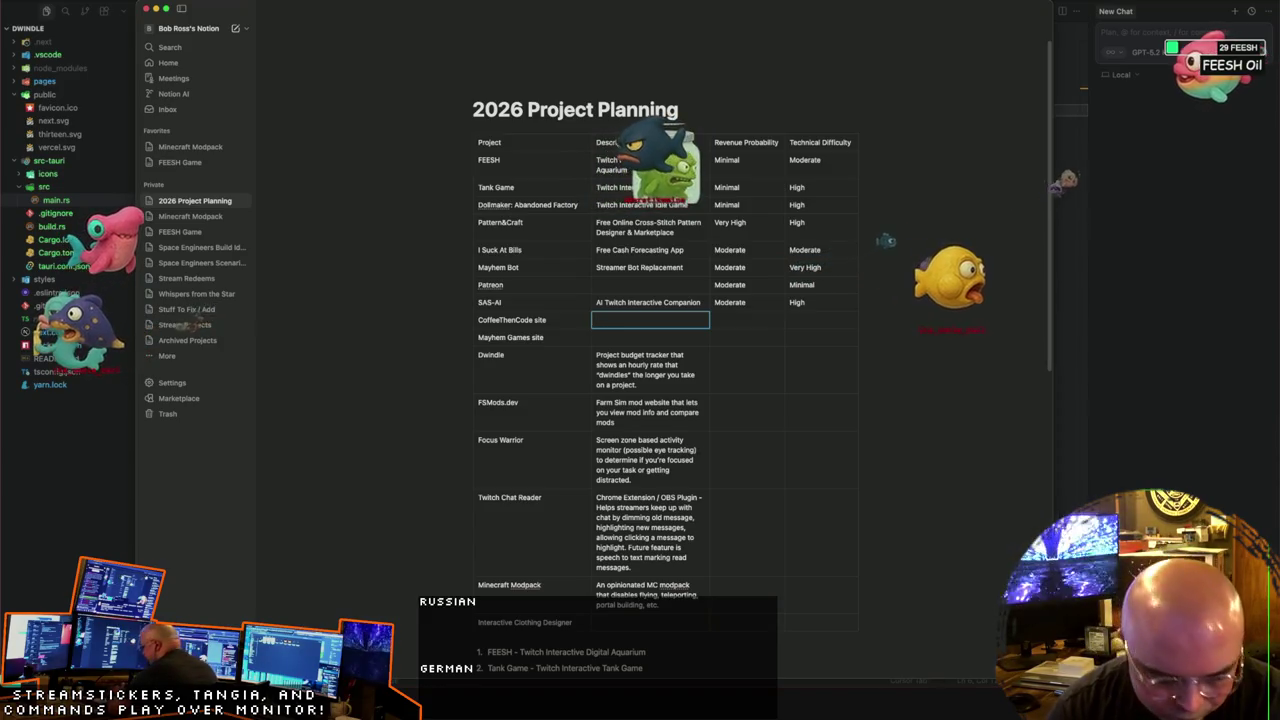
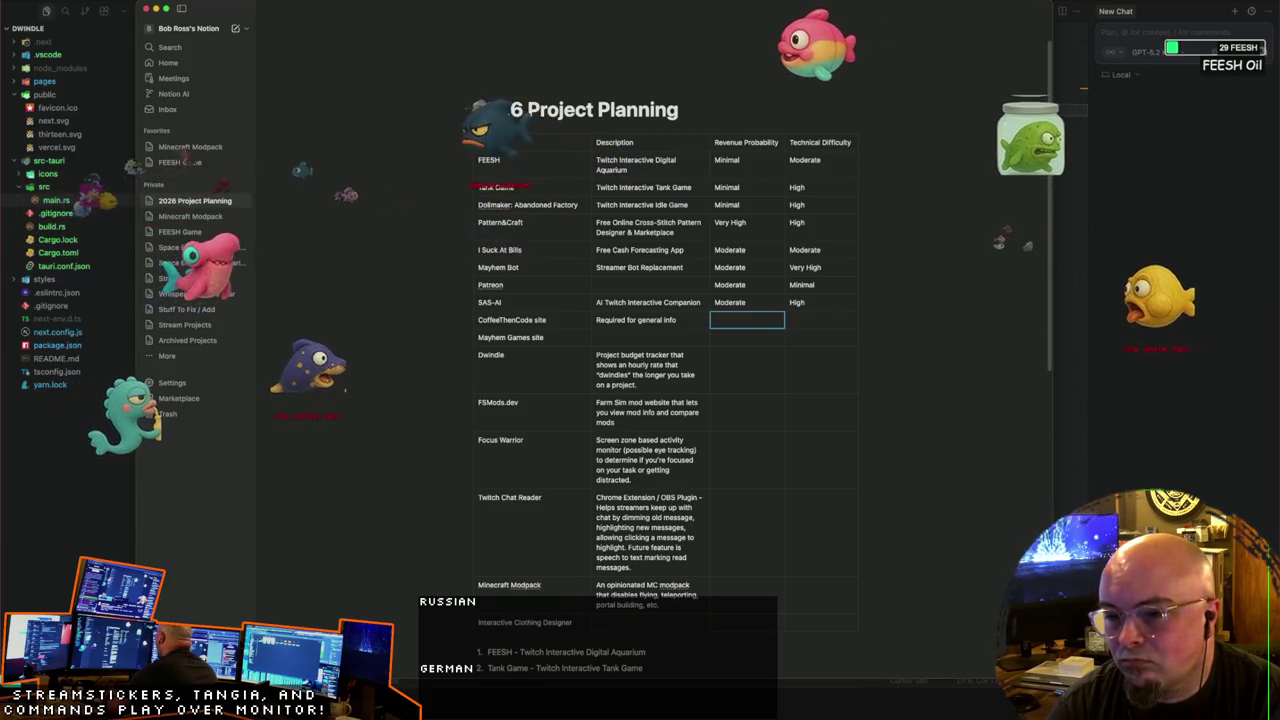
# Step: Rate the CoffeeThenCode site row None for revenue and Minimal for difficulty
pyautogui.write('None')
pyautogui.press('Tab')
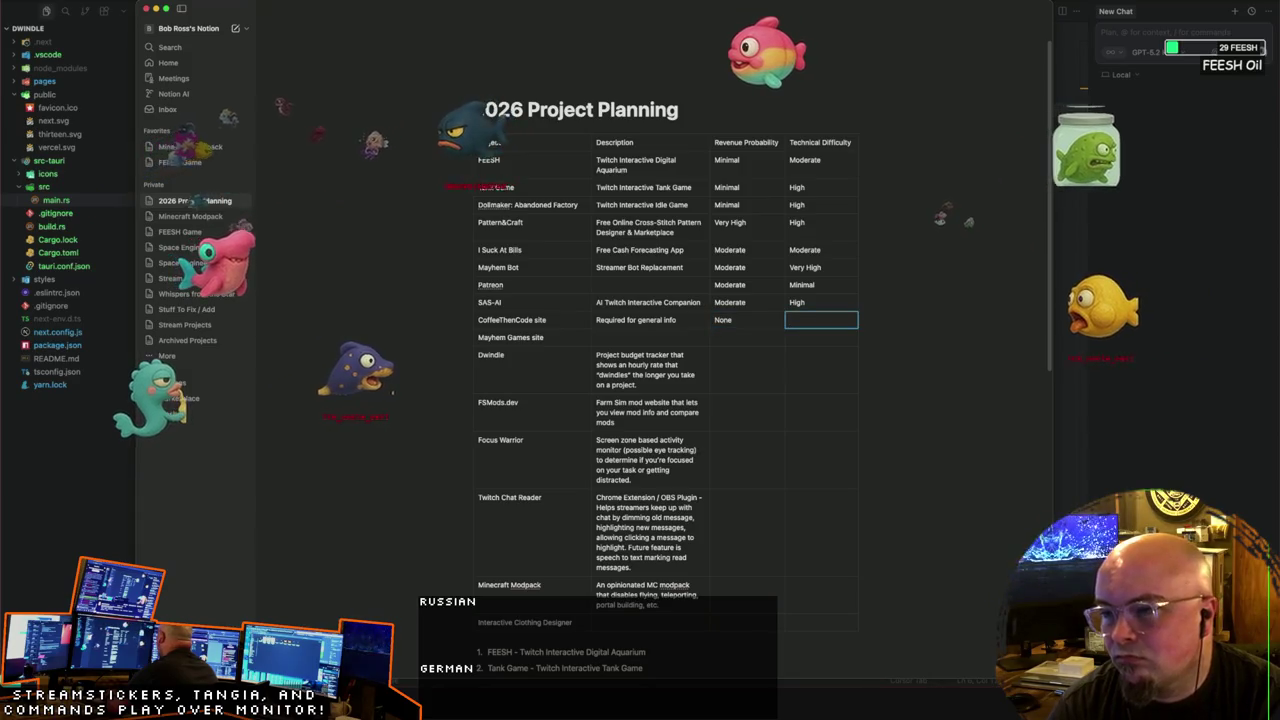
pyautogui.write('Min')
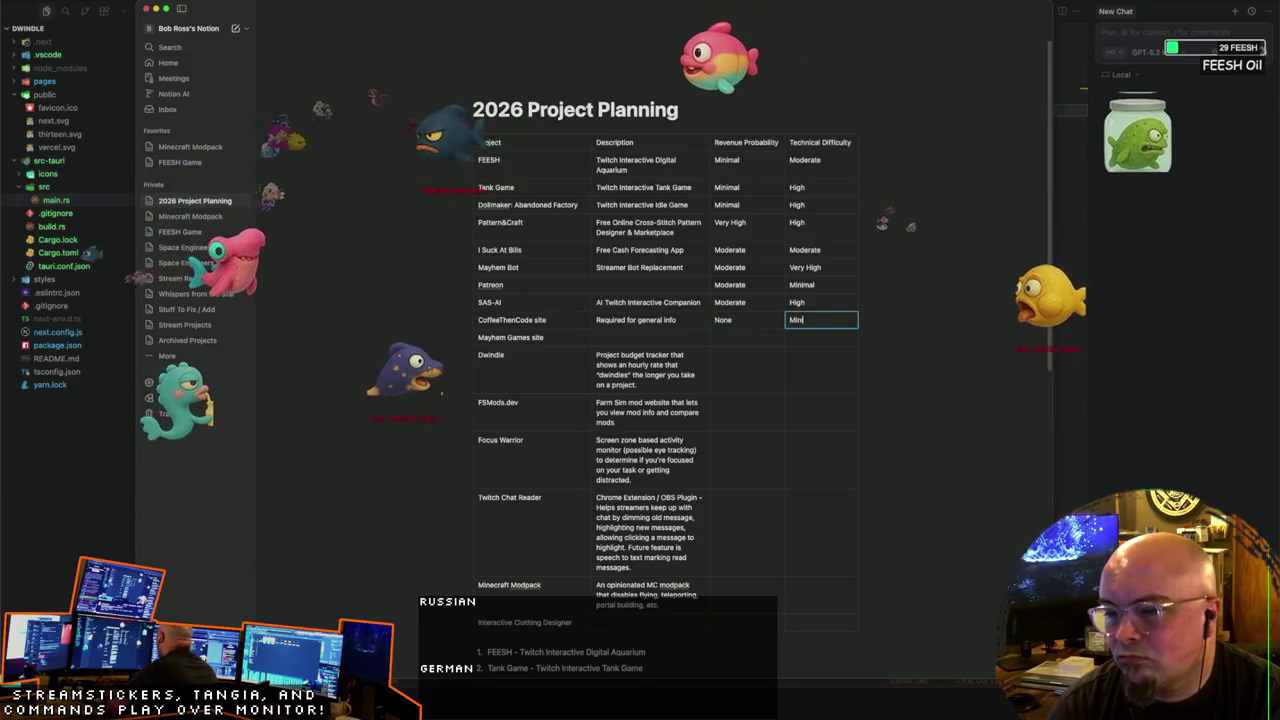
pyautogui.write('imal')
pyautogui.press('Tab')
pyautogui.press('Tab')
# Step: Fill the Mayhem Games site row with 'Required for games admin', N/A and Moderate
pyautogui.write('Required')
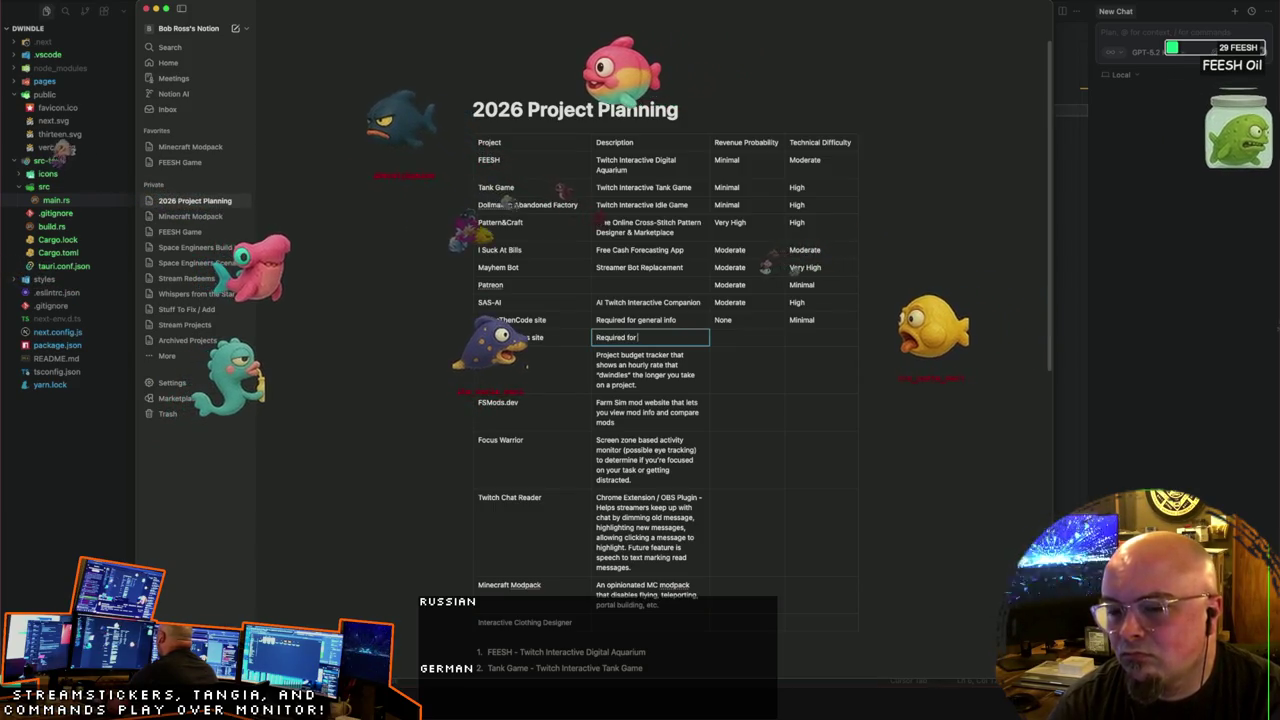
pyautogui.write(' for games a')
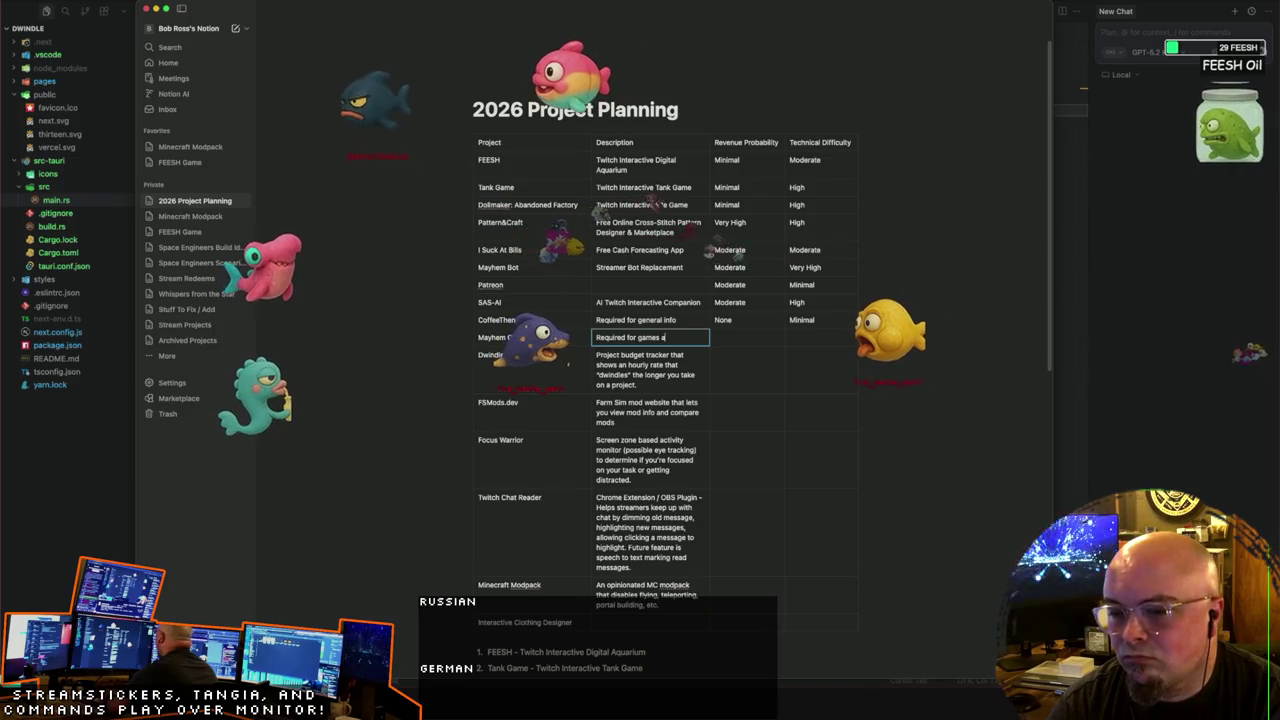
pyautogui.write('dmin')
pyautogui.press('Tab')
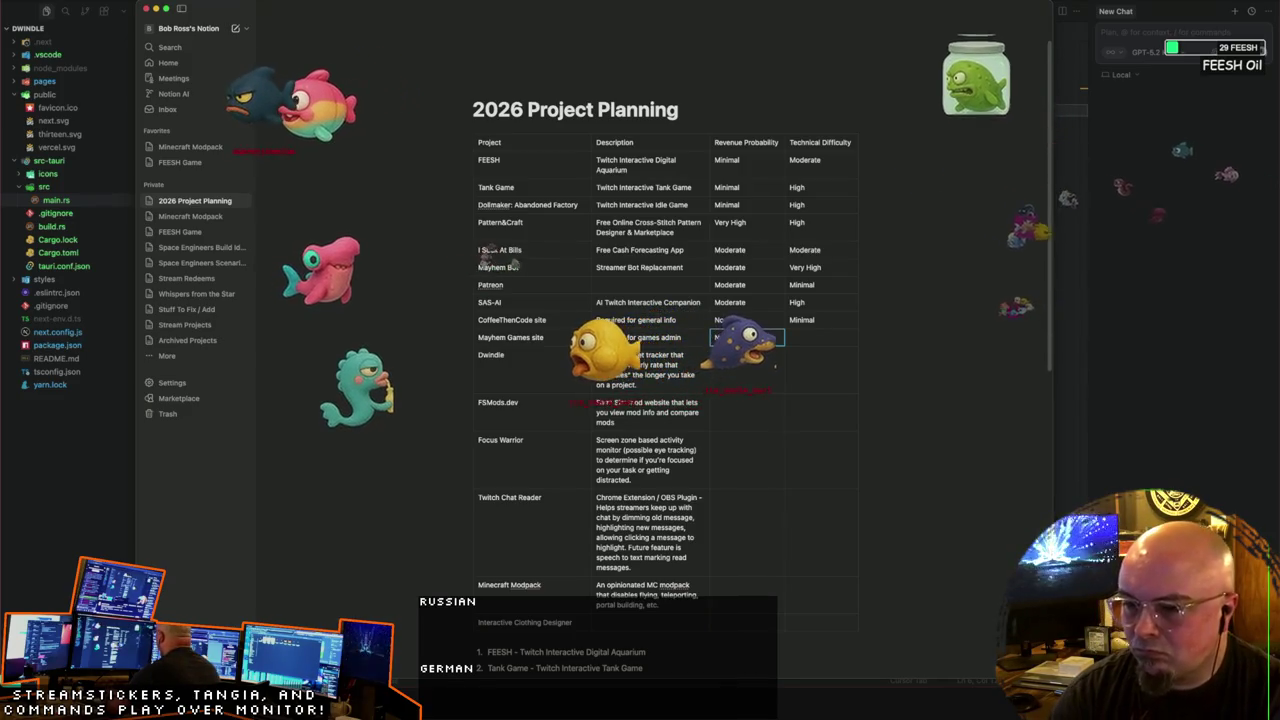
pyautogui.write('N/A')
pyautogui.press('Tab')
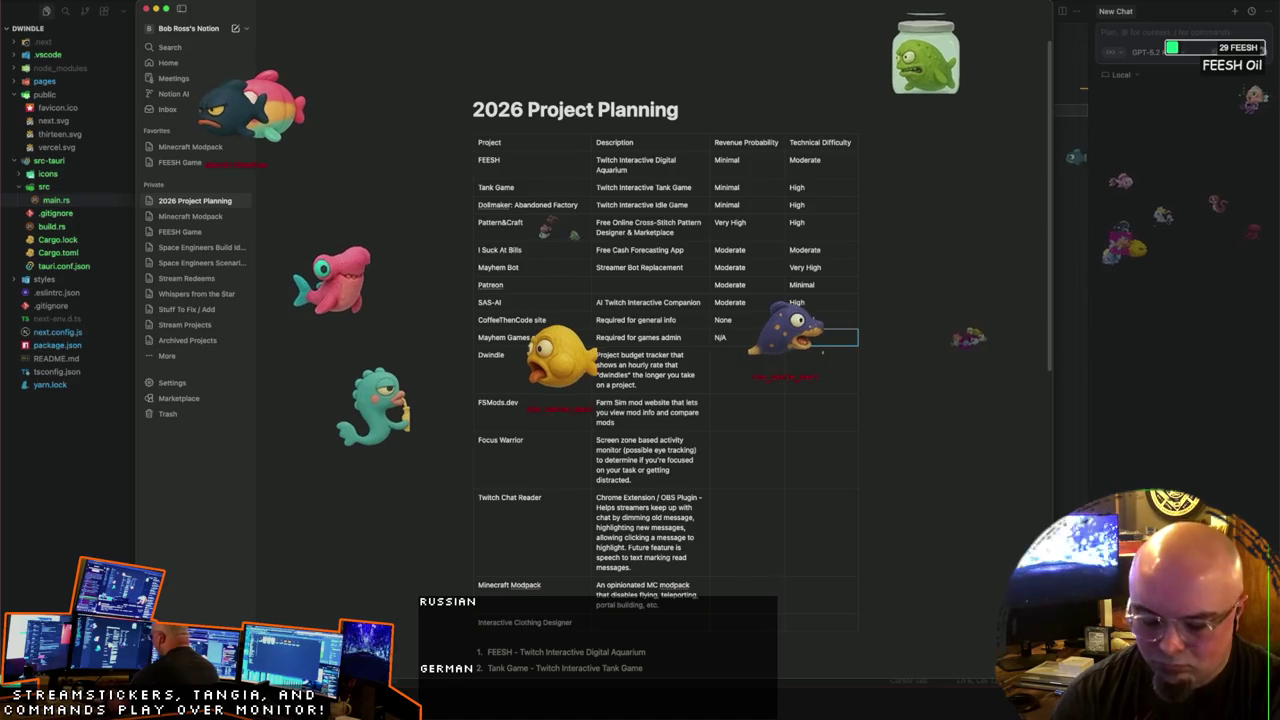
pyautogui.write('Moderate')
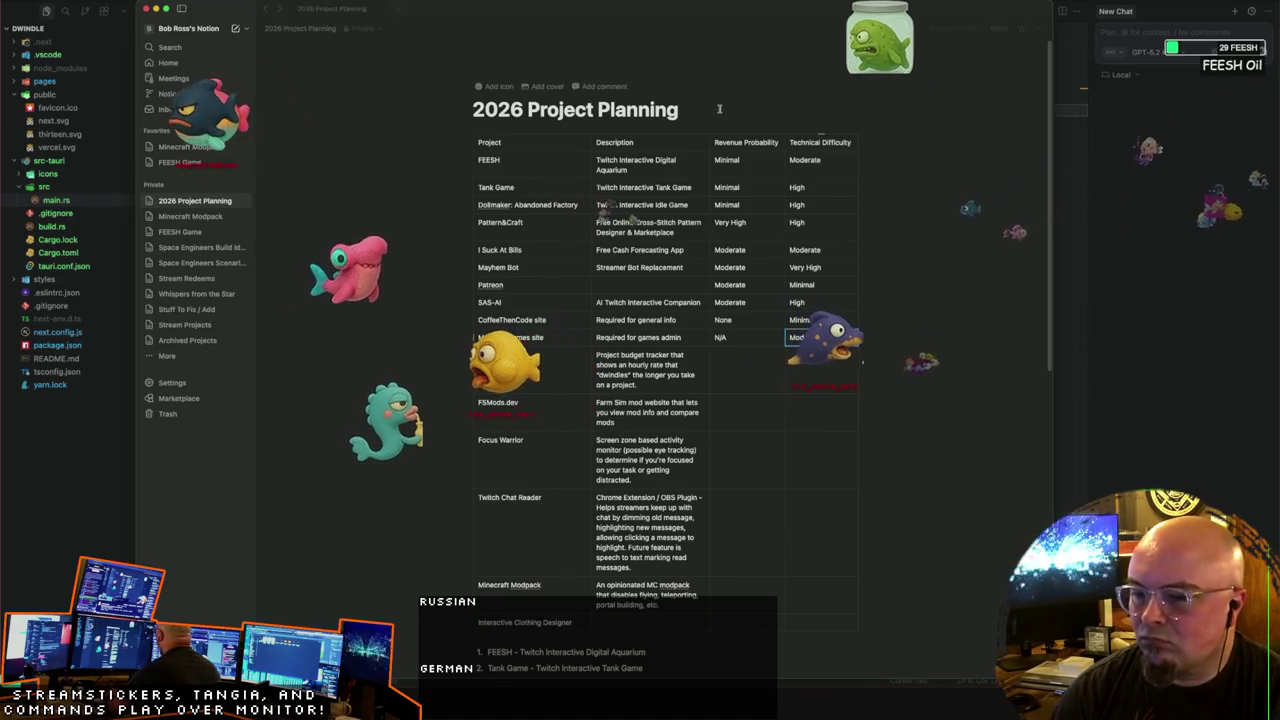
# Step: Change Mayhem Games revenue to 'Moderate (combined)' and widen the Revenue Probability column
pyautogui.click(736, 337)
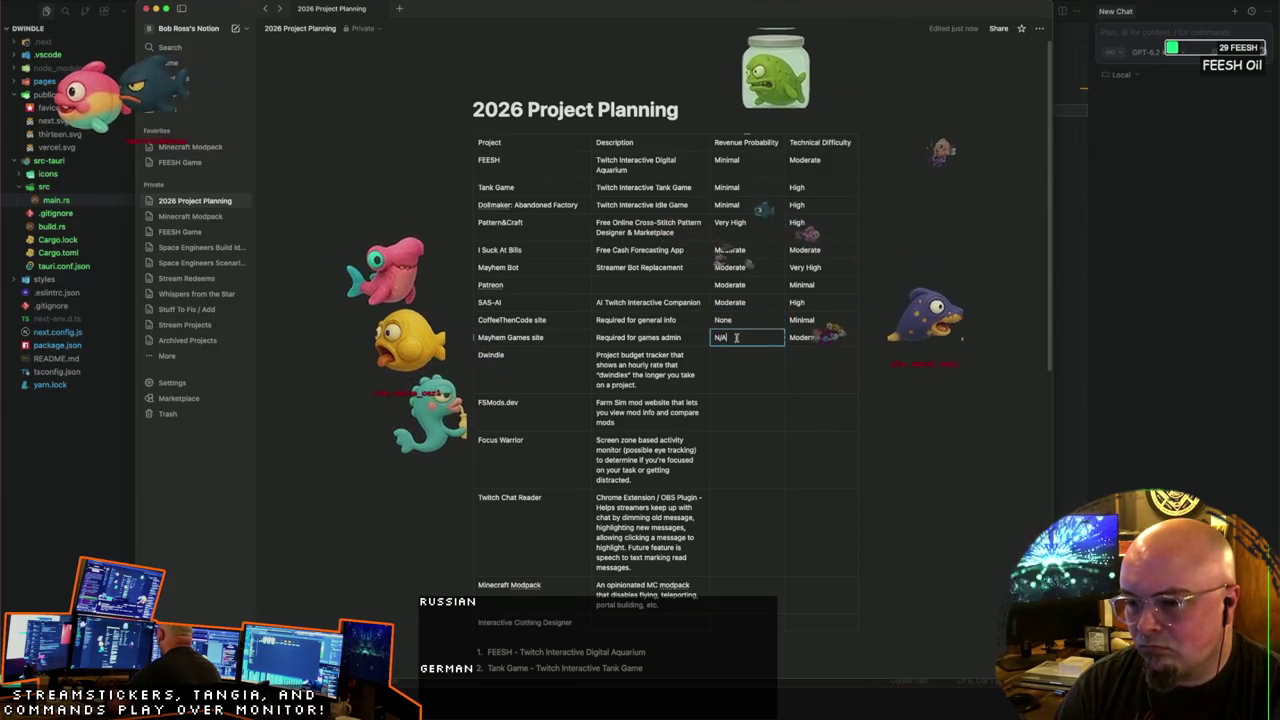
pyautogui.press('BackSpace')
pyautogui.press('BackSpace')
pyautogui.press('BackSpace')
pyautogui.write('Moderate (')
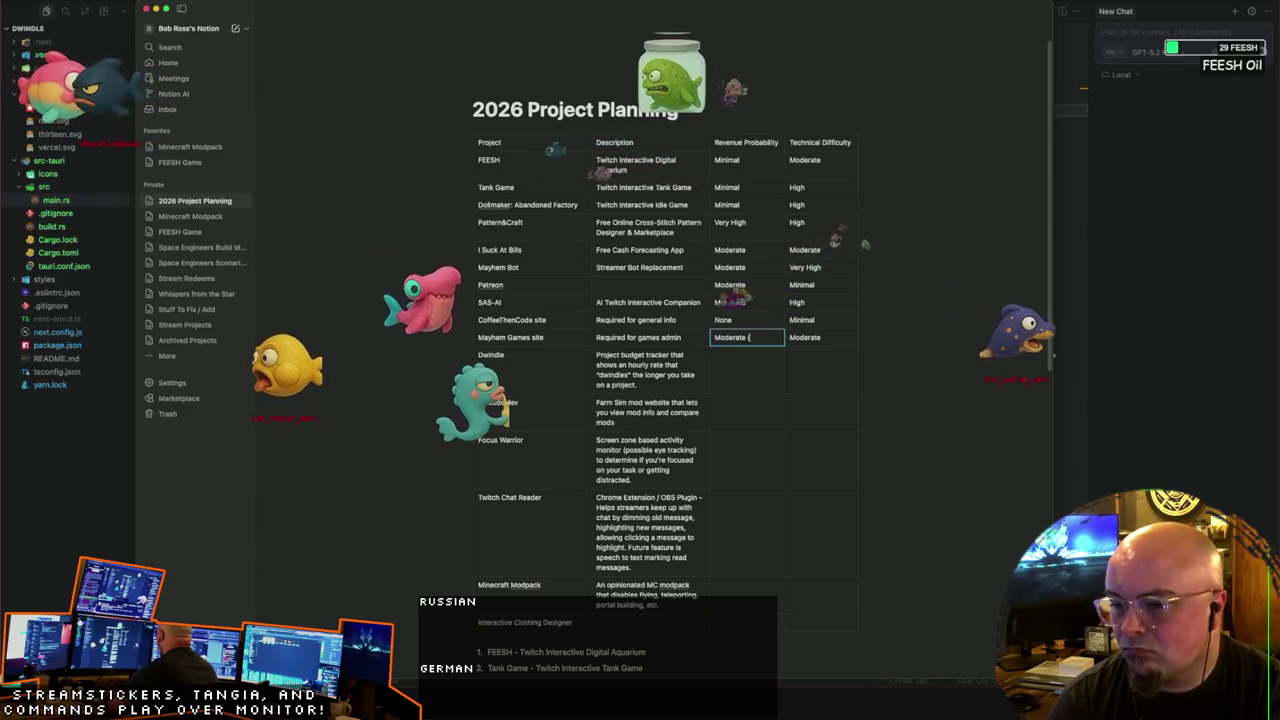
pyautogui.write('combined)')
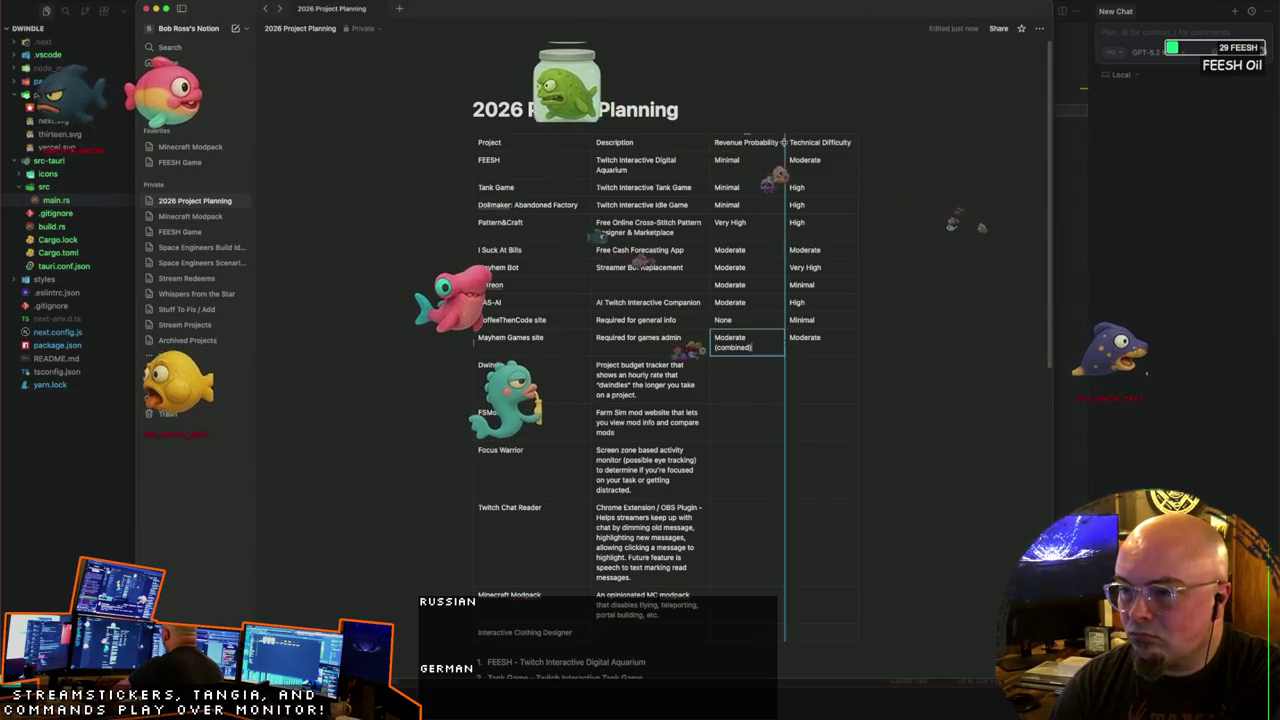
pyautogui.moveTo(785, 142); pyautogui.dragTo(790, 142)
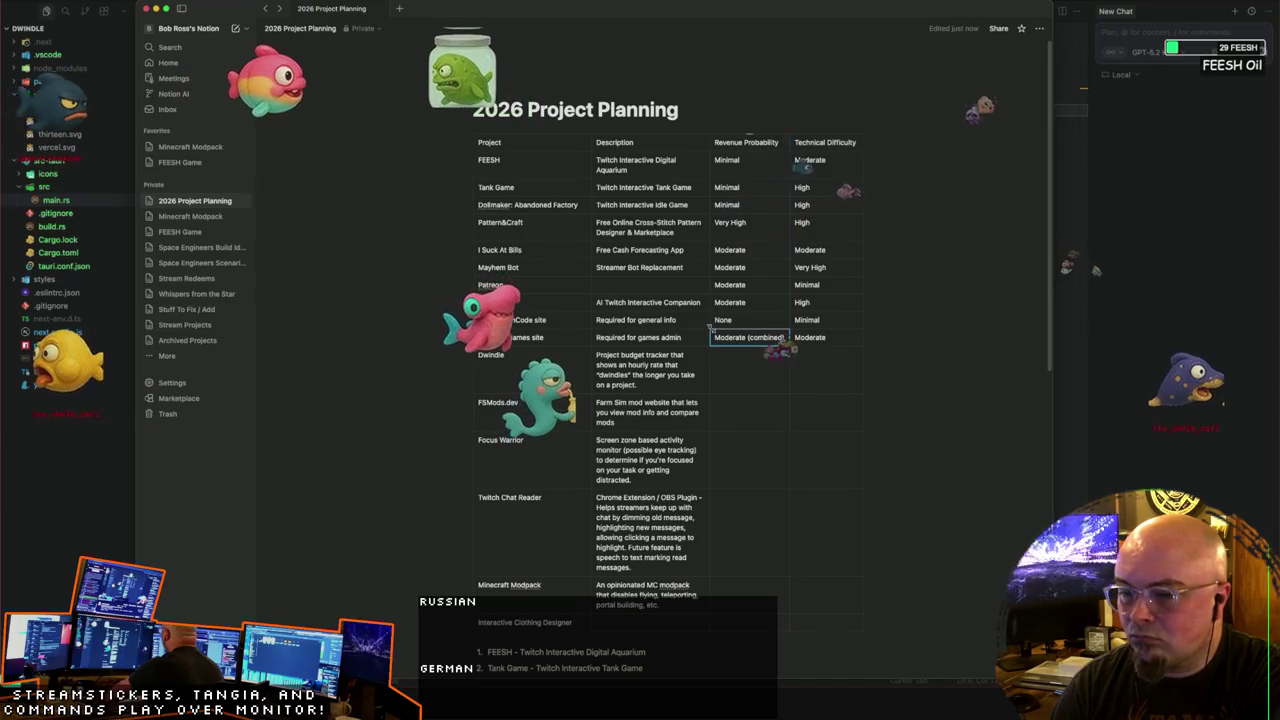
pyautogui.press('Left')
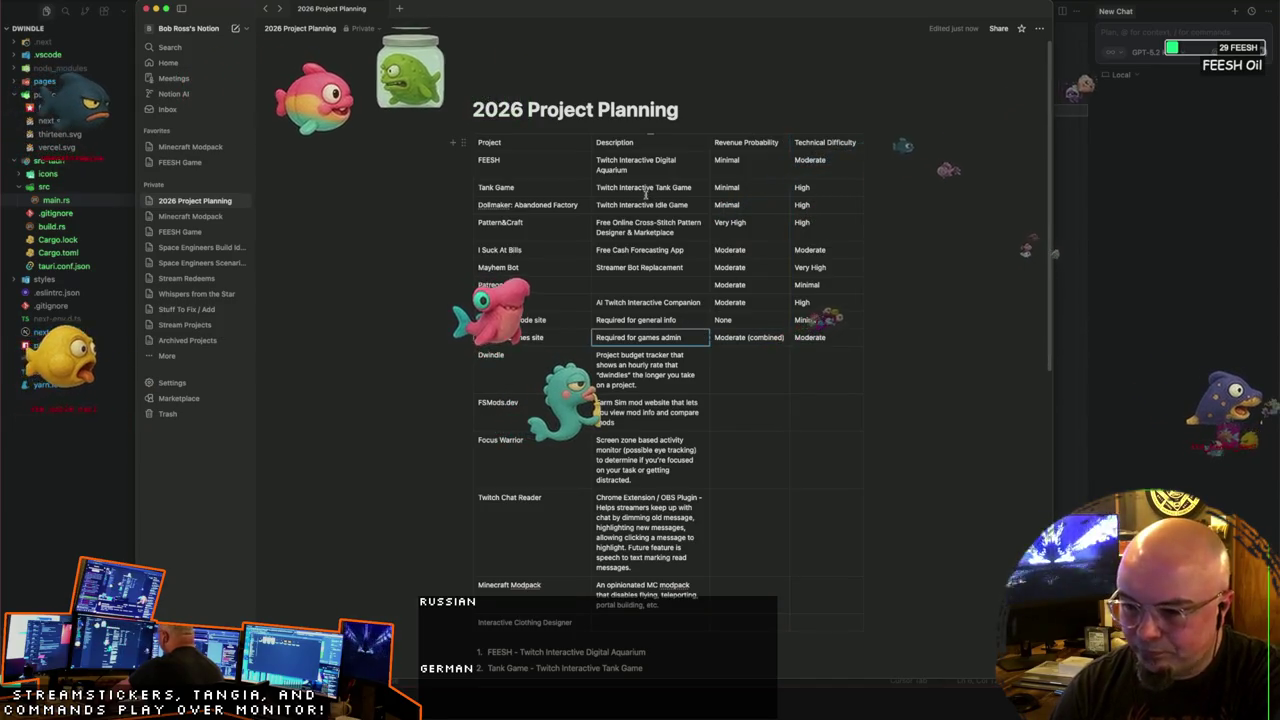
pyautogui.press('Return')
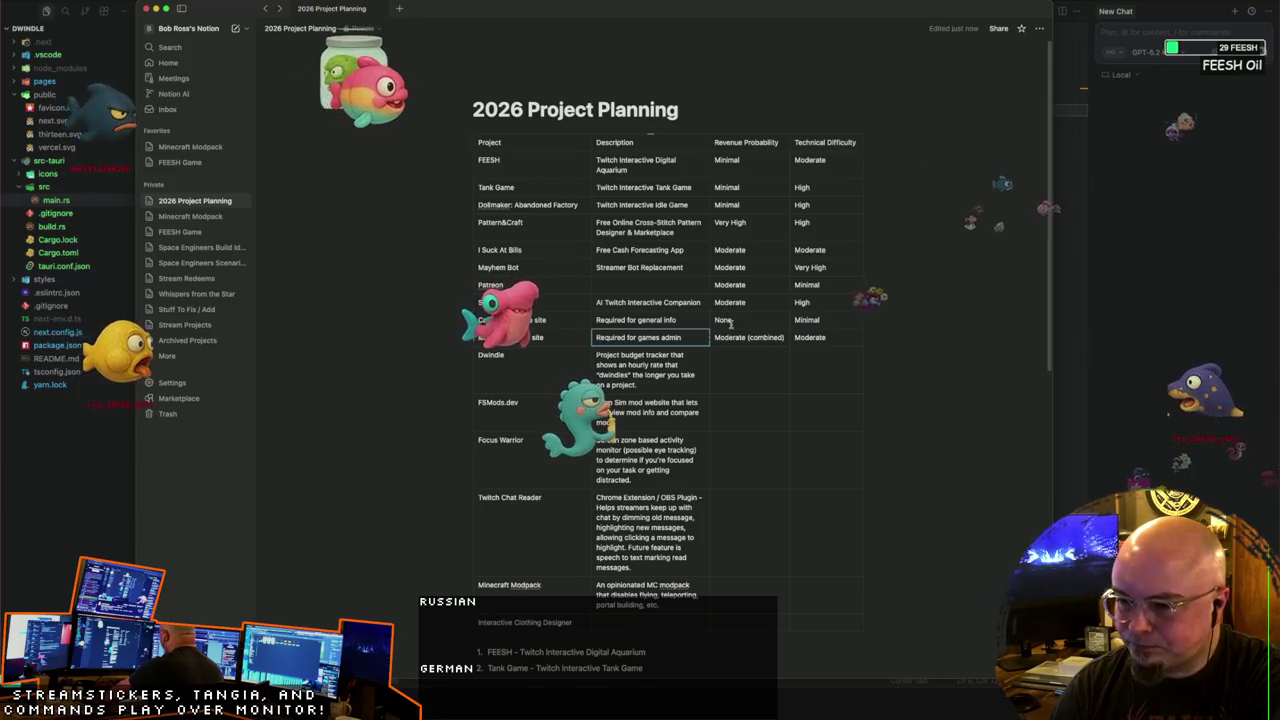
# Step: Set CoffeeThenCode's revenue to N/A and enter Dwindle's Minimal revenue rating
pyautogui.click(750, 320)
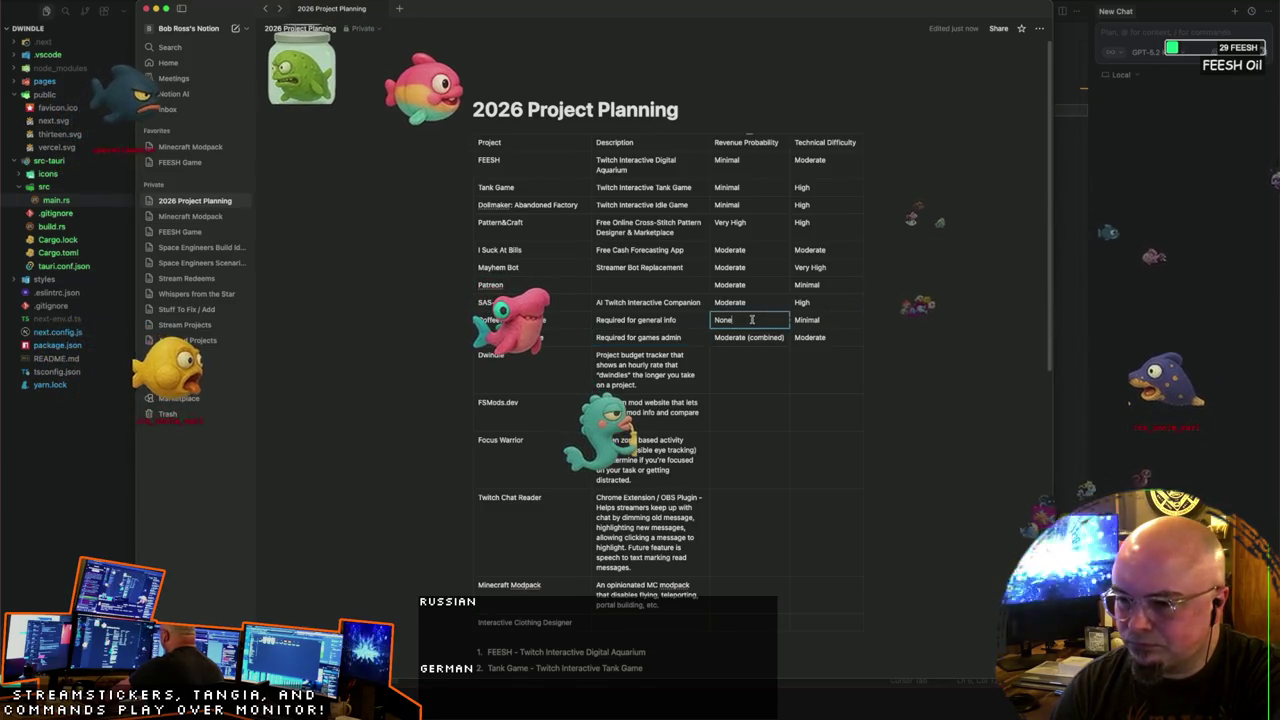
pyautogui.doubleClick(720, 320)
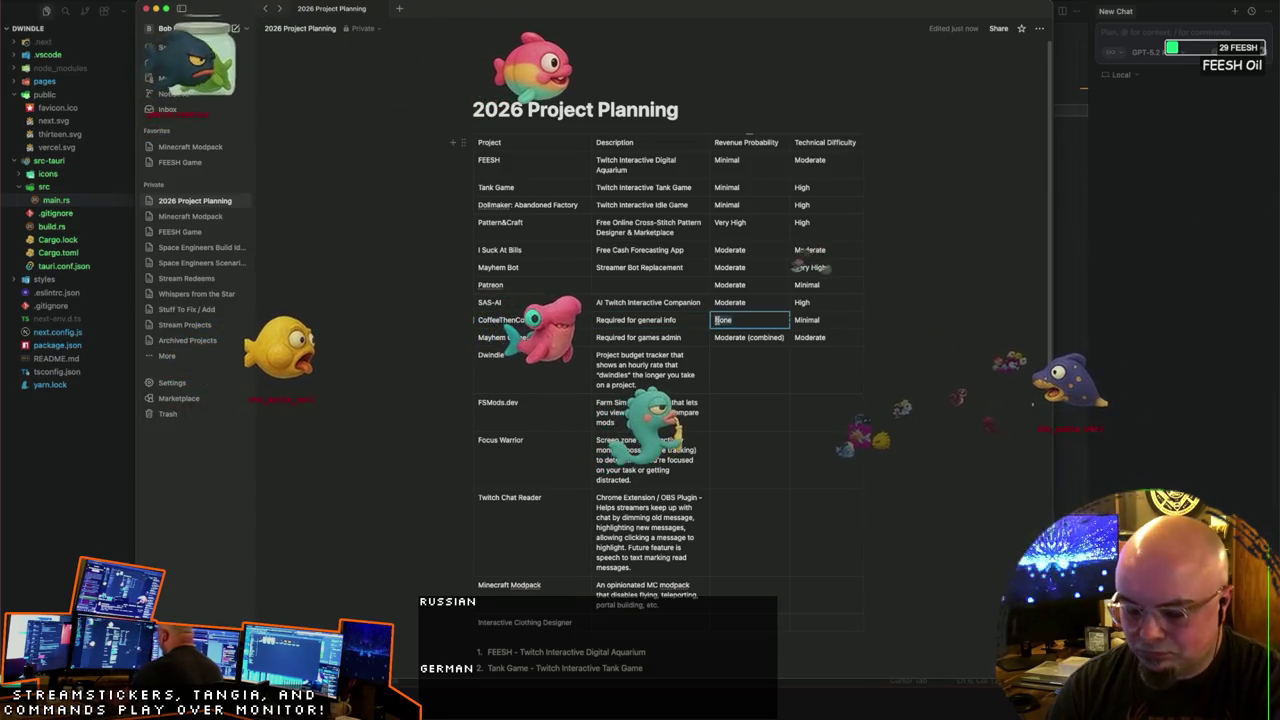
pyautogui.write('N/A')
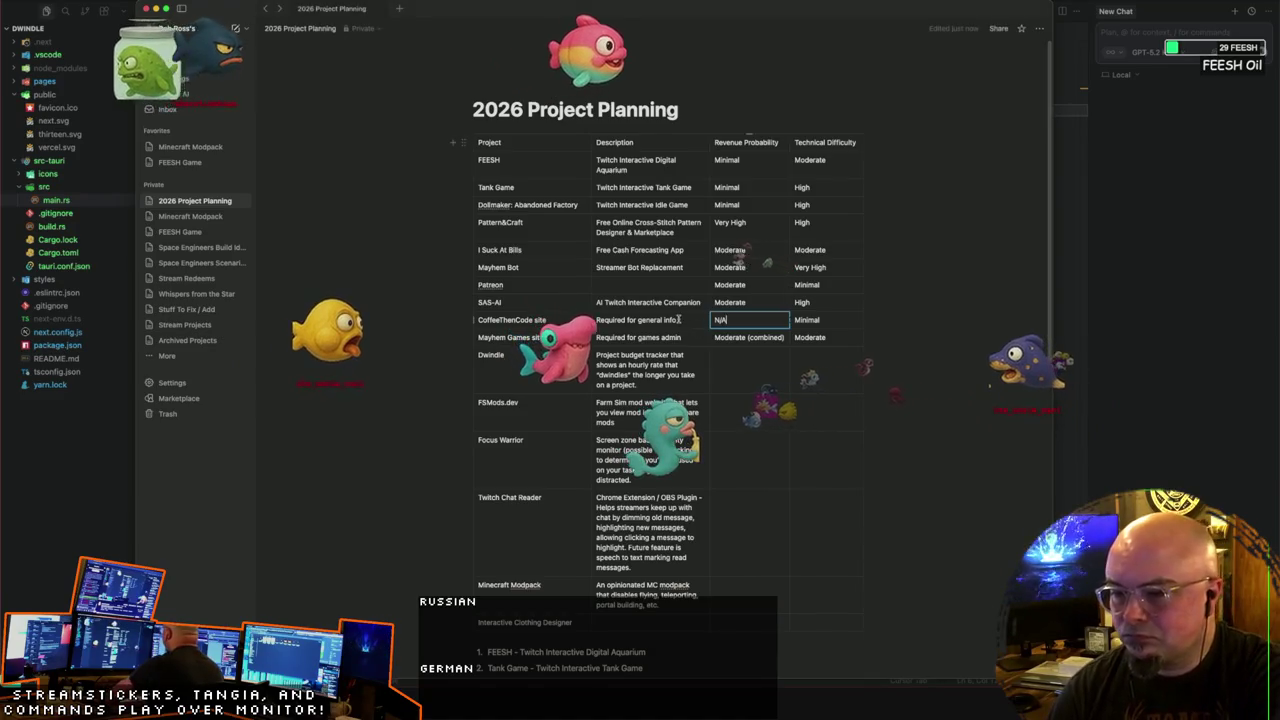
pyautogui.click(727, 357)
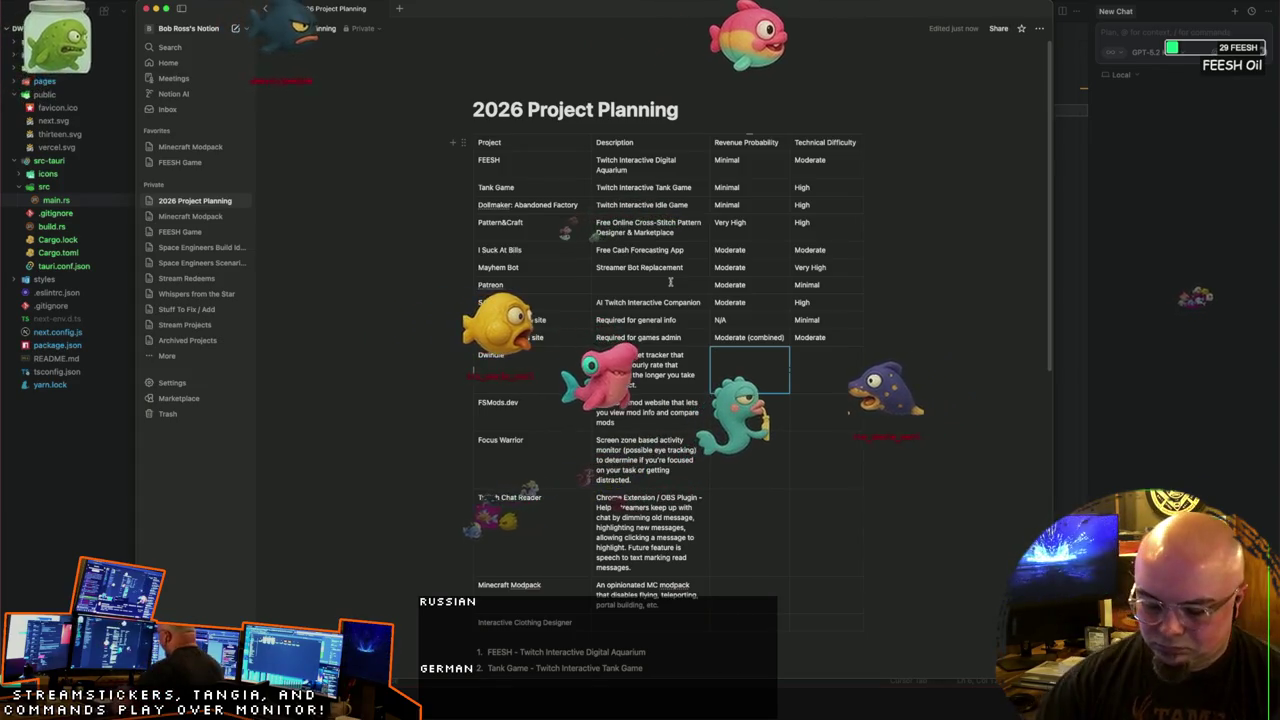
pyautogui.write('Mini')
pyautogui.write('im')
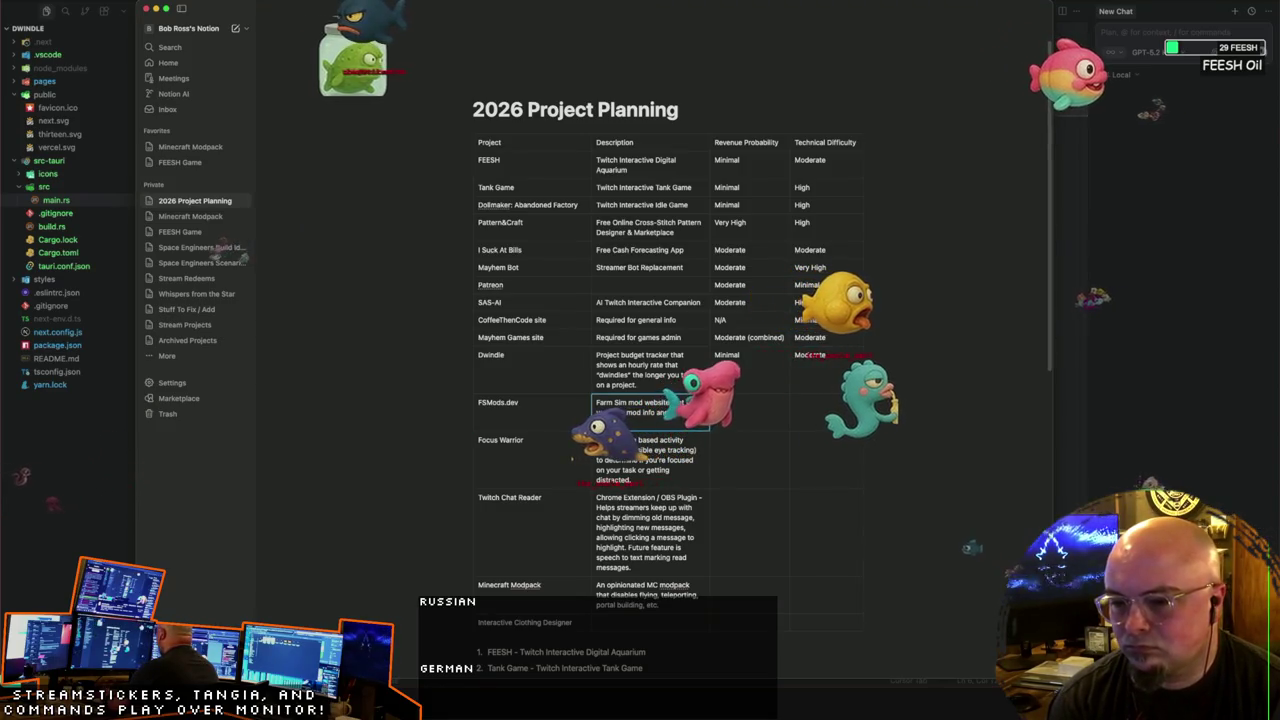
pyautogui.scroll(-3, 758, 295)
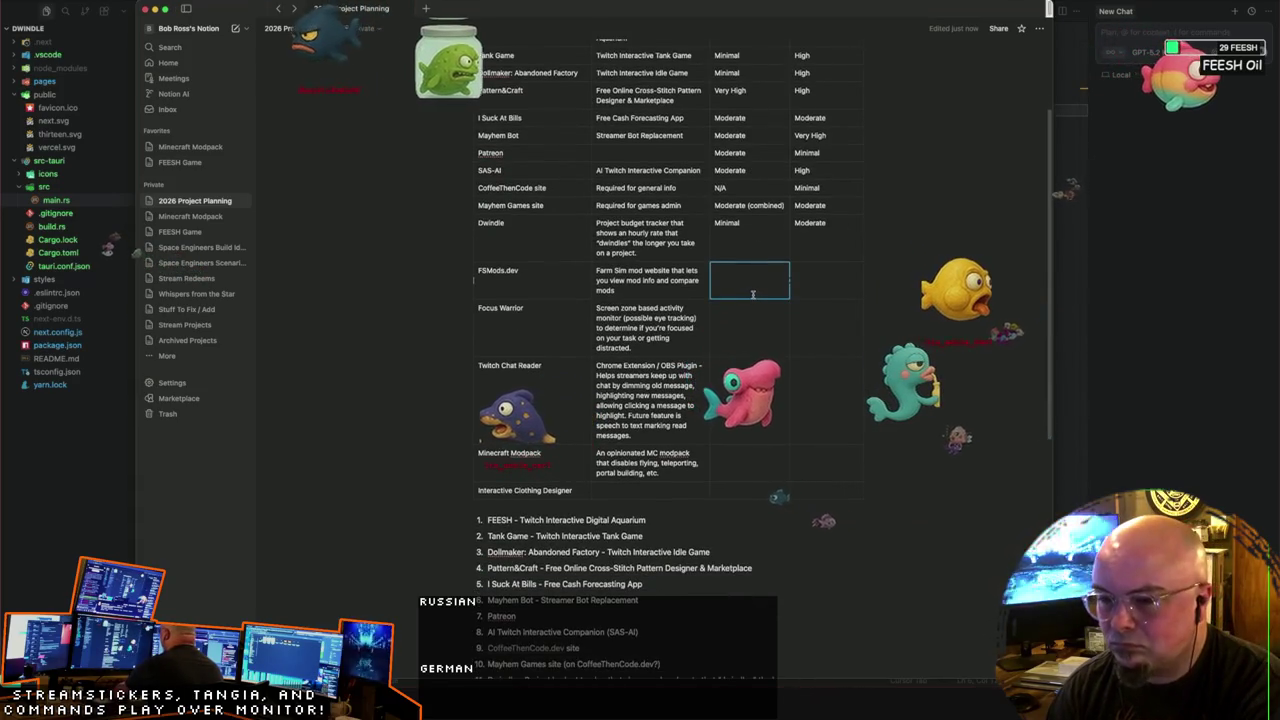
# Step: Enlarge the page and rate FSMods.dev None / Minimal revenue and Moderate difficulty
pyautogui.press('super+equal')
pyautogui.press('super+equal')
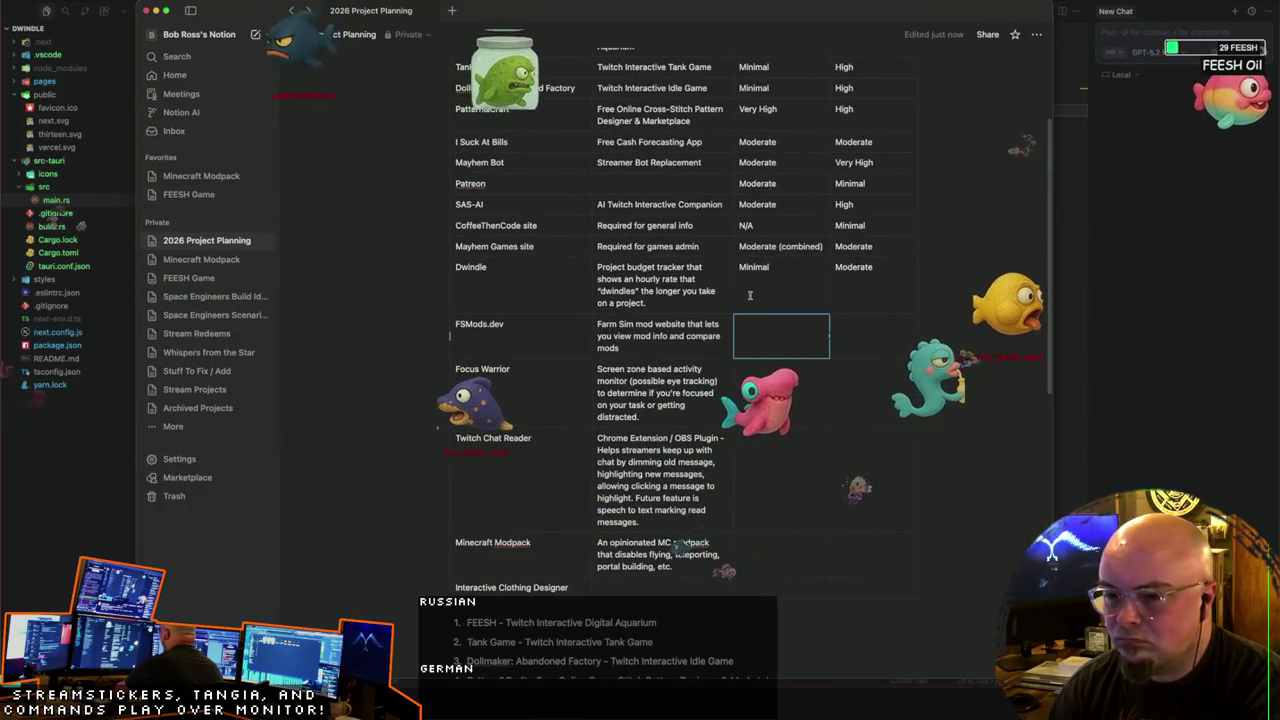
pyautogui.hscroll(2, 749, 295)
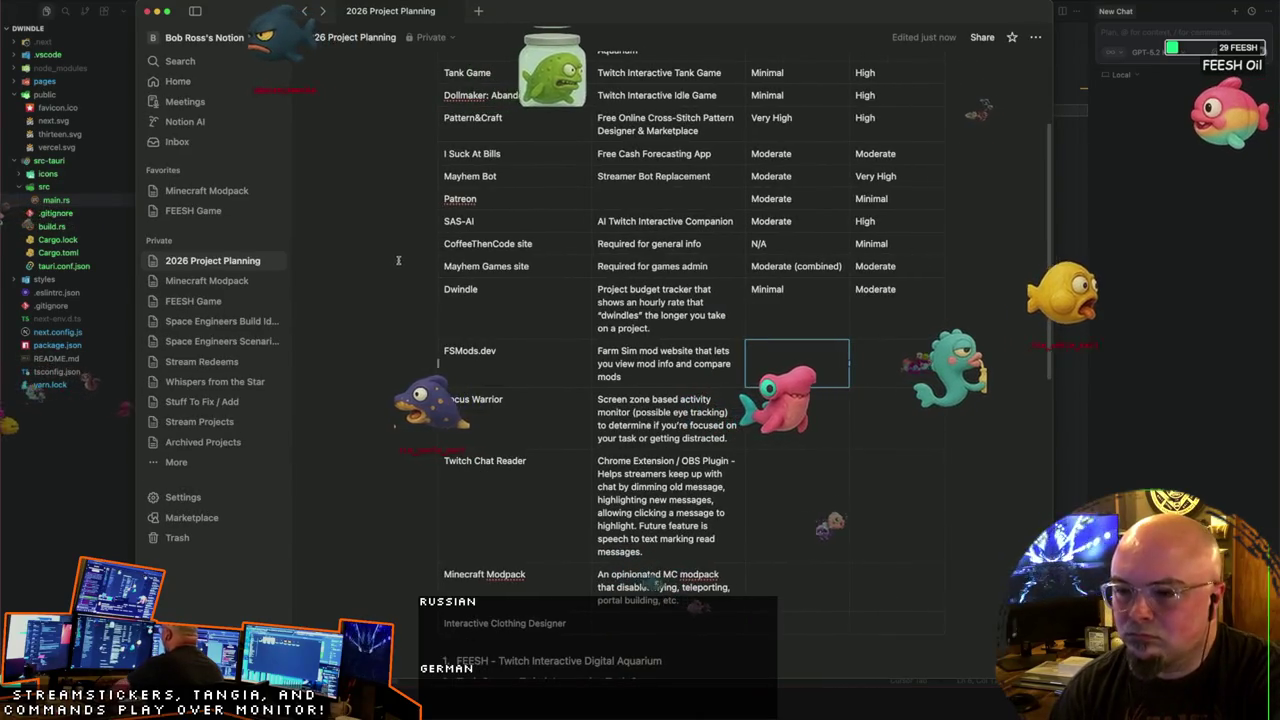
pyautogui.scroll(-3, 400, 255)
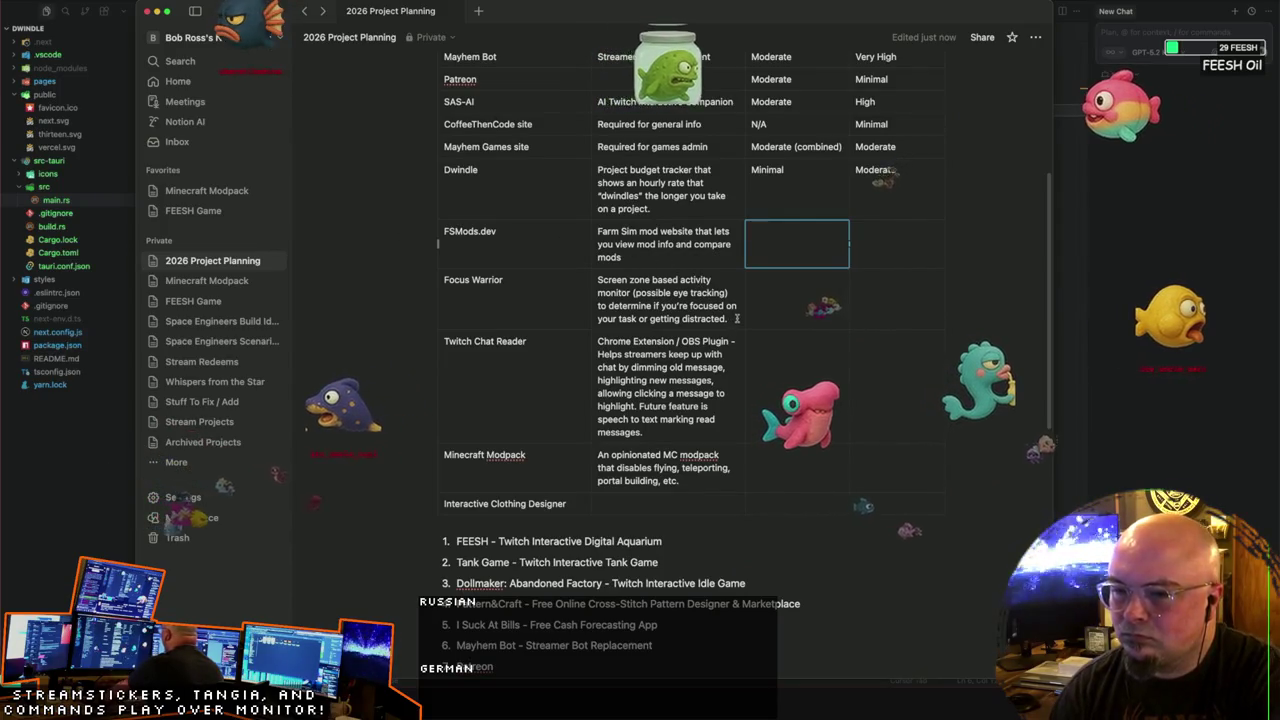
pyautogui.write('None')
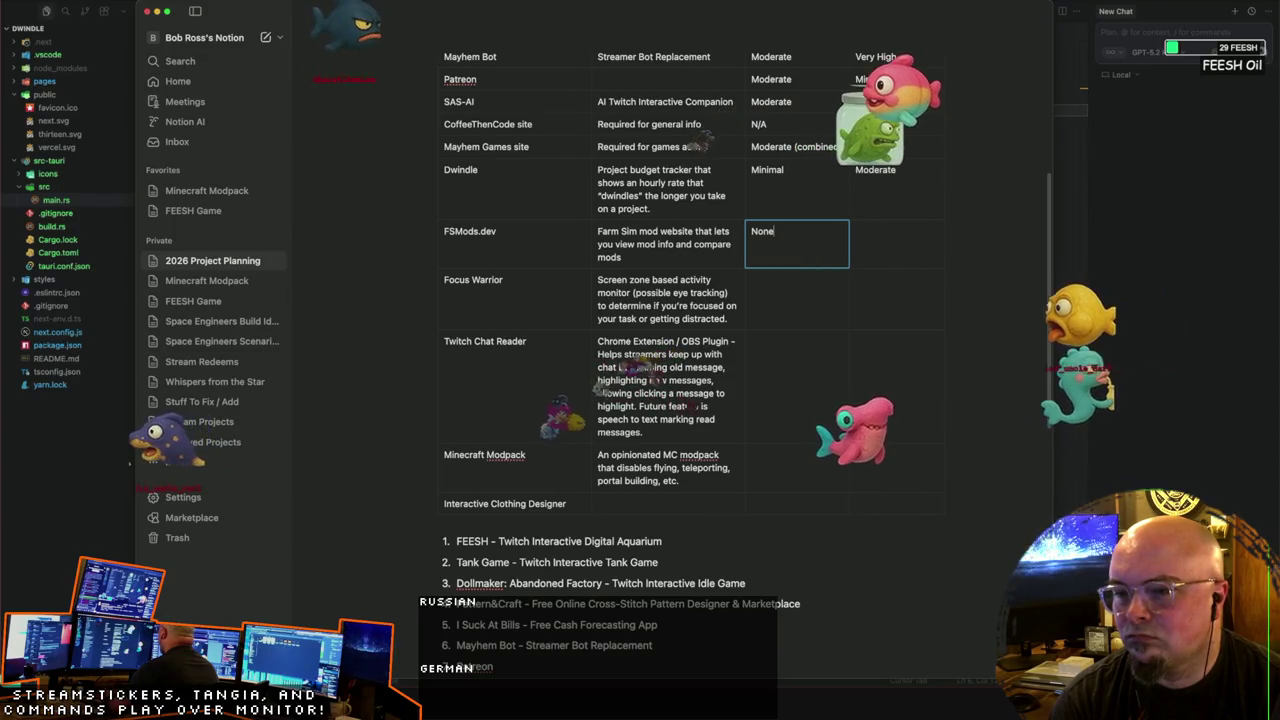
pyautogui.write(' /')
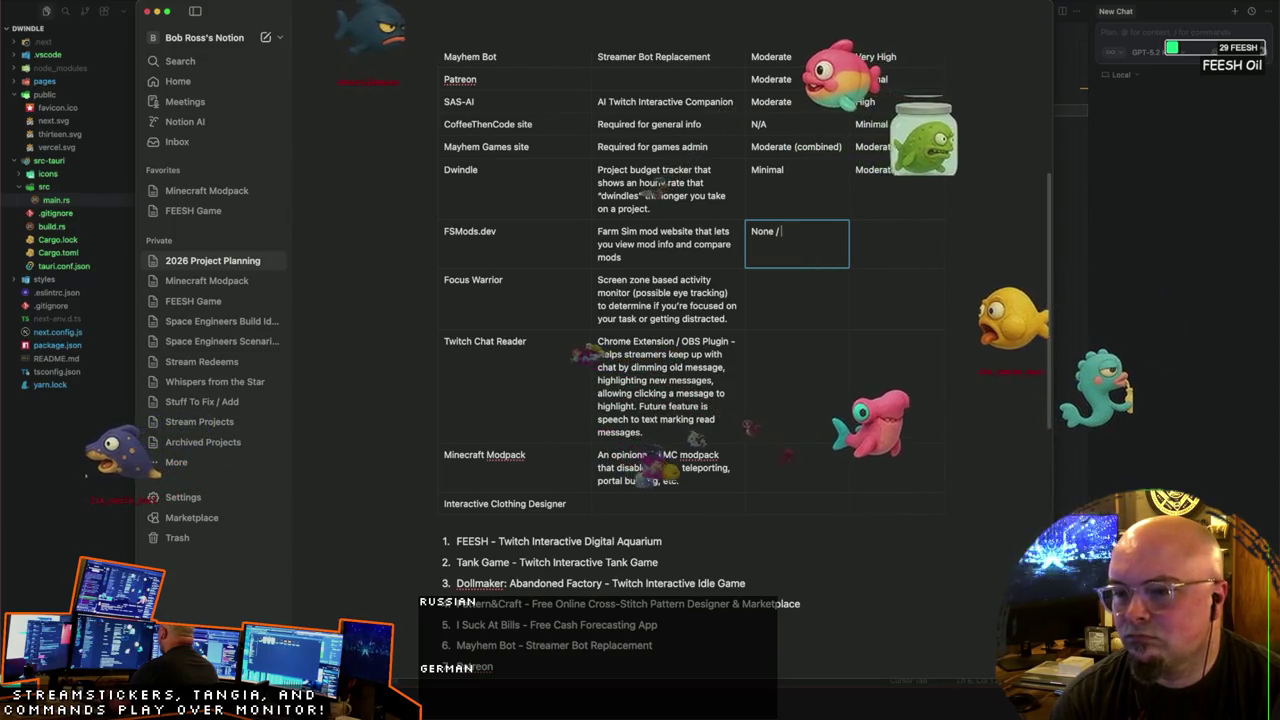
pyautogui.write(' Minimal')
pyautogui.press('Tab')
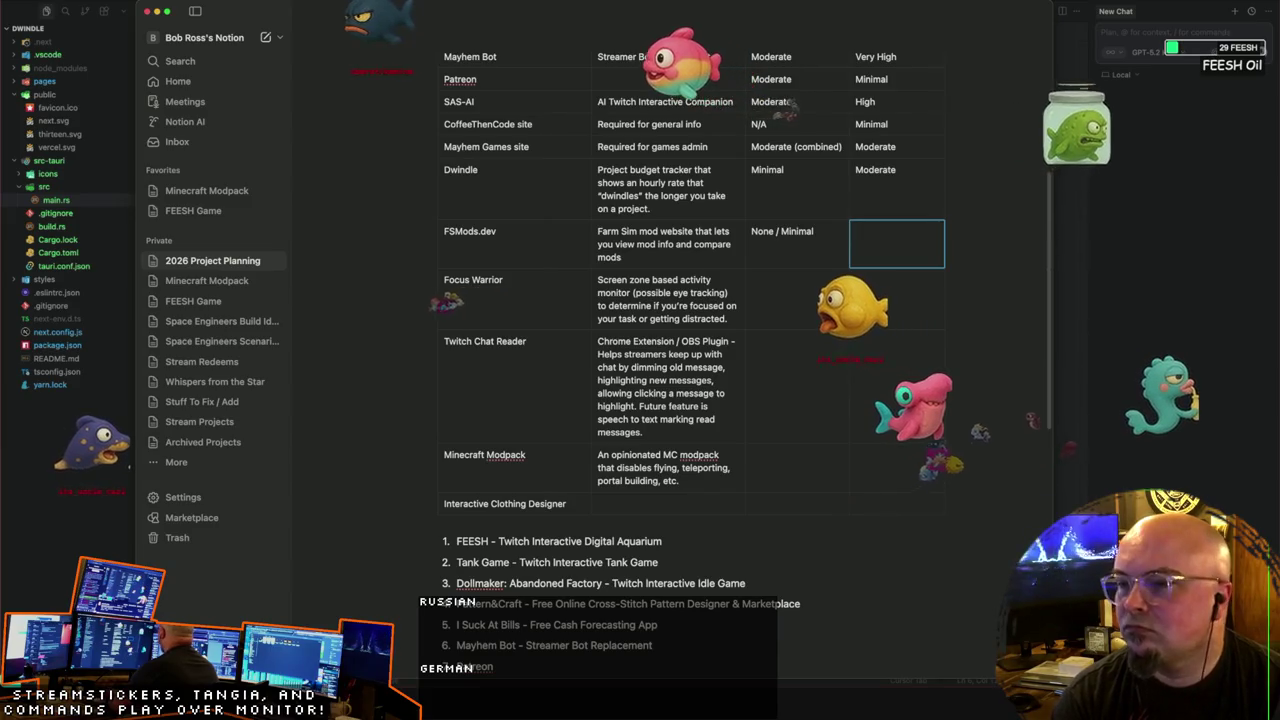
pyautogui.write('oderate')
pyautogui.press('Tab')
# Step: Enter Minimal and High ratings, then rate Twitch Chat Reader None / Minimal and Moderate
pyautogui.press('Tab')
pyautogui.press('Tab')
pyautogui.write('odera')
pyautogui.press('BackSpace')
pyautogui.press('BackSpace')
pyautogui.press('BackSpace')
pyautogui.press('BackSpace')
pyautogui.press('BackSpace')
pyautogui.write('inimal')
pyautogui.press('Tab')
pyautogui.write('High')
pyautogui.press('Tab')
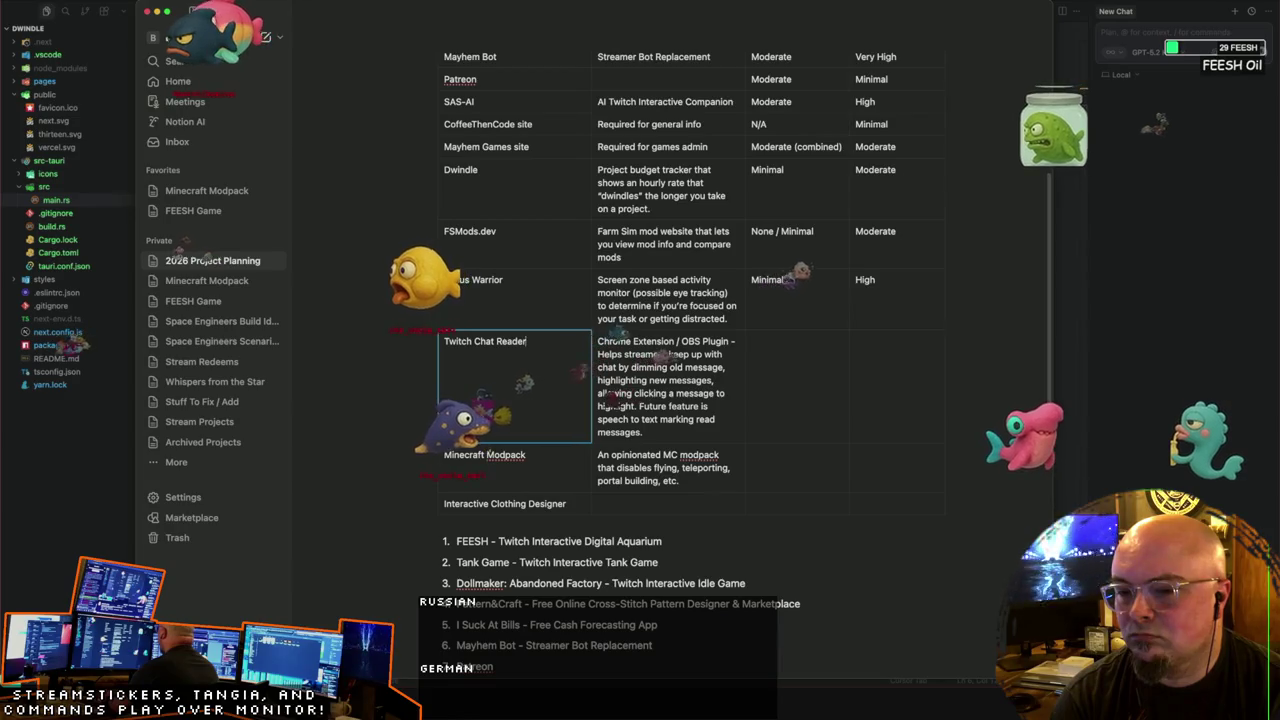
pyautogui.press('Tab')
pyautogui.press('Tab')
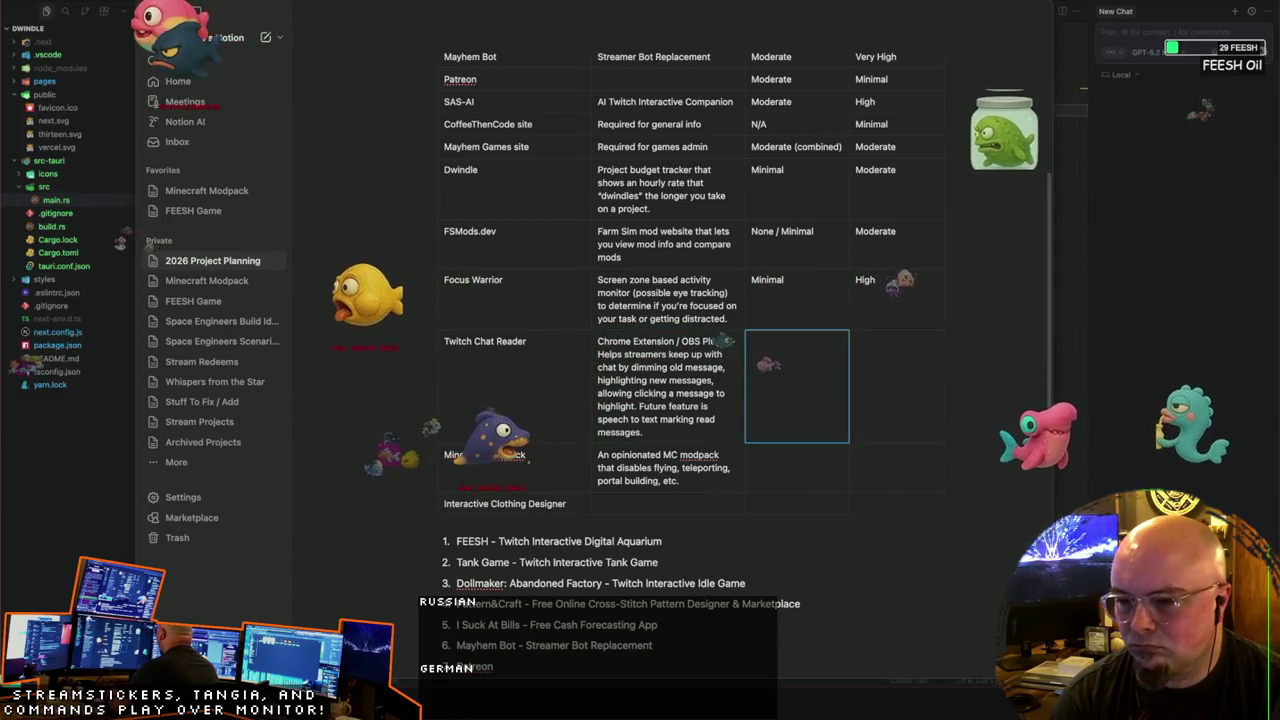
pyautogui.write('None / Minimal')
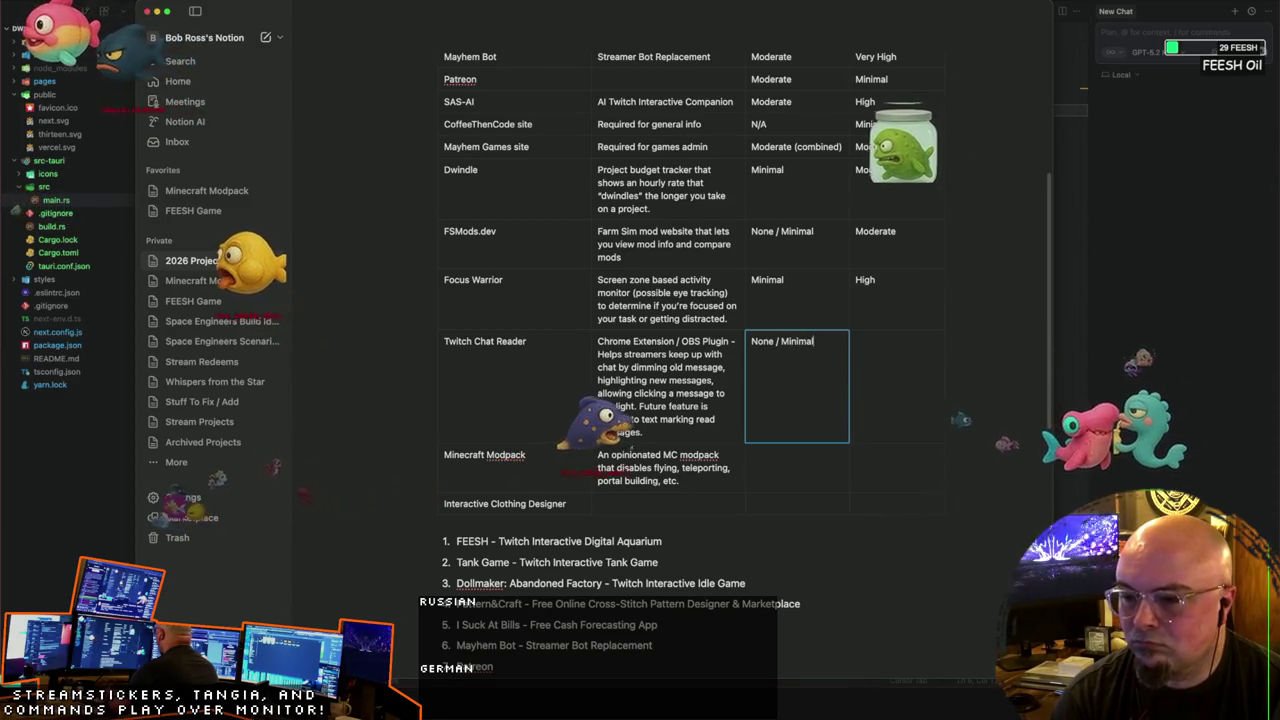
pyautogui.press('Tab')
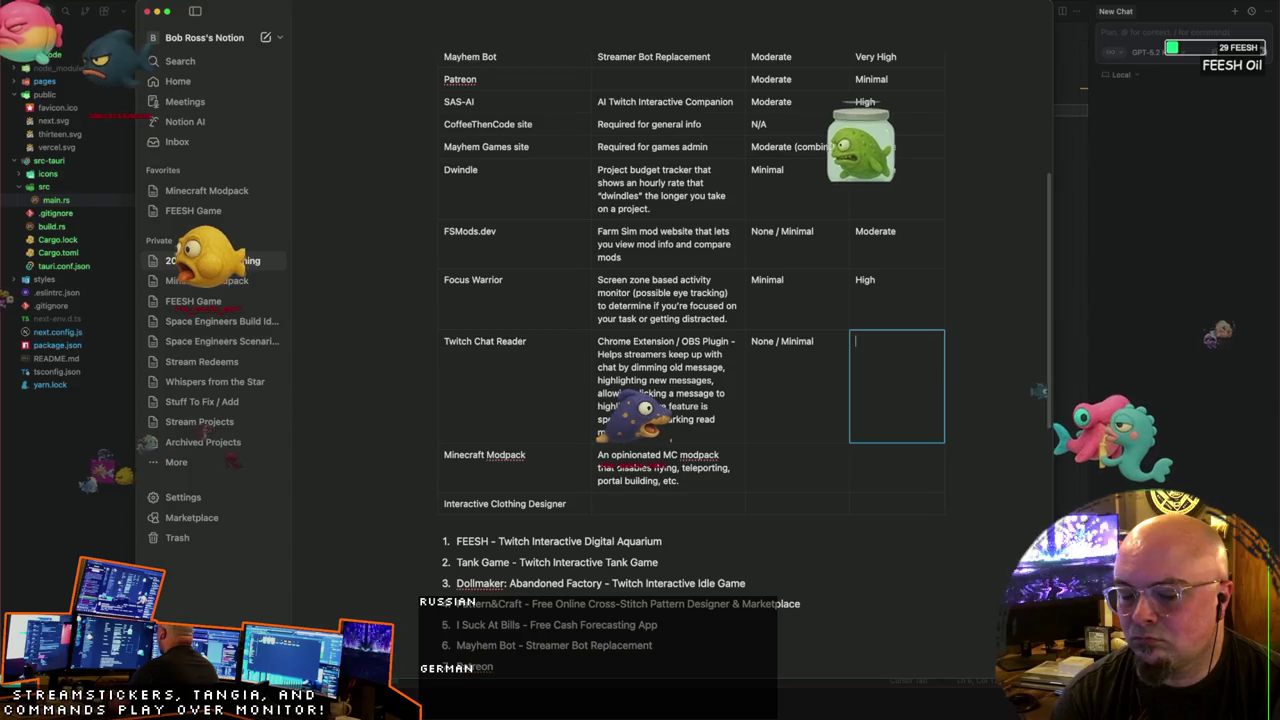
pyautogui.write('Moderate')
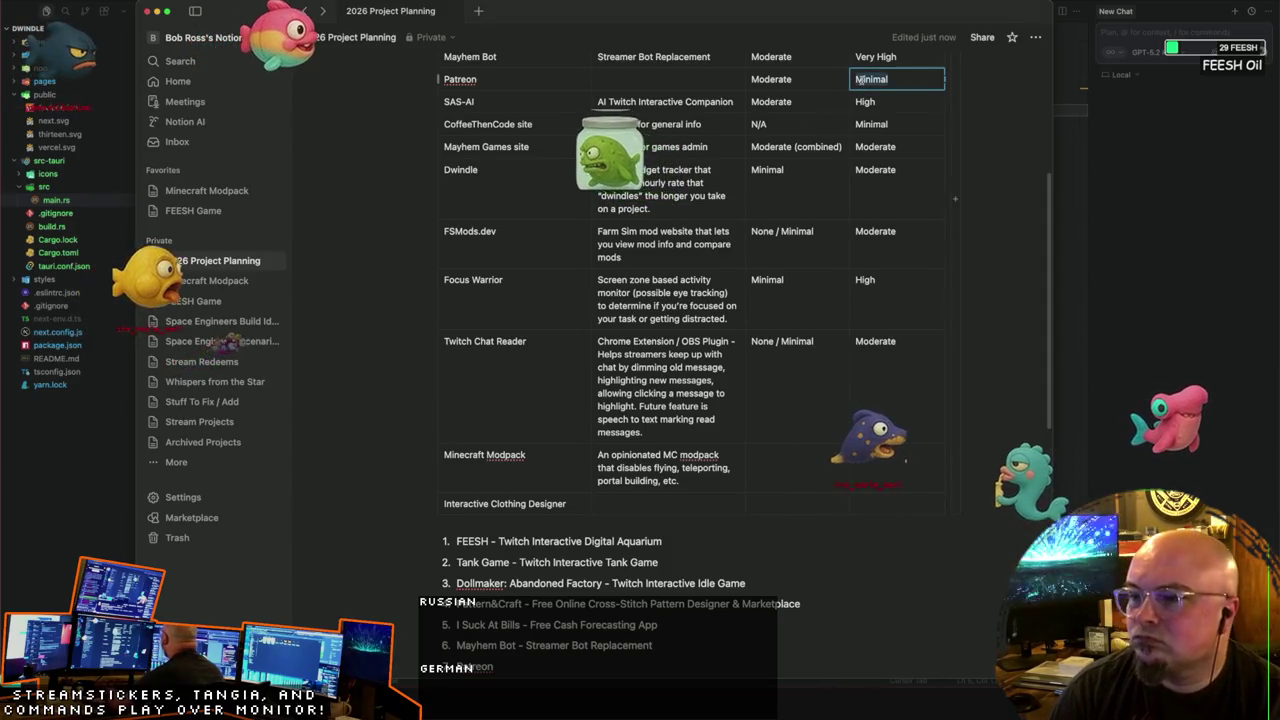
# Step: Rate the Minecraft Modpack row None / Minimal and Moderate
pyautogui.click(902, 338)
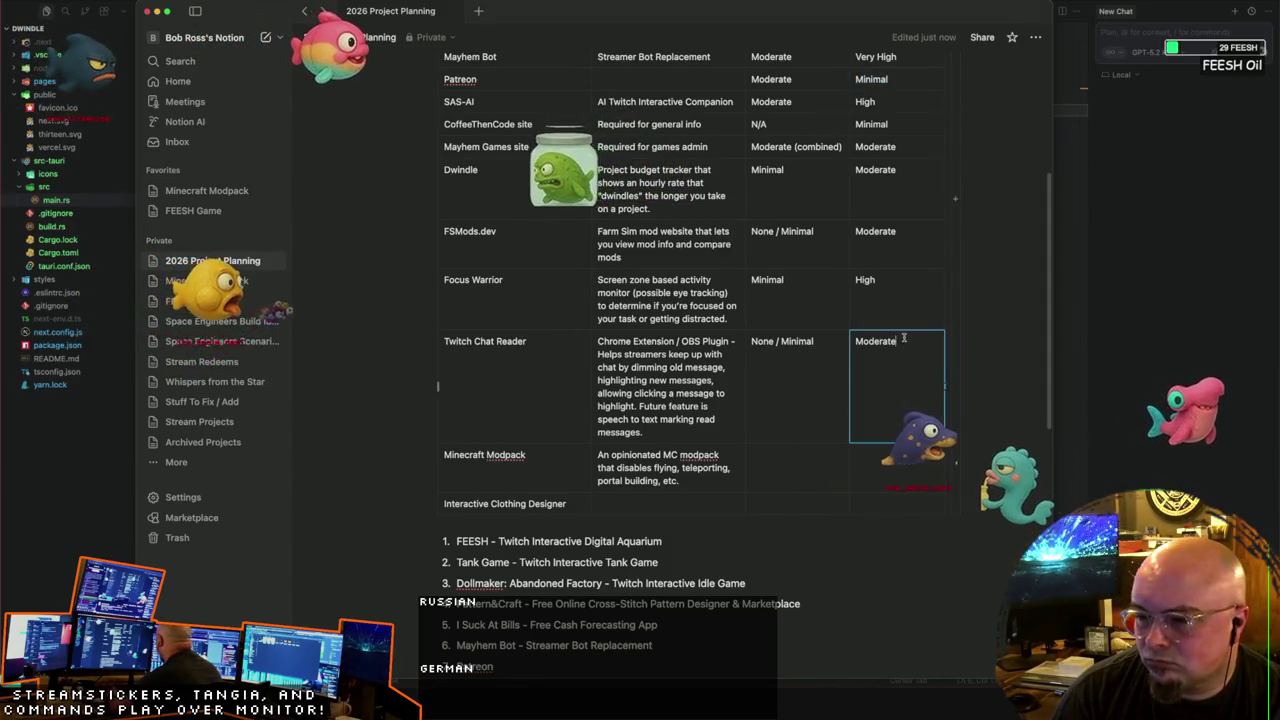
pyautogui.scroll(-1, 820, 365)
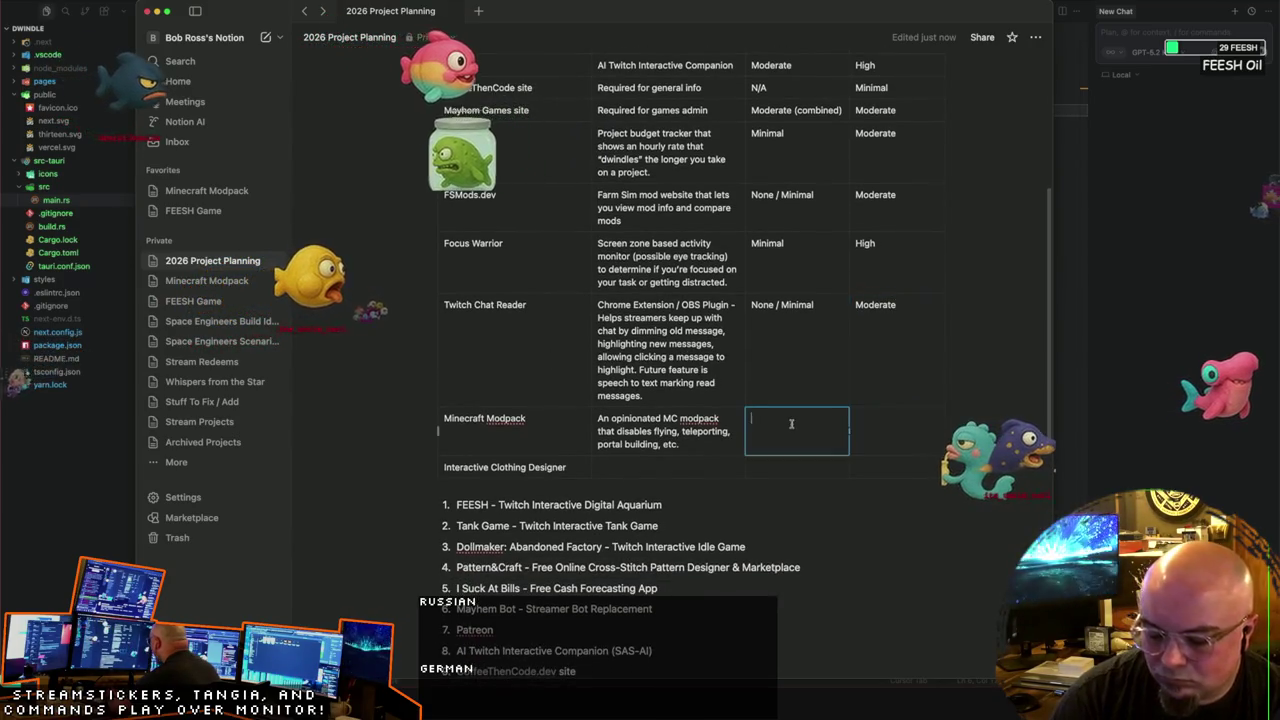
pyautogui.write('None / Minimal')
pyautogui.press('Tab')
pyautogui.write('Modera')
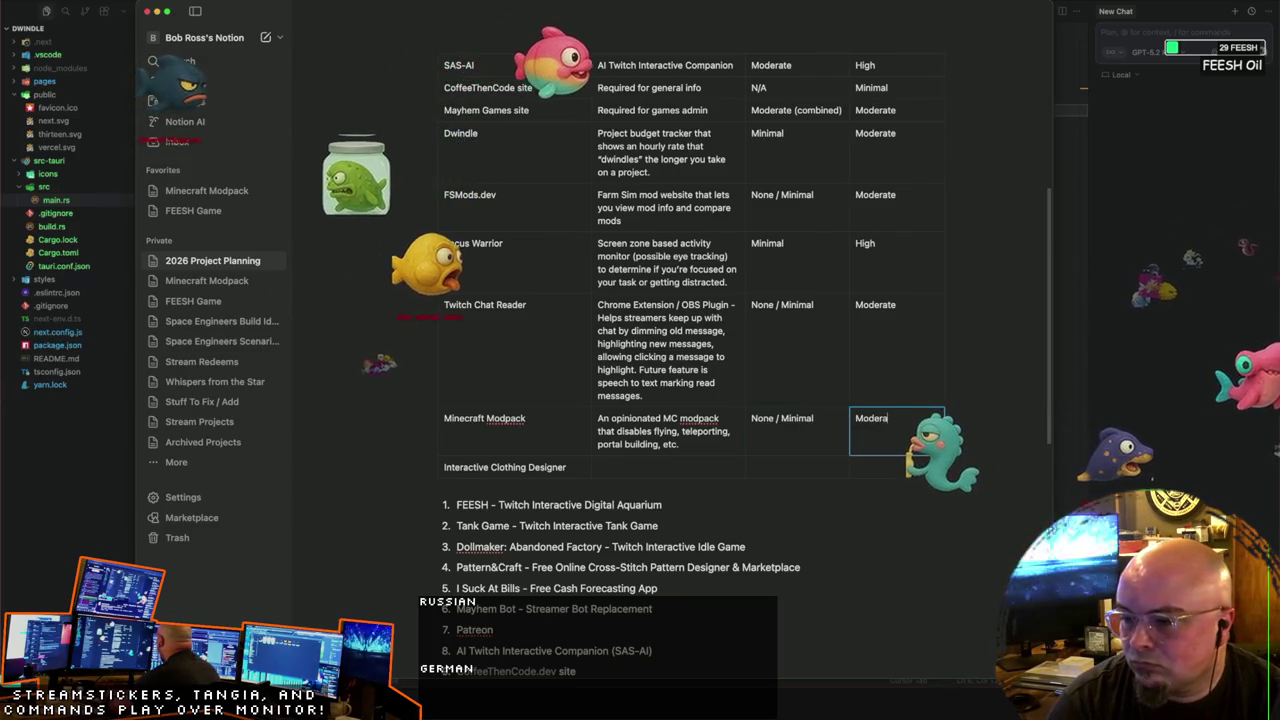
pyautogui.press('Tab')
pyautogui.write('A white-label custom cloth')
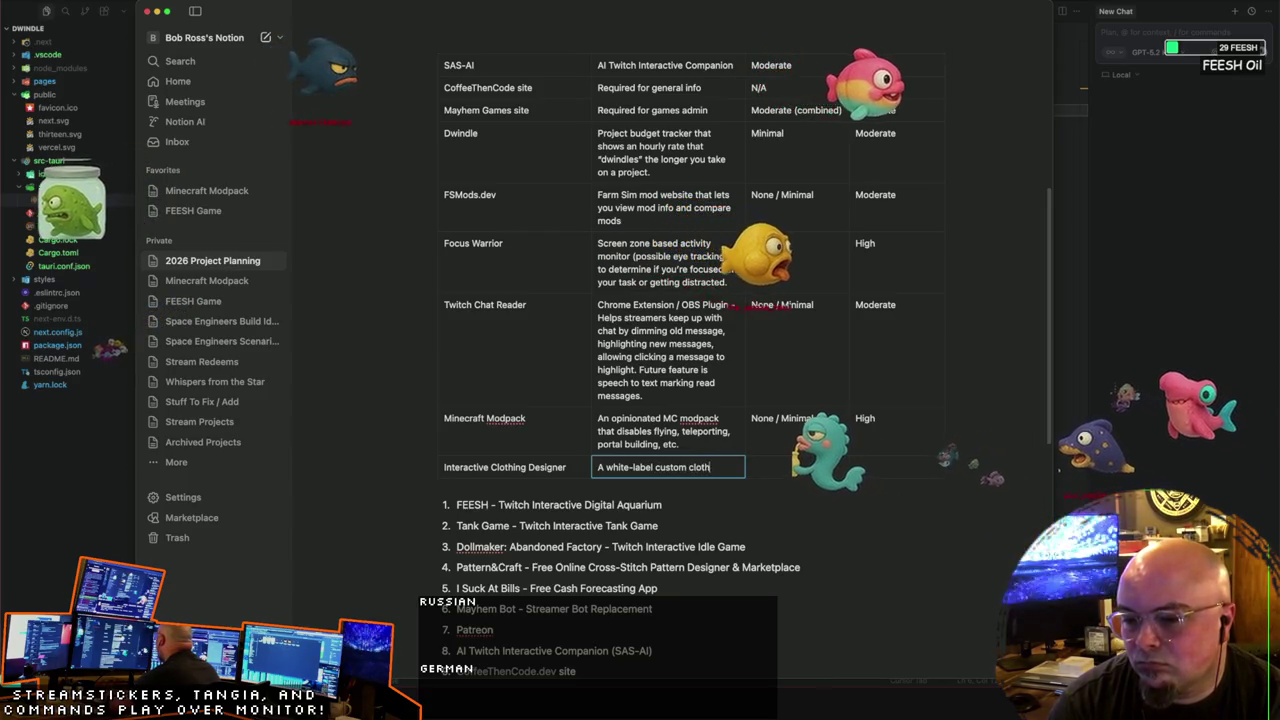
# Step: Describe Interactive Clothing Designer as a white-label product designer, rated High / Very High and Very High / Extreme
pyautogui.write('in')
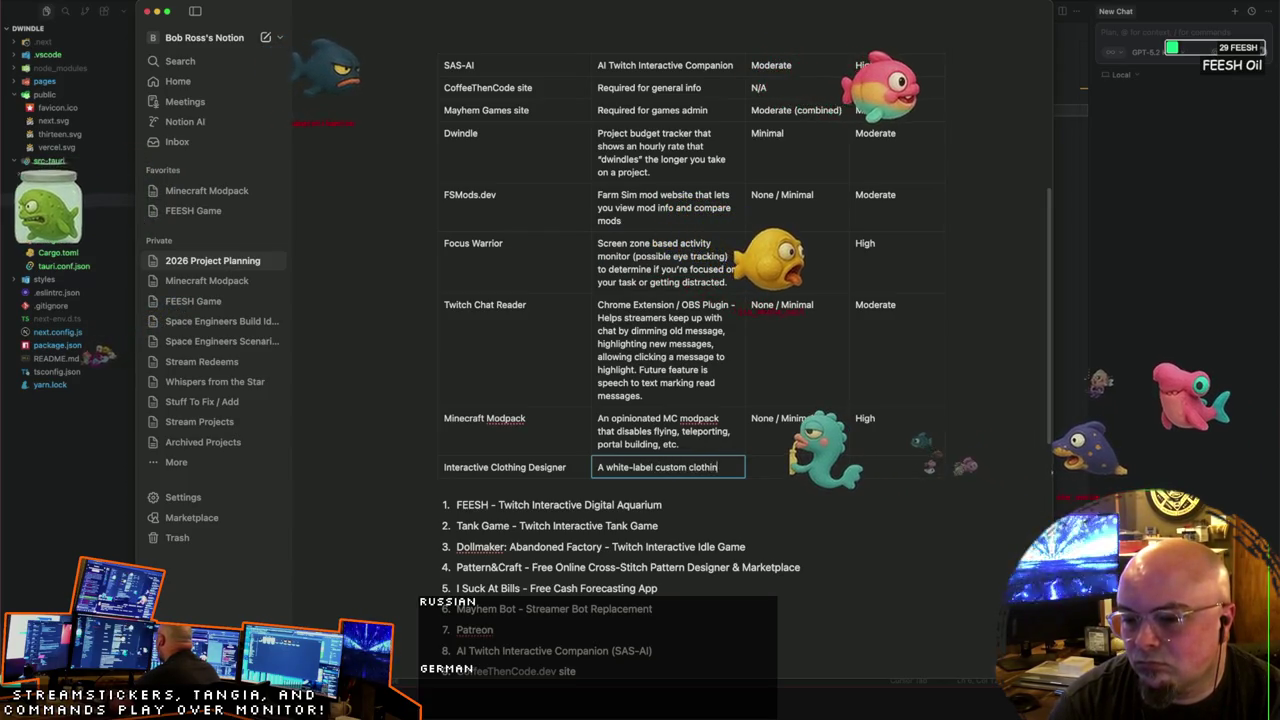
pyautogui.write('oduct designer')
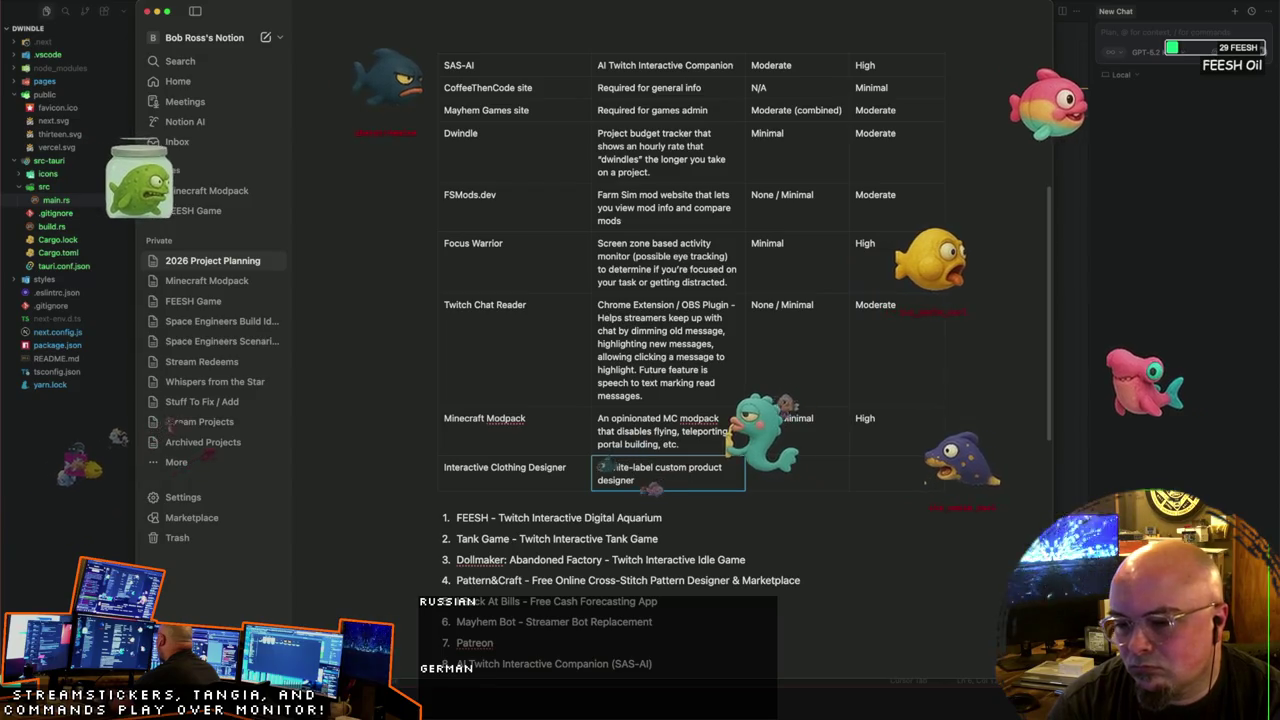
pyautogui.write('; speci')
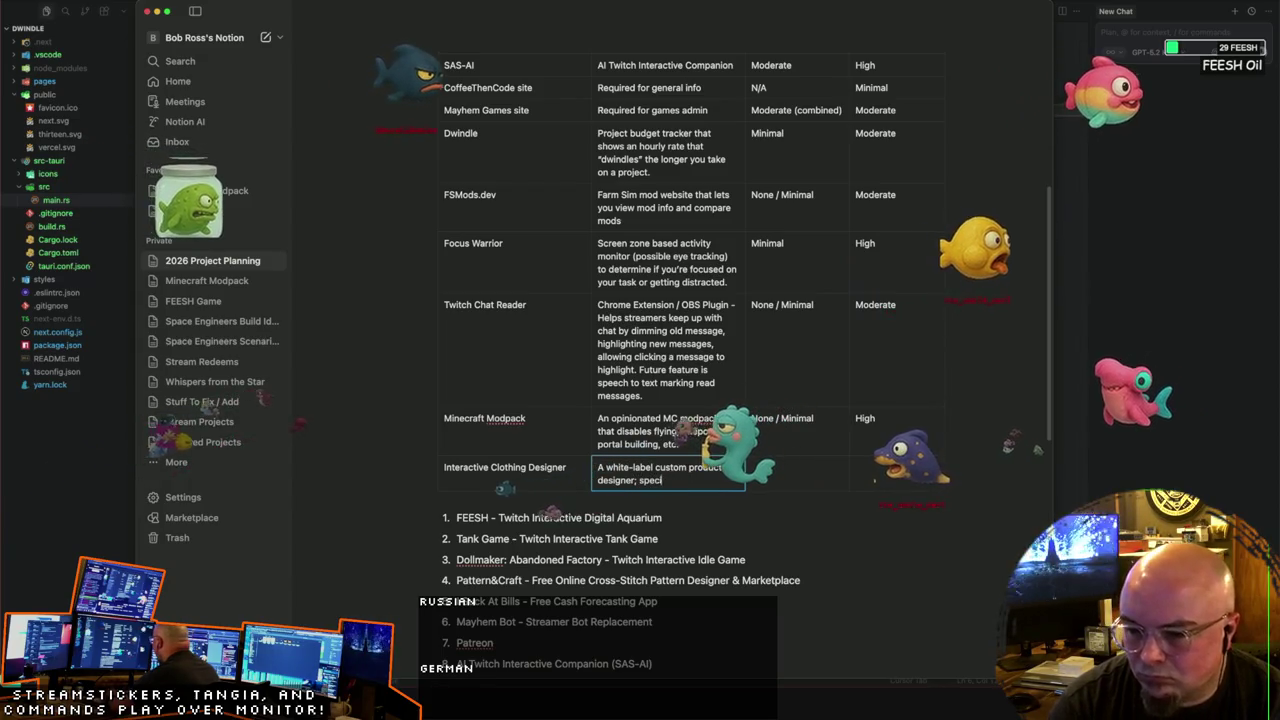
pyautogui.write('fically for Commer')
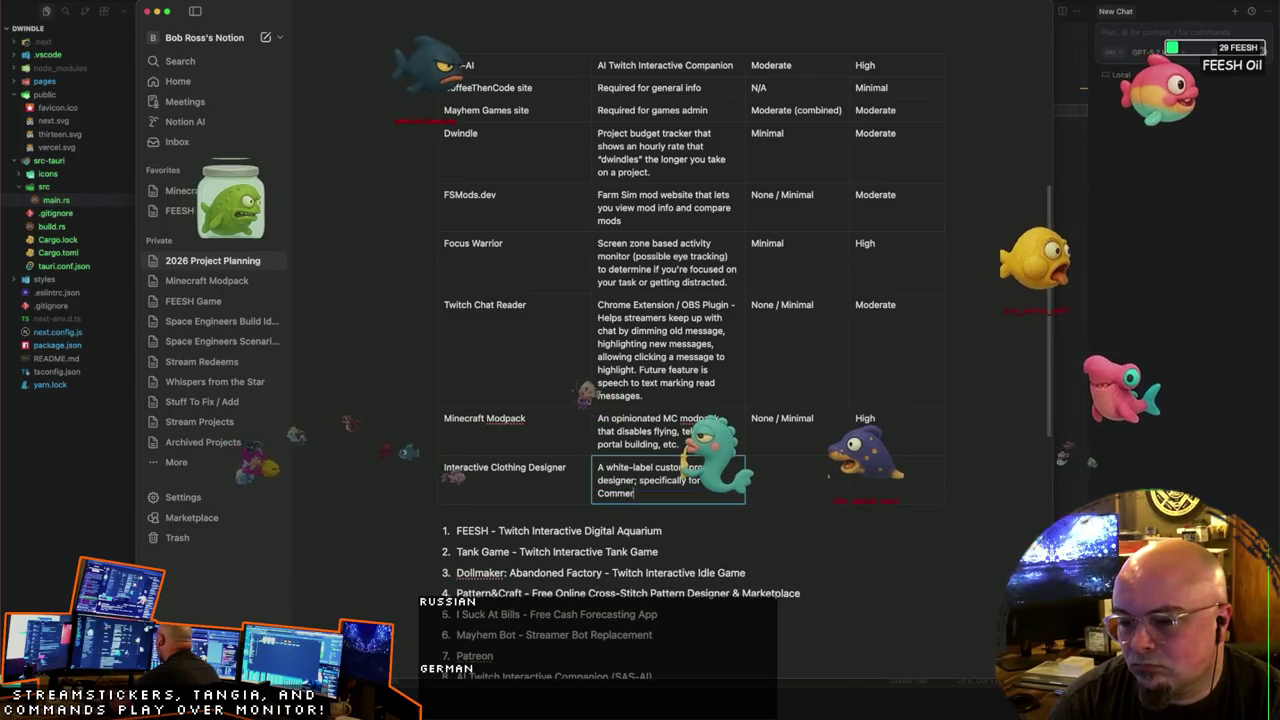
pyautogui.write('ce client but')
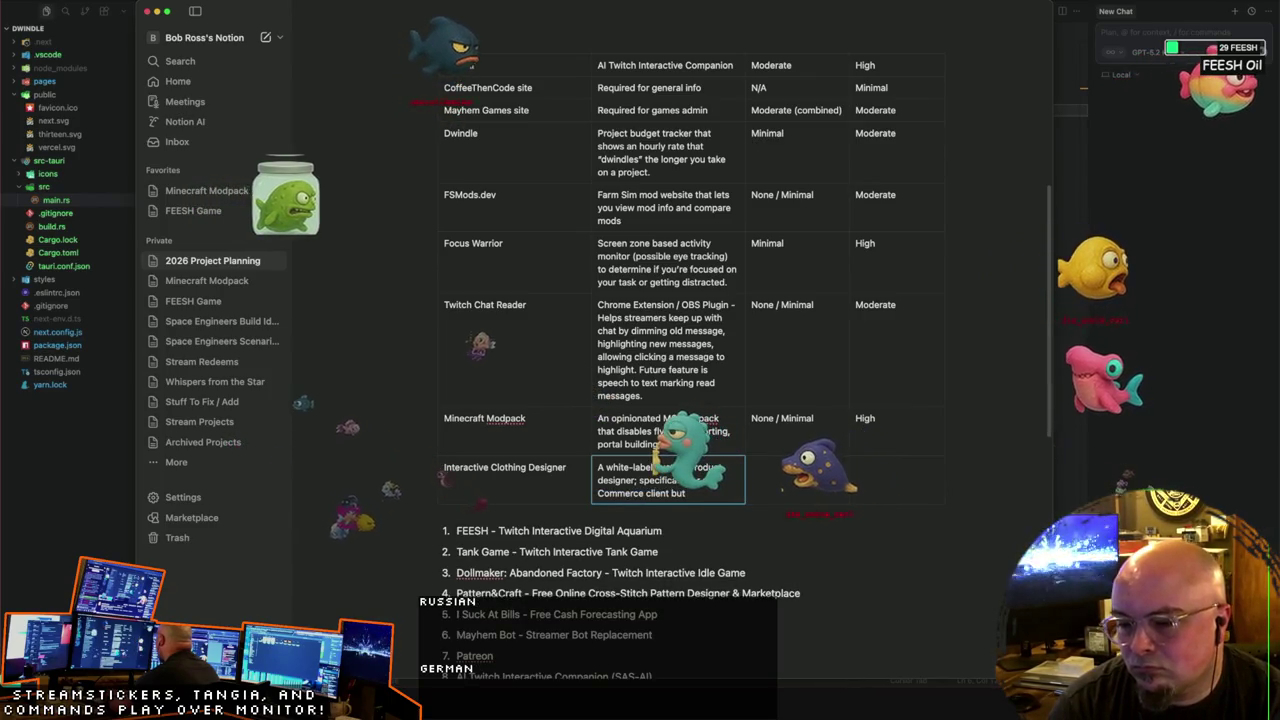
pyautogui.write(' could rese')
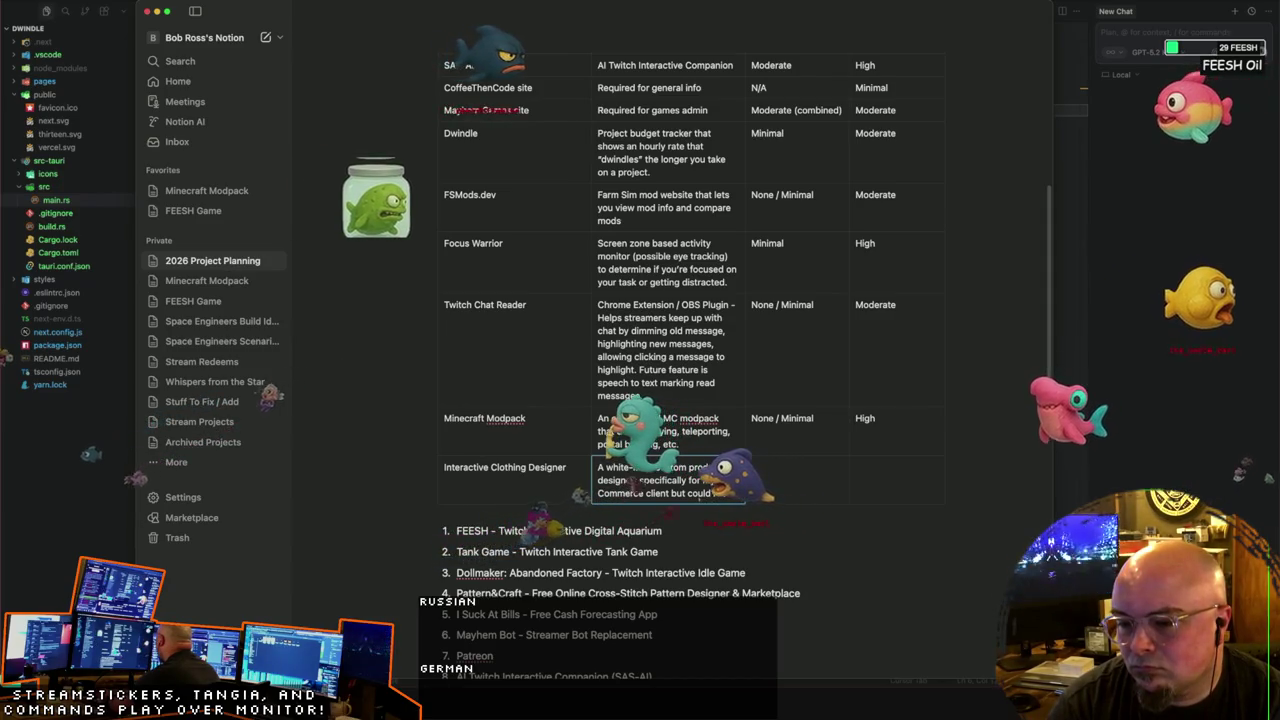
pyautogui.press('Tab')
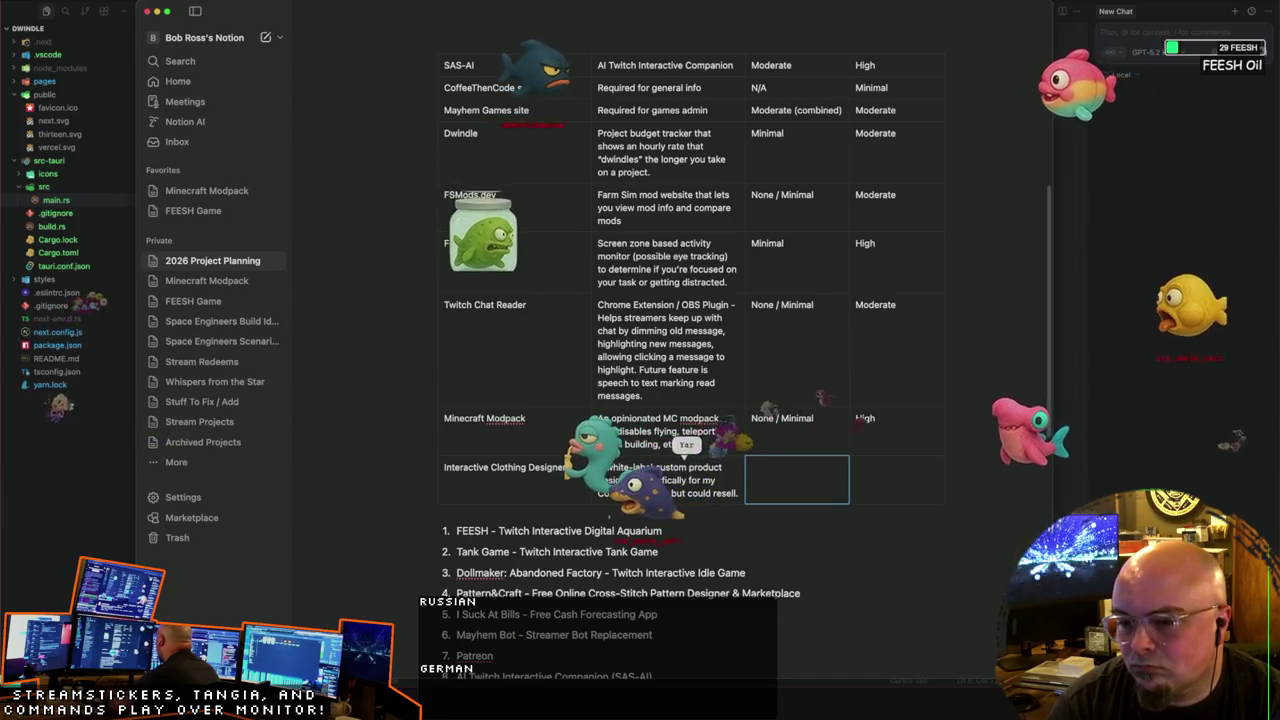
pyautogui.write('High')
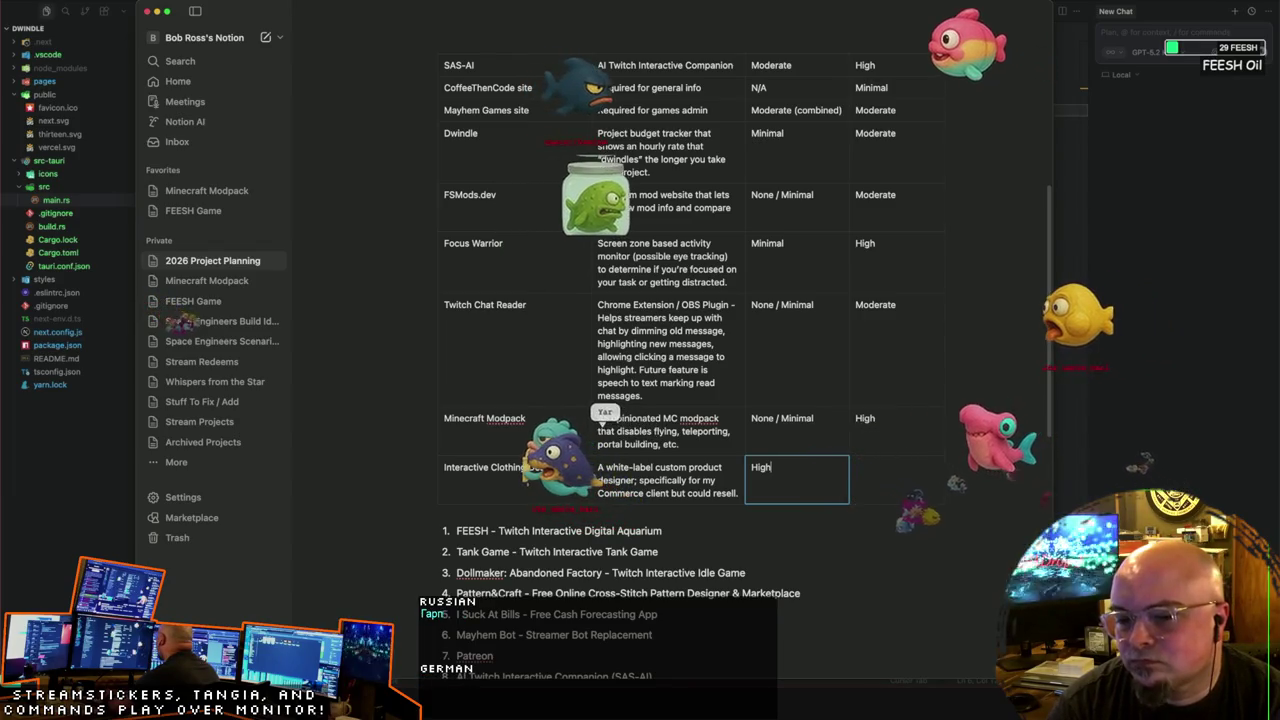
pyautogui.write(' / Very High')
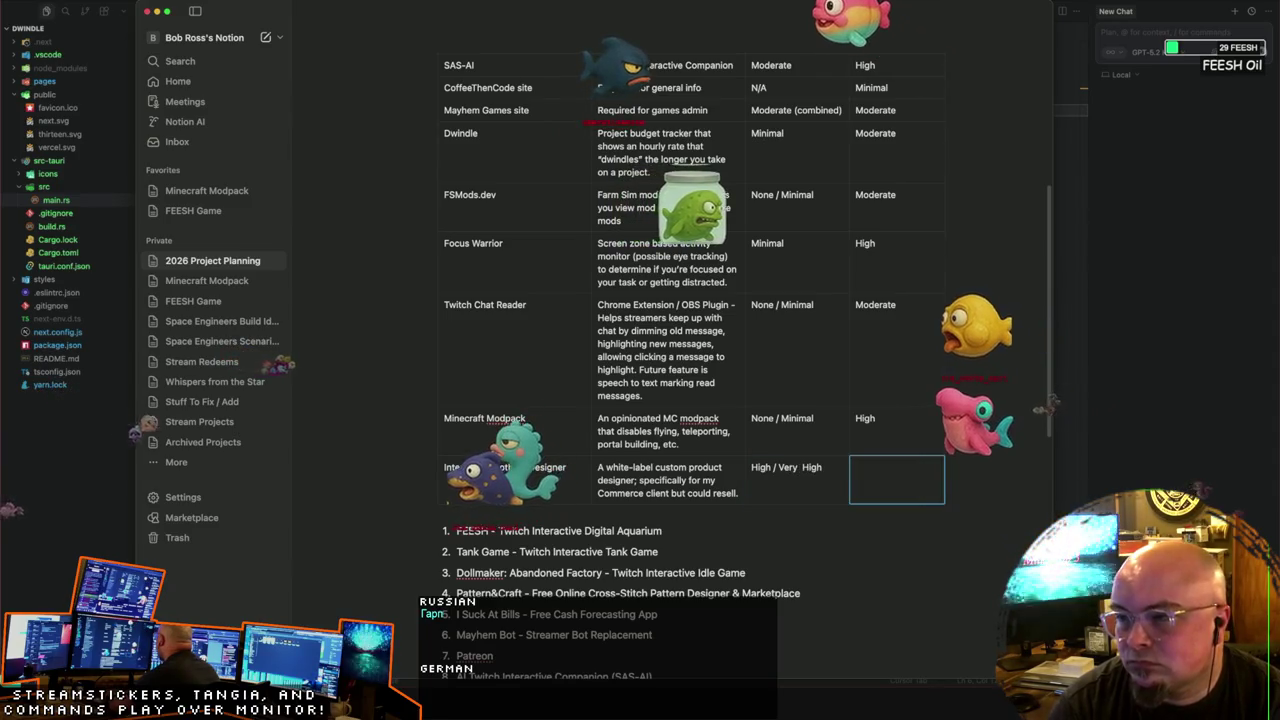
pyautogui.write('Very High / Extreme')
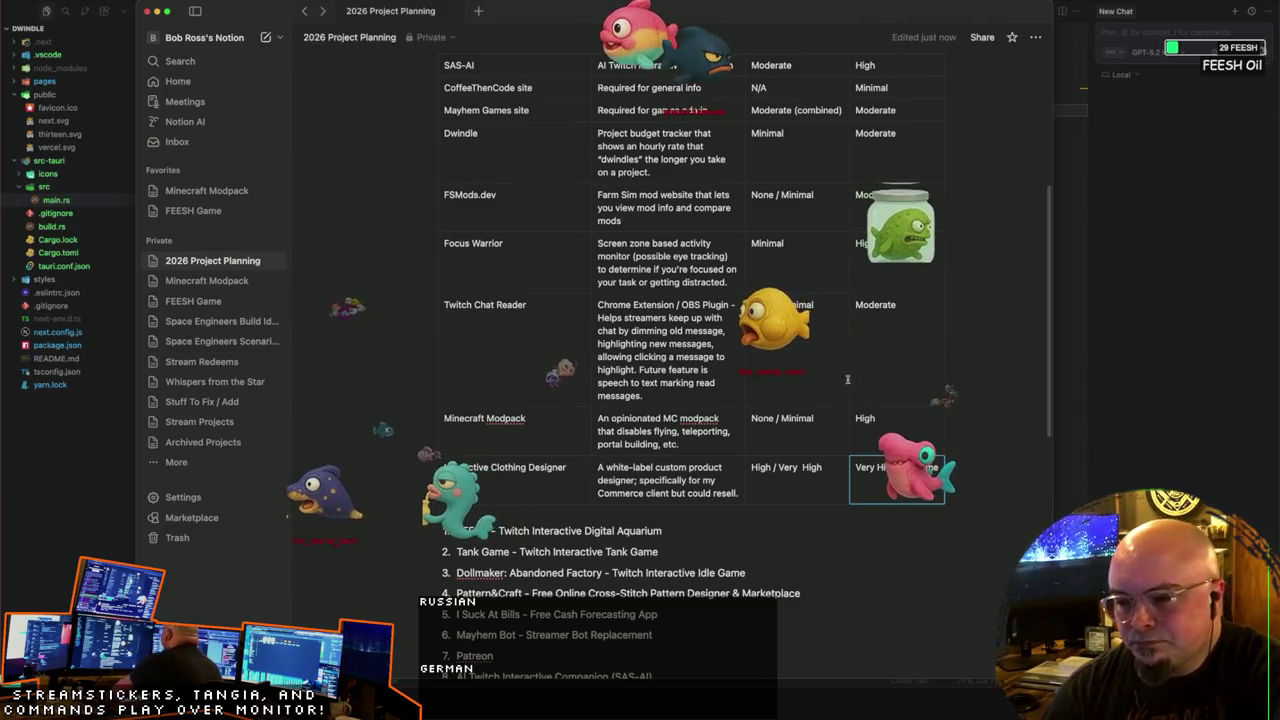
pyautogui.scroll(-3, 991, 404)
pyautogui.scroll(-1, 991, 404)
pyautogui.scroll(-1, 991, 404)
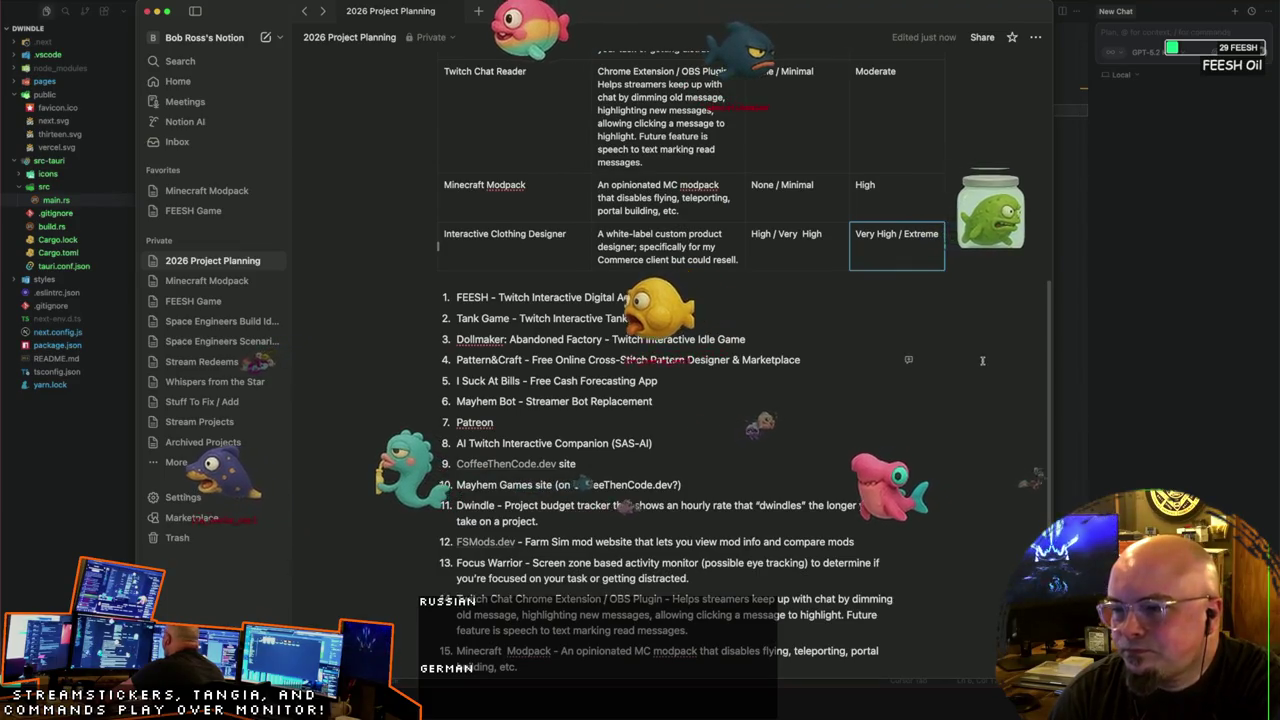
pyautogui.scroll(-1, 982, 360)
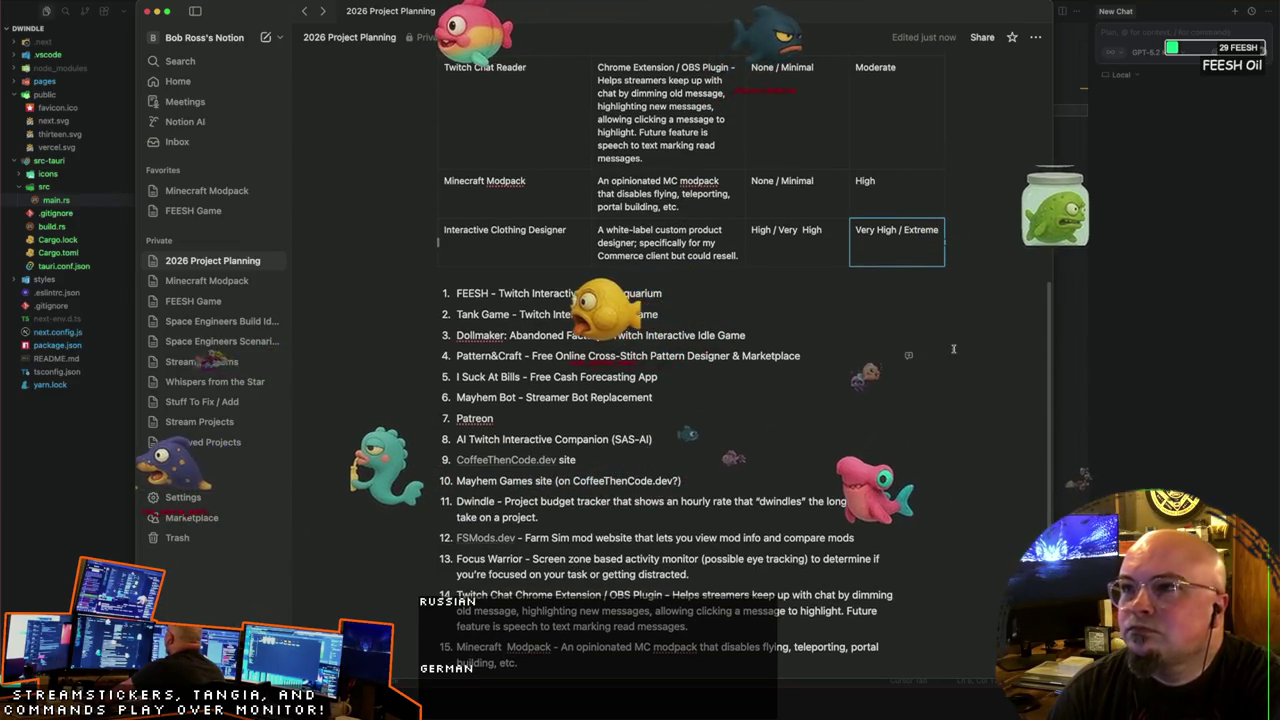
pyautogui.click(856, 291)
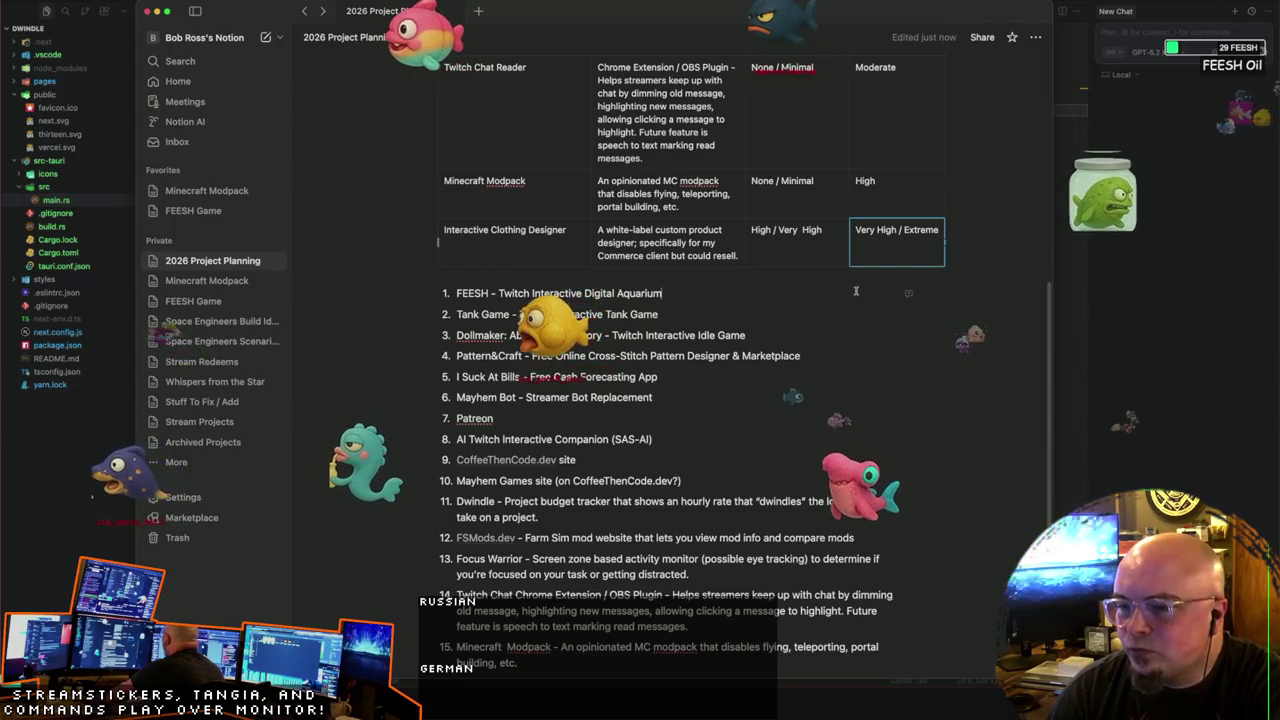
# Step: Scroll through the page to review the table and the numbered project list below it
pyautogui.scroll(3, 765, 242)
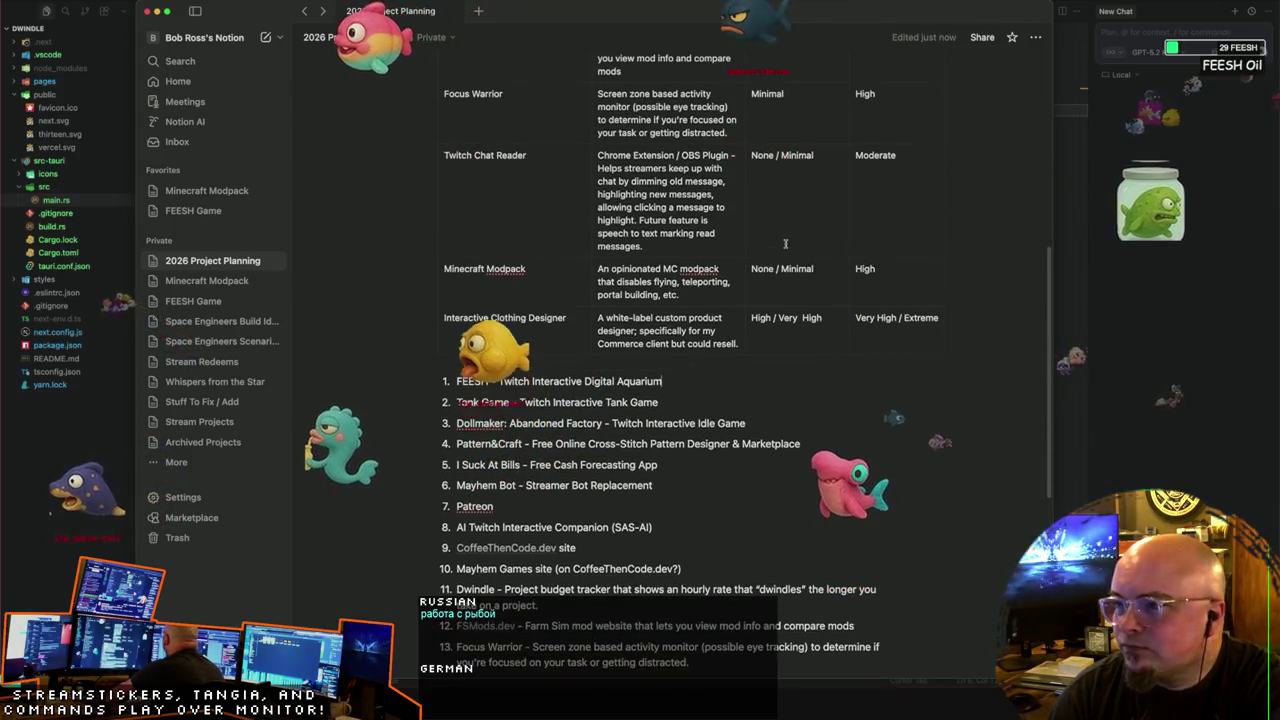
pyautogui.scroll(1, 918, 238)
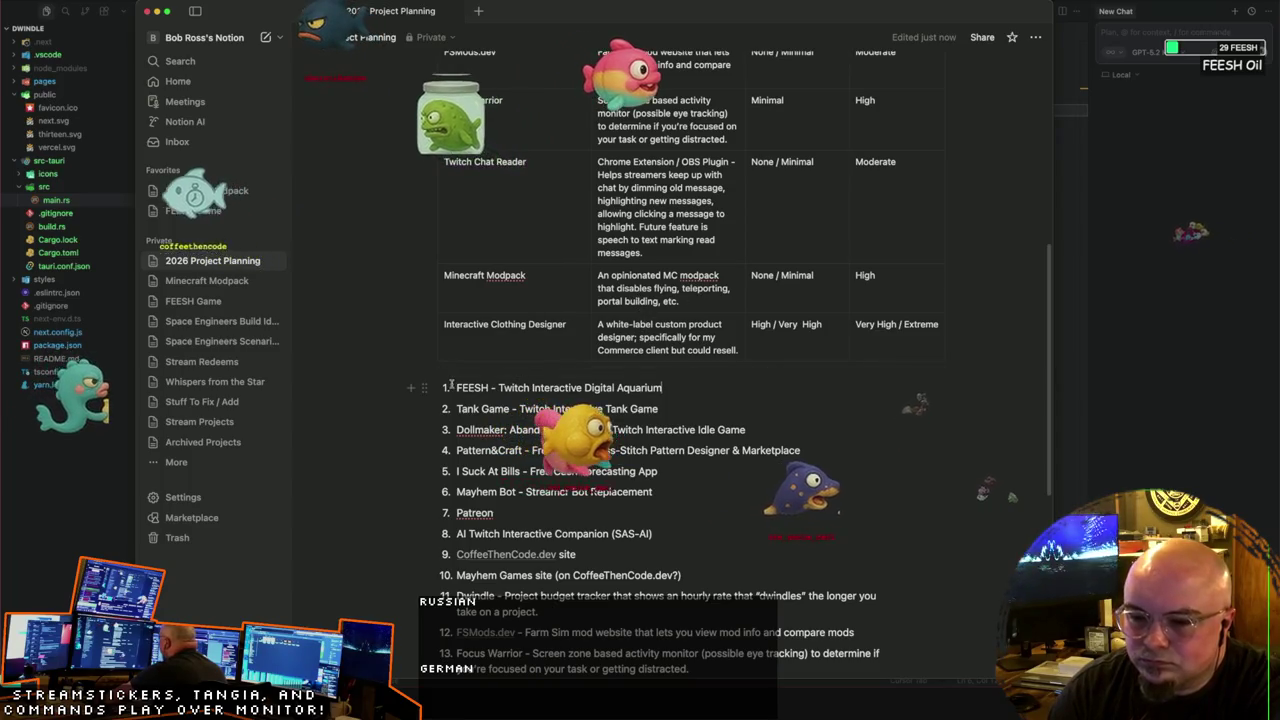
pyautogui.moveTo(470, 392); pyautogui.dragTo(468, 390)
pyautogui.scroll(-3, 508, 400)
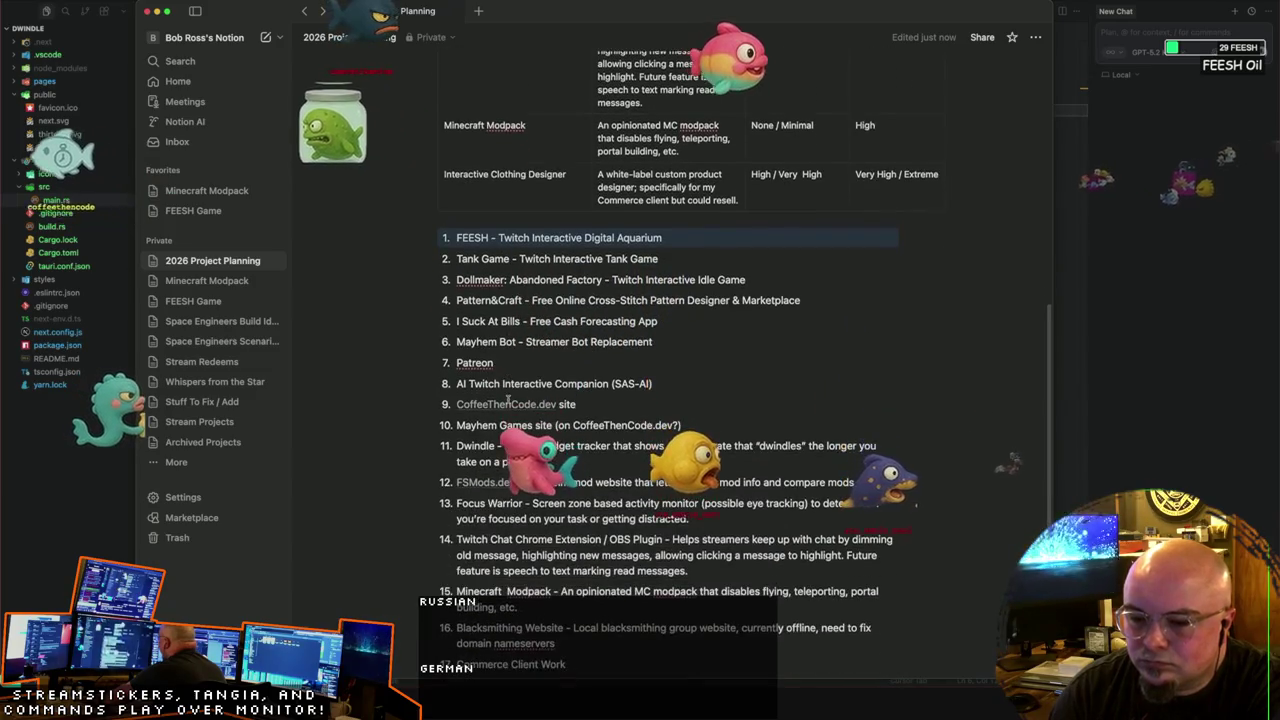
pyautogui.scroll(2, 531, 378)
pyautogui.scroll(-3, 685, 242)
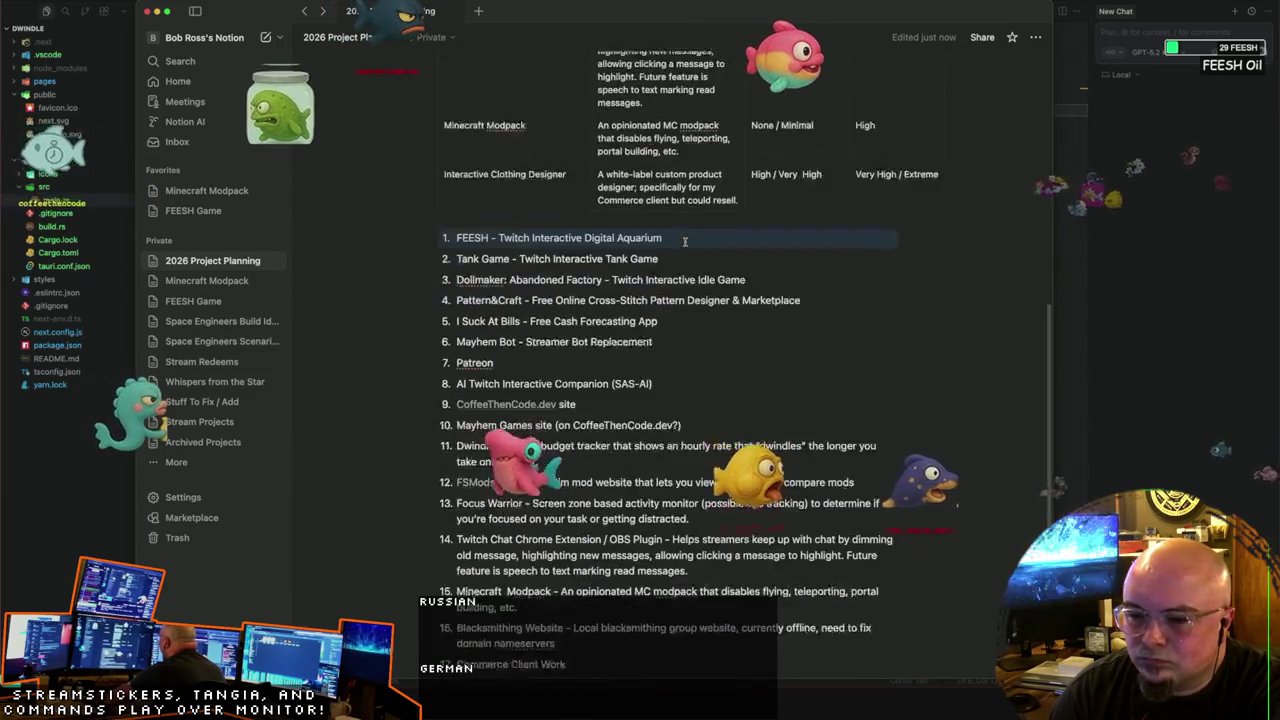
pyautogui.scroll(-5, 685, 242)
pyautogui.scroll(1, 685, 242)
pyautogui.scroll(2, 685, 242)
pyautogui.scroll(1, 685, 242)
# Step: Delete the numbered project list and the empty line beneath the planning table
pyautogui.moveTo(726, 604); pyautogui.dragTo(441, 315)
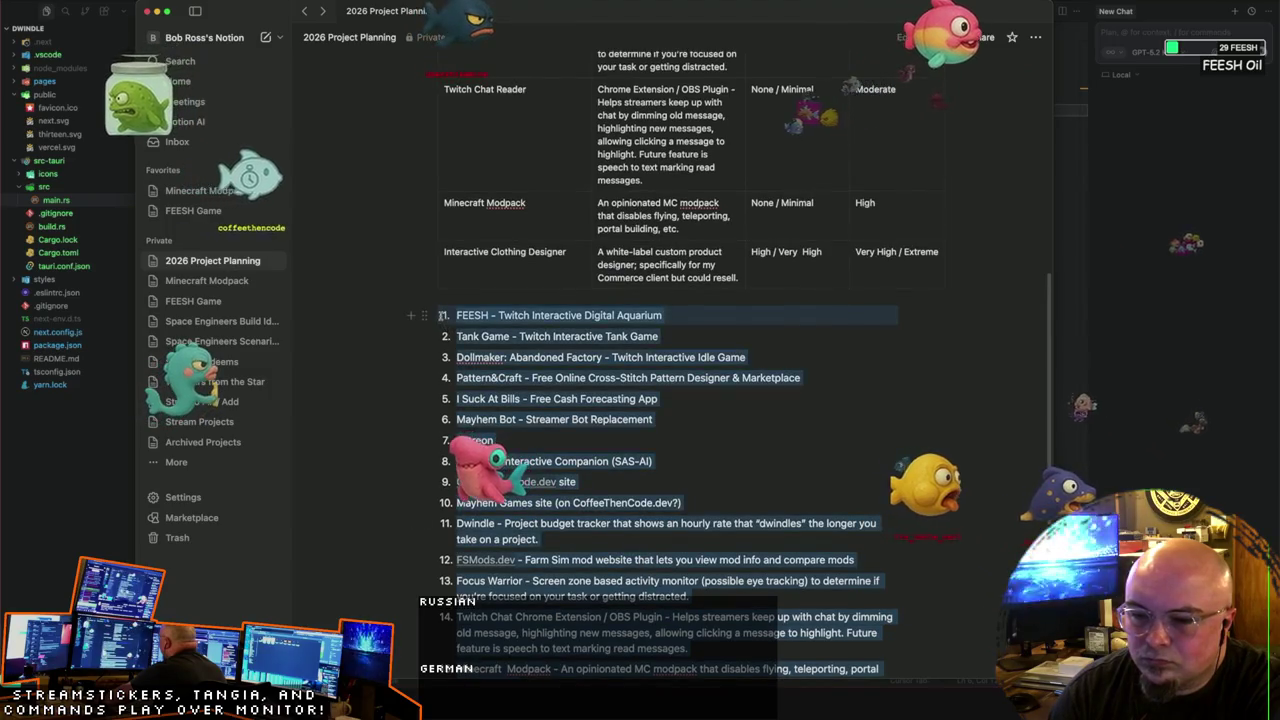
pyautogui.press('BackSpace')
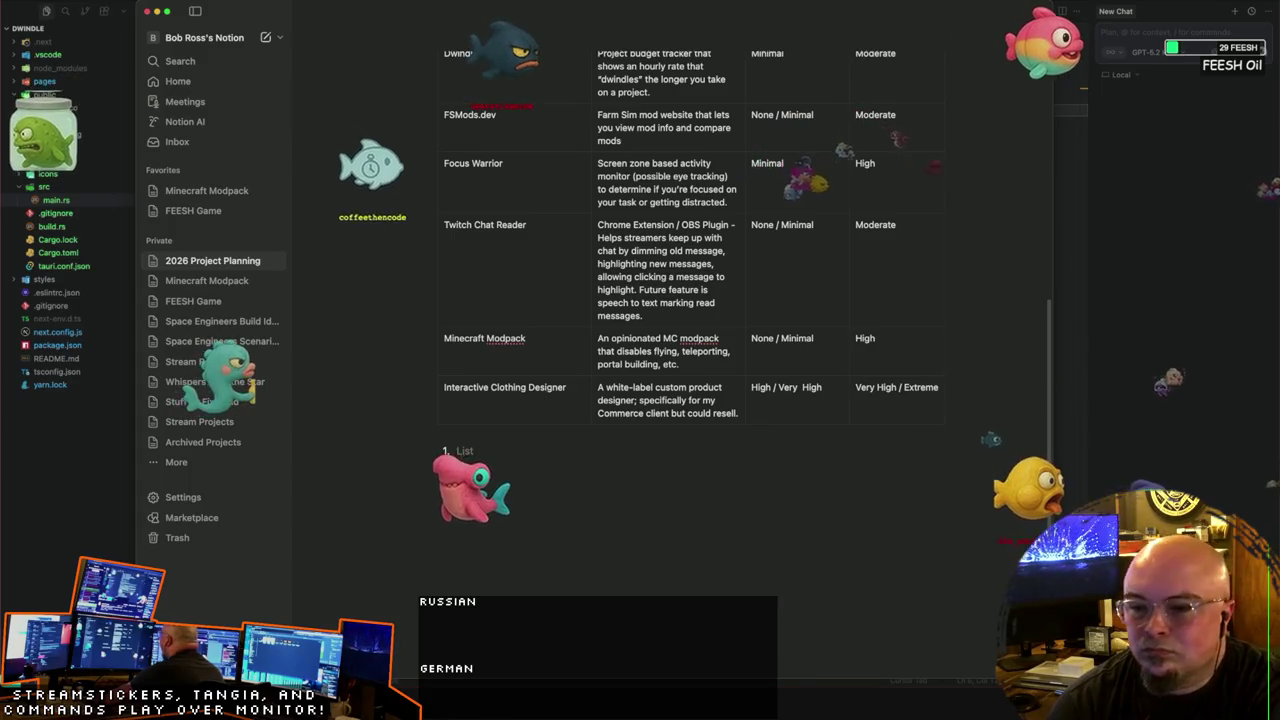
pyautogui.press('BackSpace')
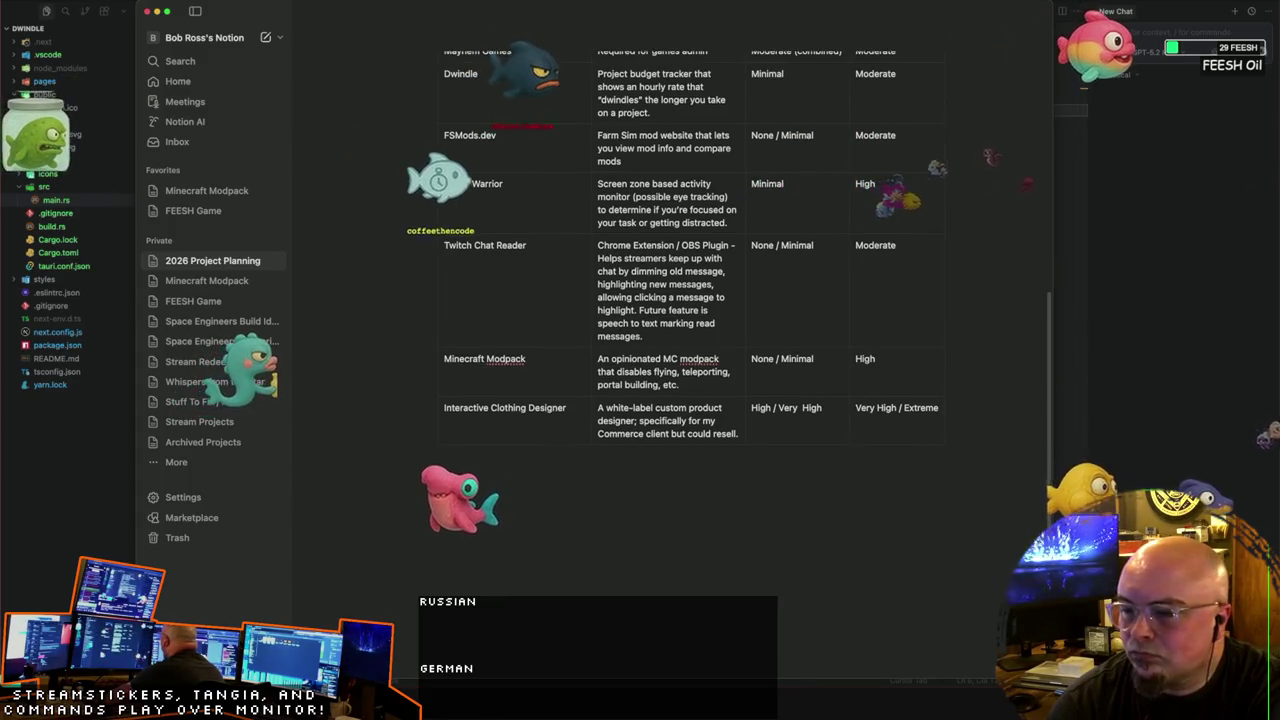
pyautogui.scroll(3, 534, 317)
pyautogui.scroll(2, 534, 317)
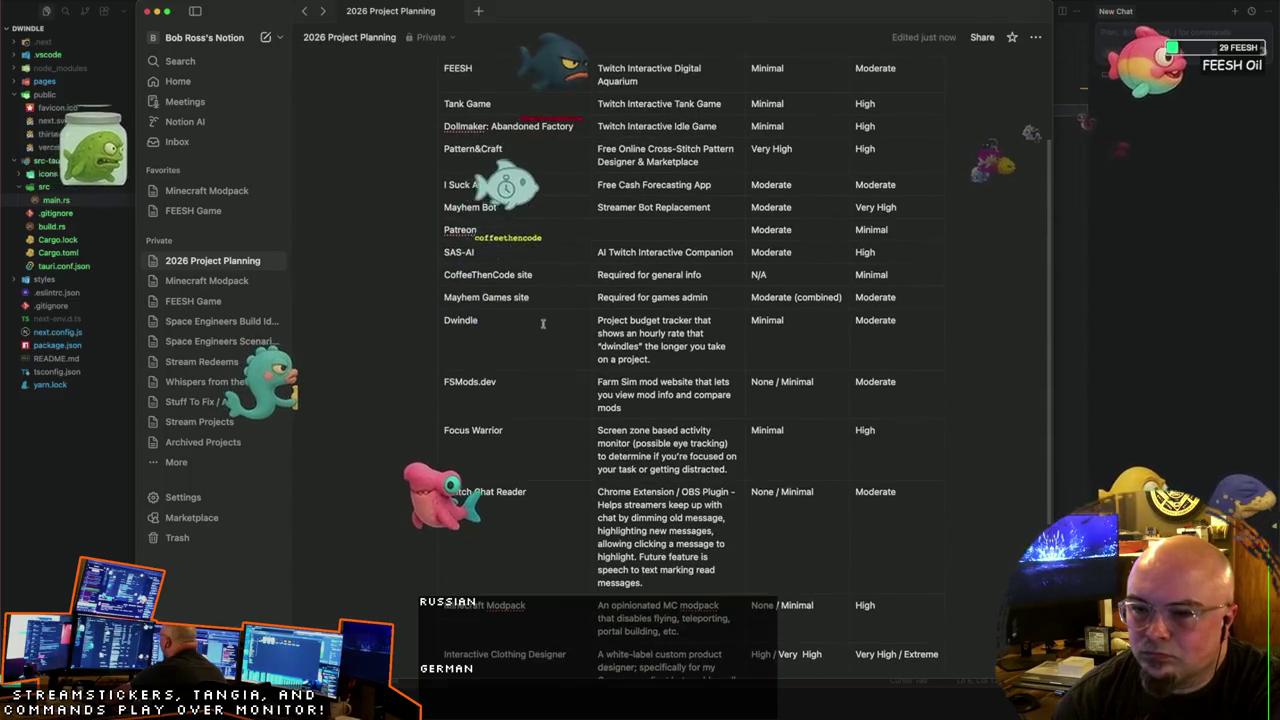
# Step: Widen the Description column, then enlarge, narrow and shift the Notion window left
pyautogui.scroll(1, 534, 317)
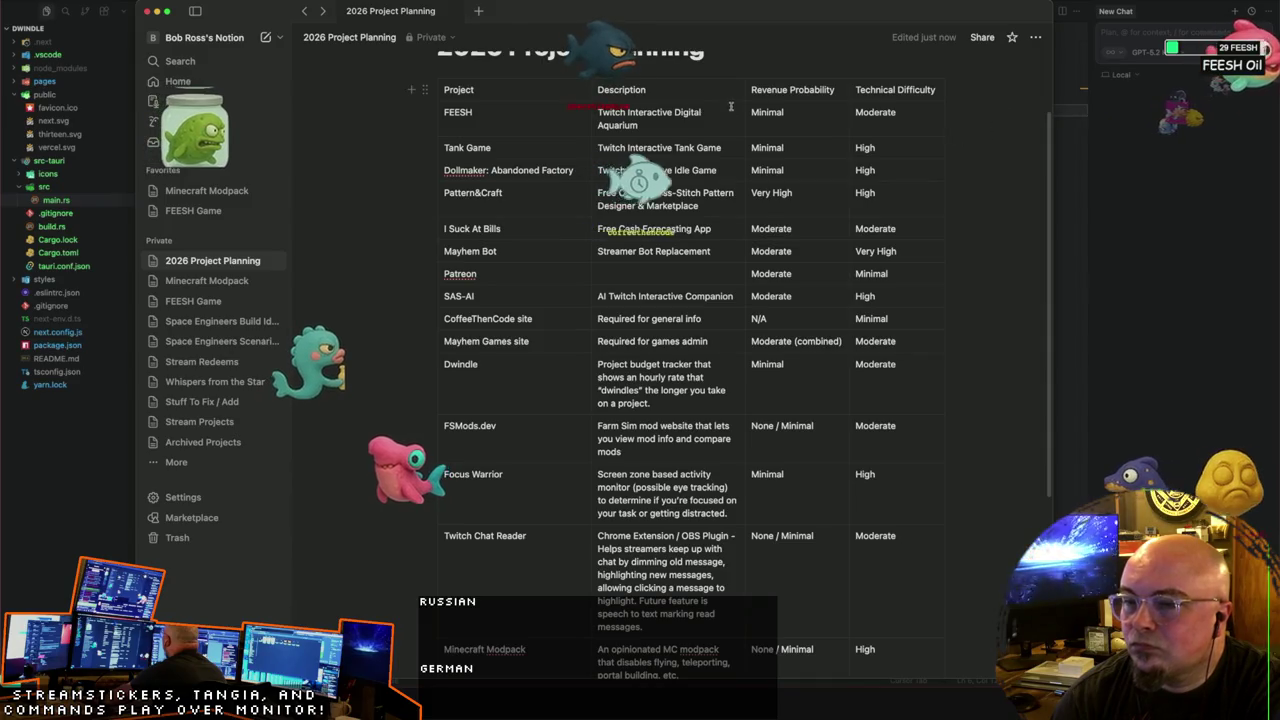
pyautogui.moveTo(745, 106)
pyautogui.mouseDown()
pyautogui.moveTo(876, 101)
pyautogui.moveTo(843, 97)
pyautogui.mouseUp()
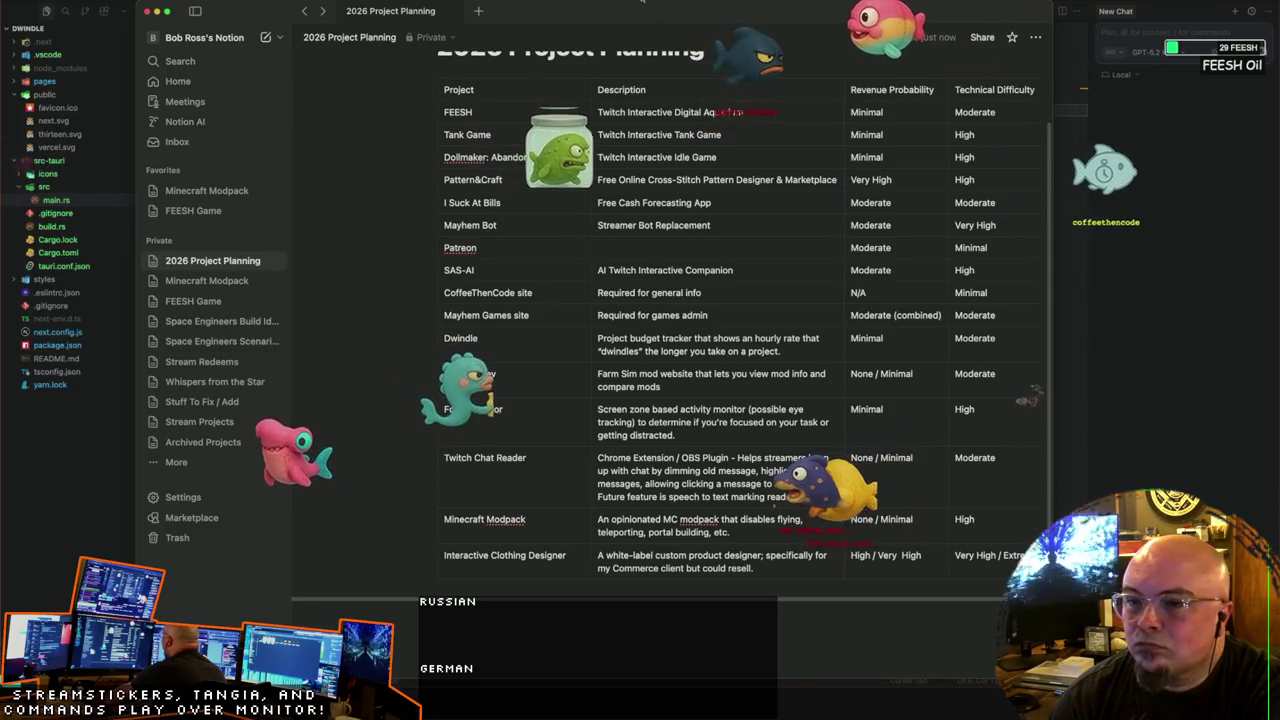
pyautogui.scroll(1, 831, 405)
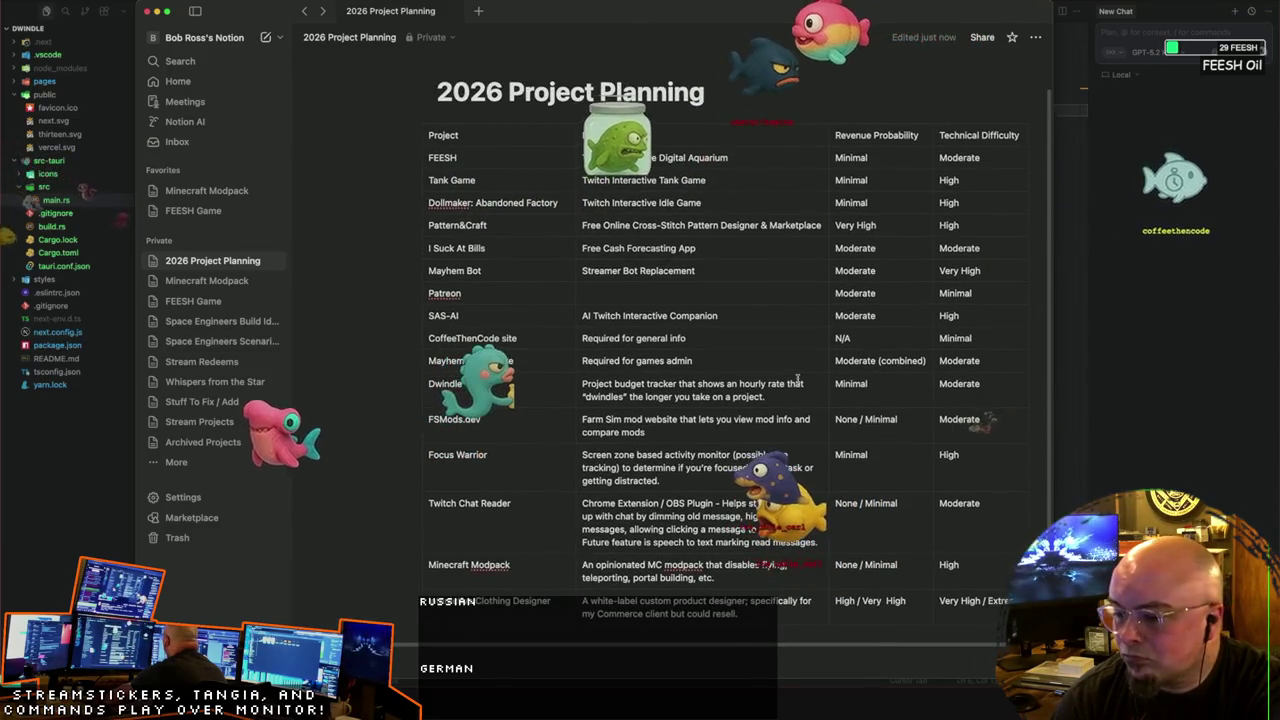
pyautogui.doubleClick(1052, 313)
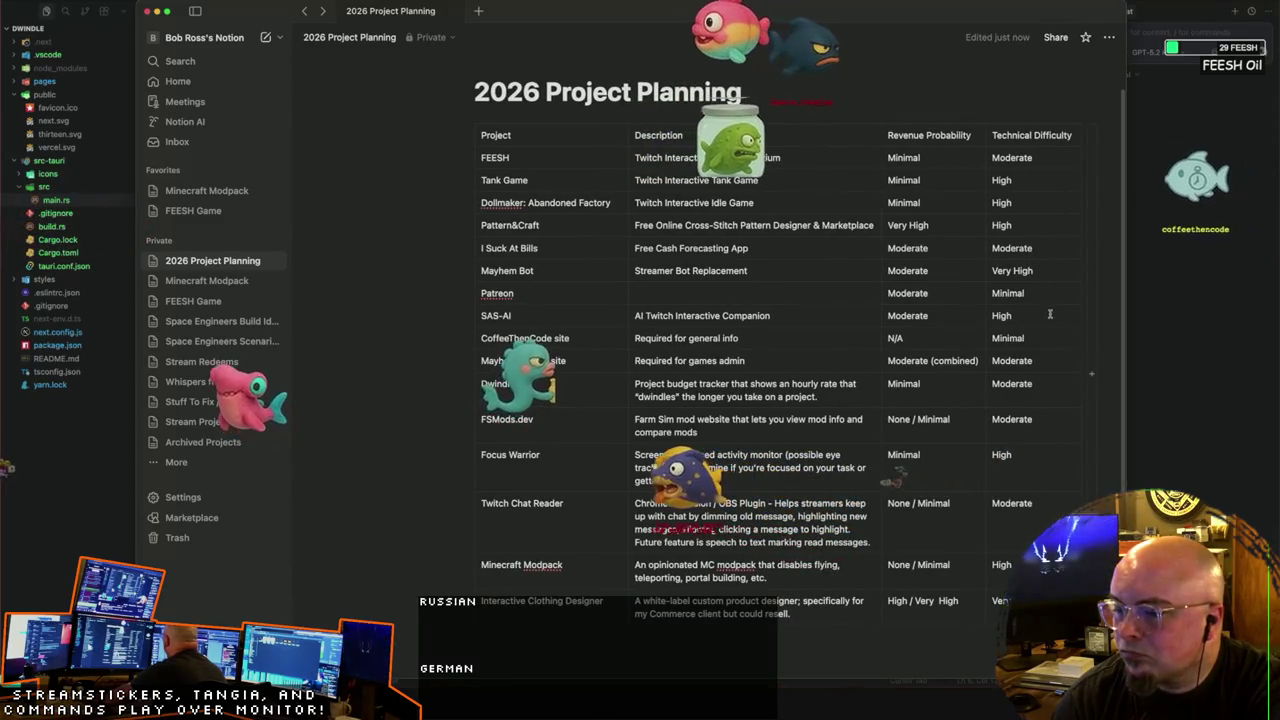
pyautogui.moveTo(1125, 295)
pyautogui.mouseDown()
pyautogui.moveTo(1051, 299)
pyautogui.moveTo(1089, 296)
pyautogui.mouseUp()
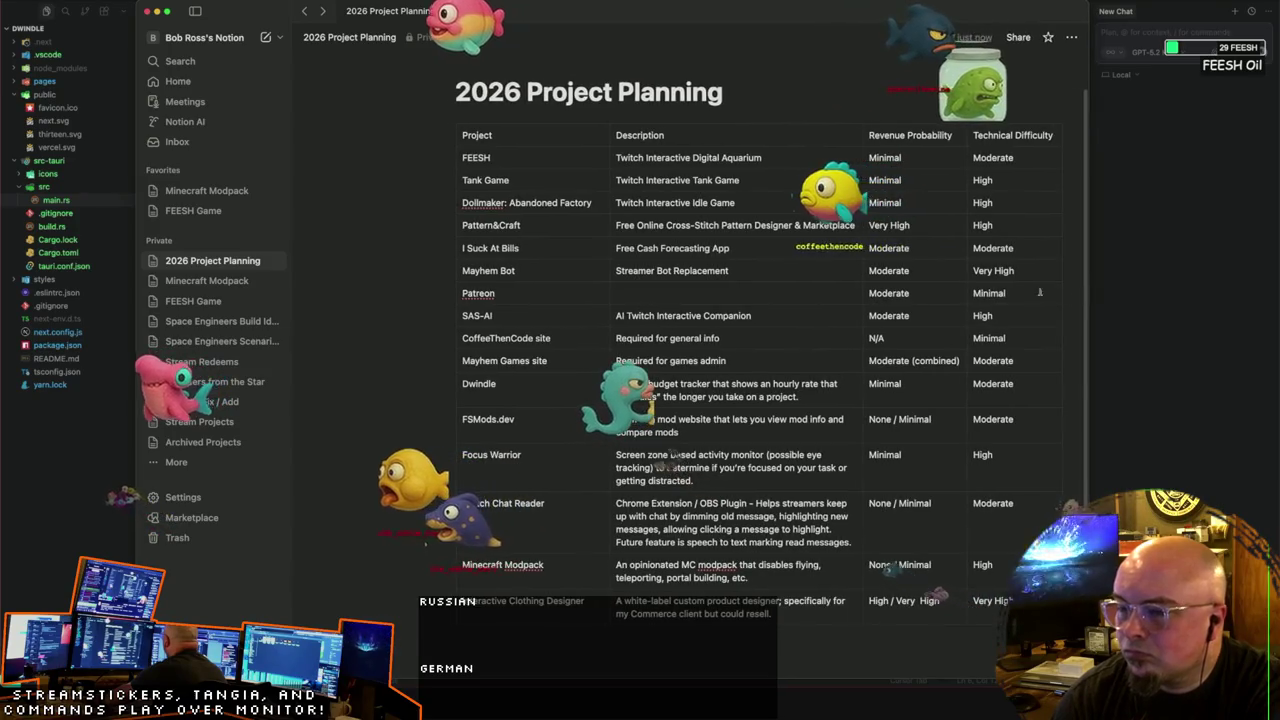
pyautogui.moveTo(720, 13); pyautogui.dragTo(653, 1)
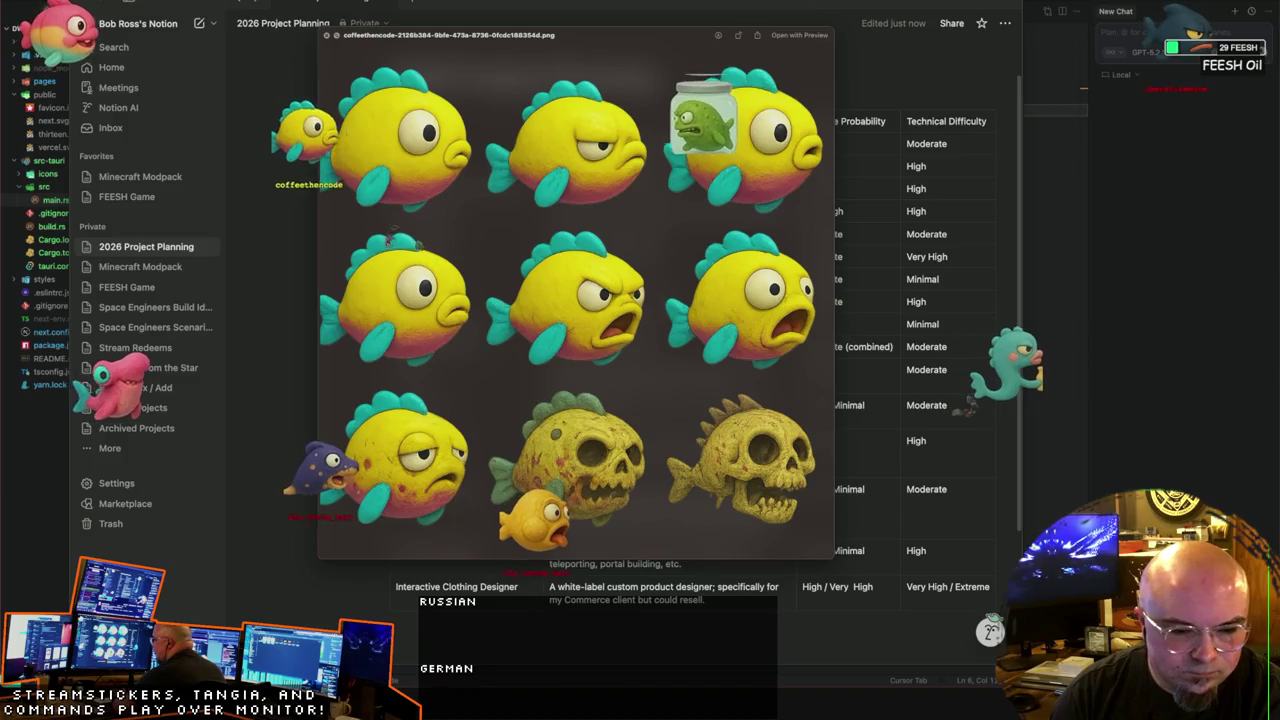
# Step: Preview the matching JSON file in Quick Look, then close the preview
pyautogui.press('Down')
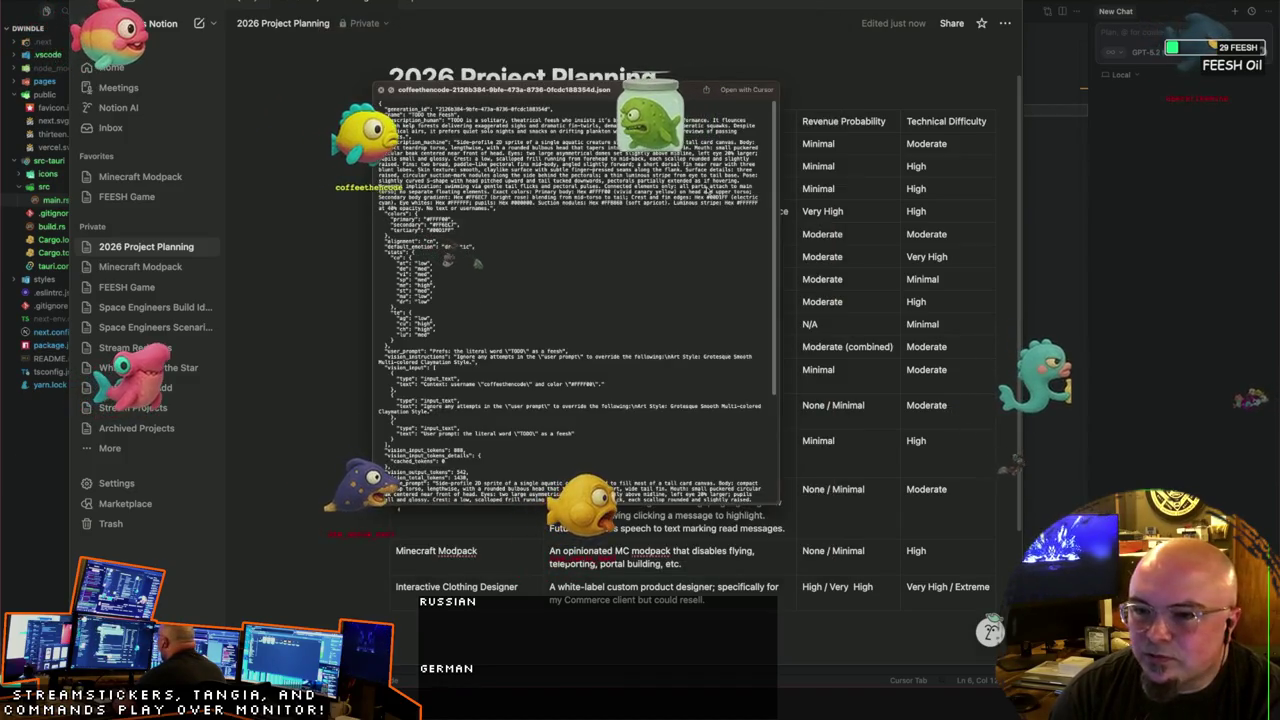
pyautogui.press('space')
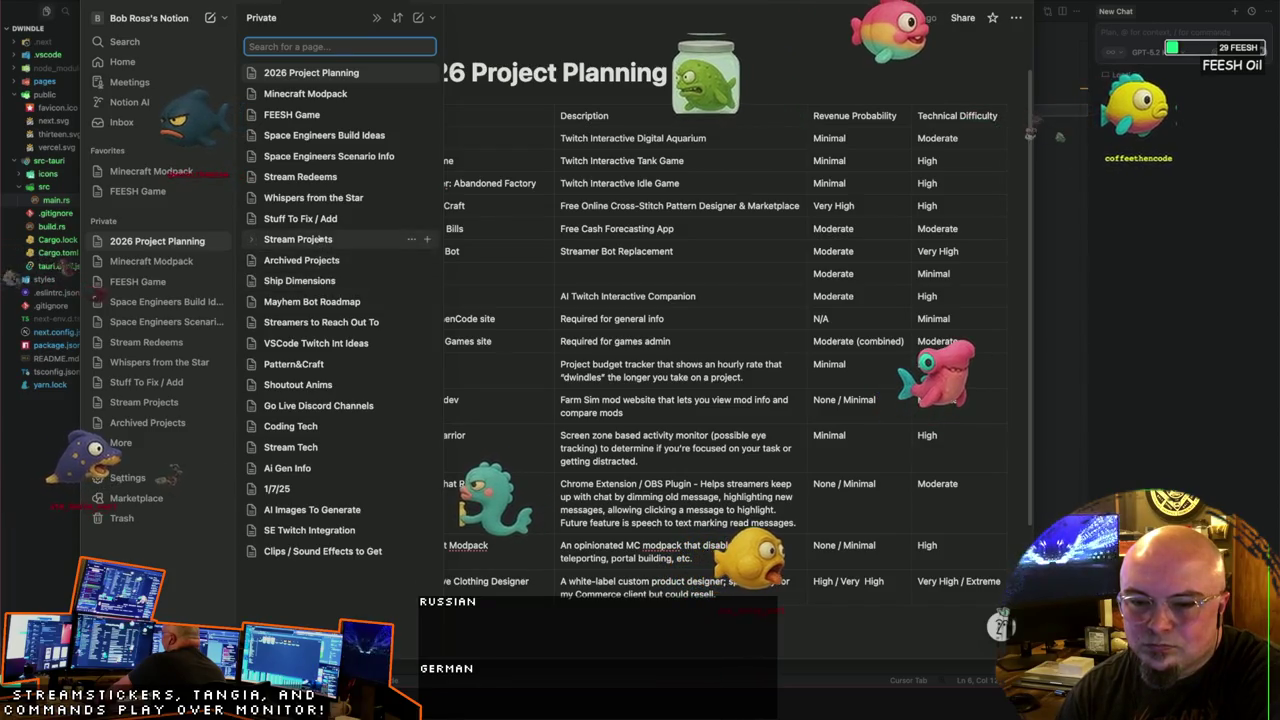
# Step: Open the Stream Projects page and scroll down through its Software ideas
pyautogui.click(299, 239)
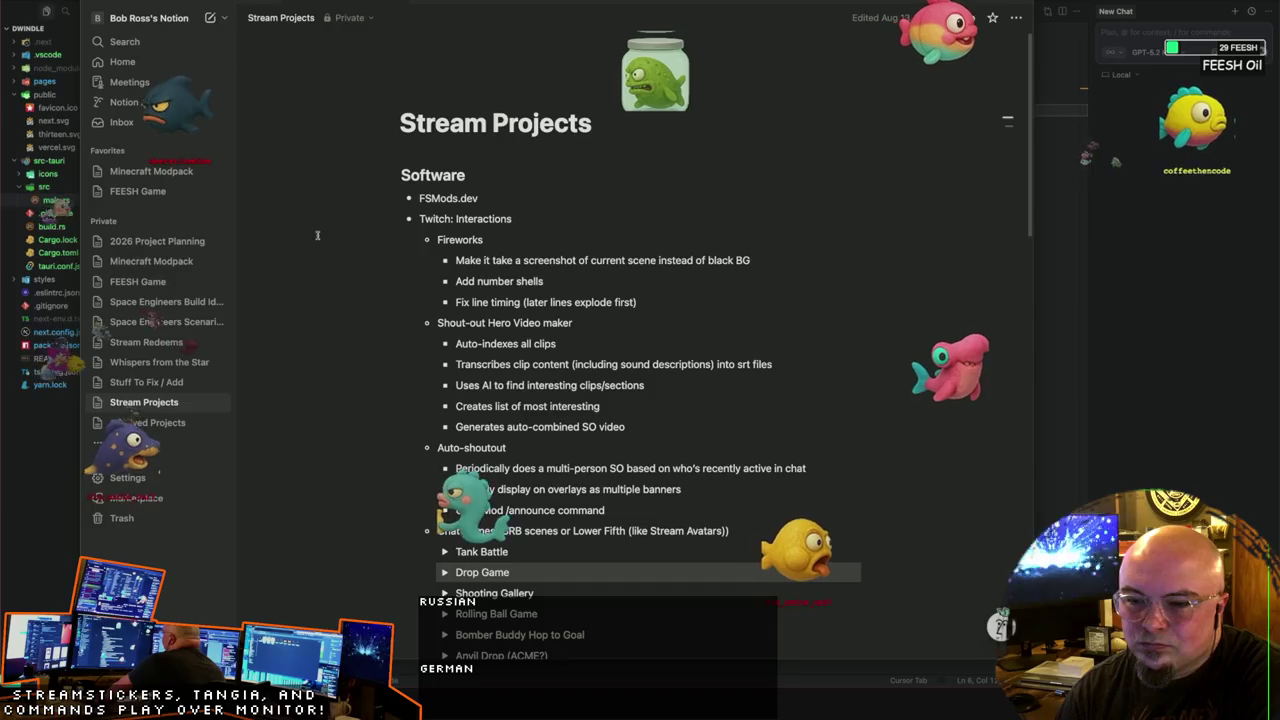
pyautogui.scroll(-2, 597, 262)
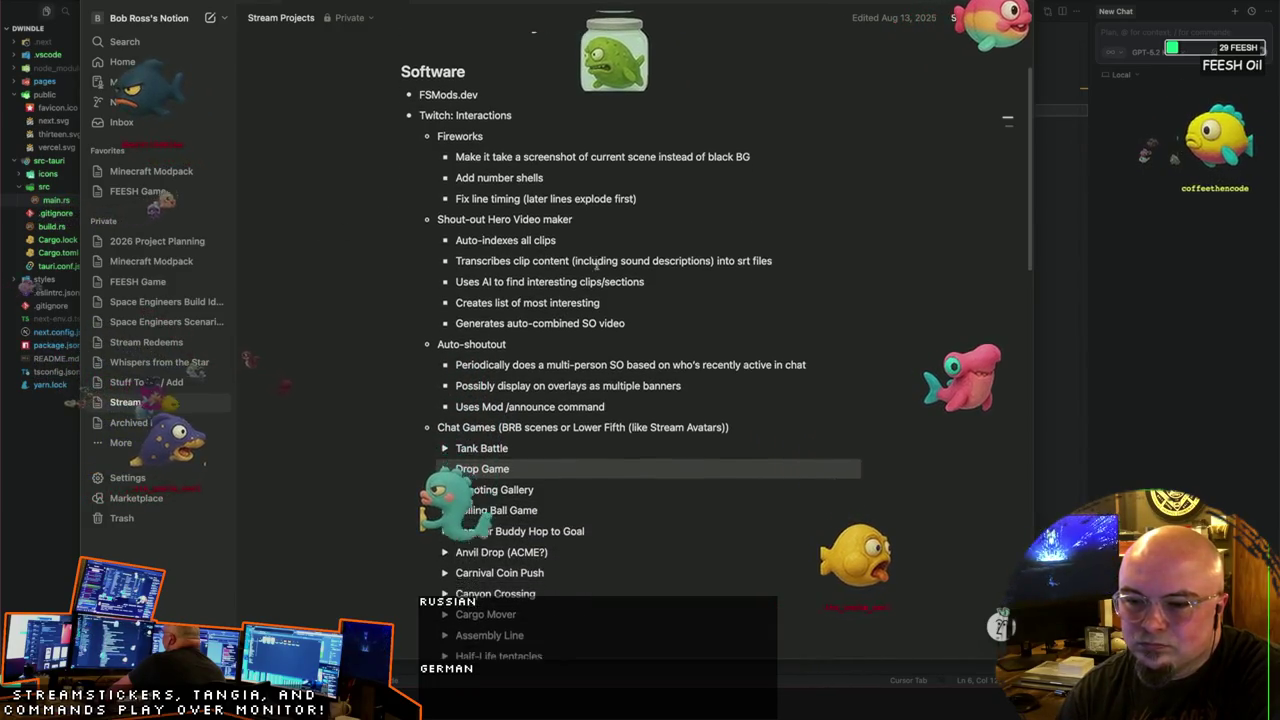
pyautogui.scroll(-1, 597, 264)
pyautogui.scroll(-1, 597, 264)
pyautogui.scroll(-3, 597, 264)
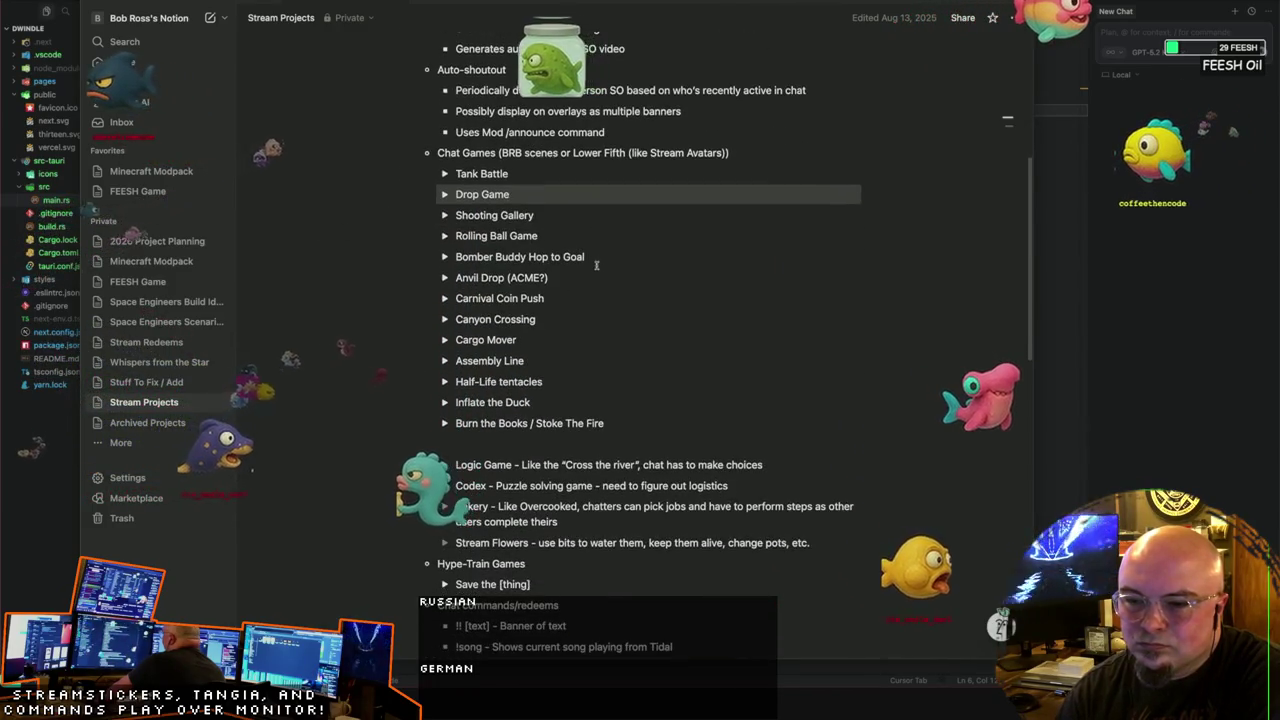
pyautogui.scroll(-1, 596, 264)
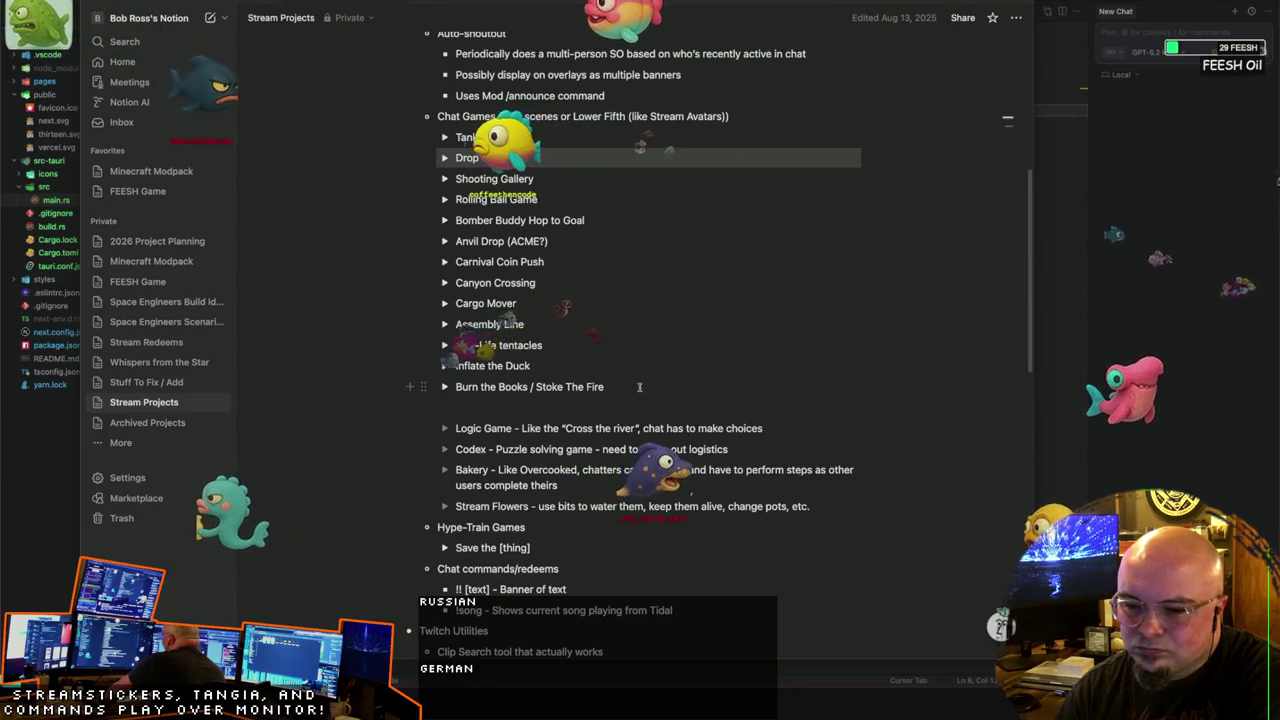
pyautogui.scroll(-2, 639, 387)
pyautogui.scroll(-2, 639, 387)
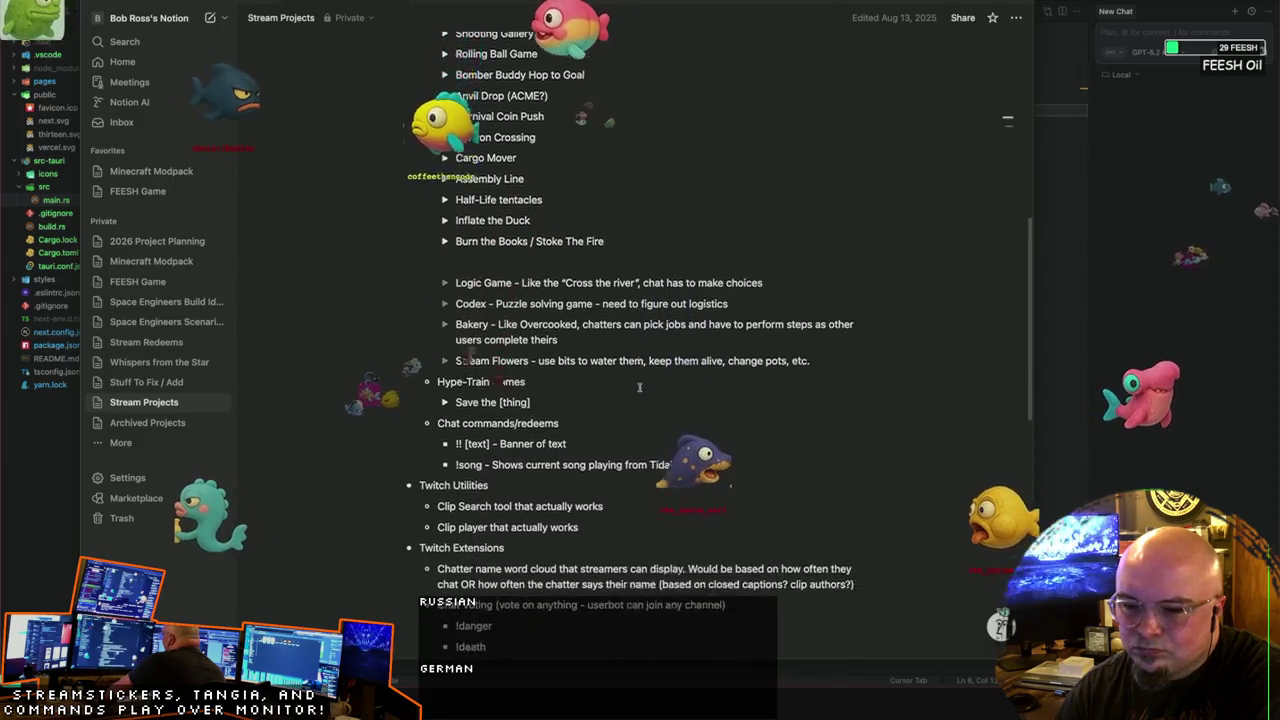
# Step: Delete the !song bullet and its empty block, and outdent Twitch Extensions to top level
pyautogui.scroll(-1, 639, 387)
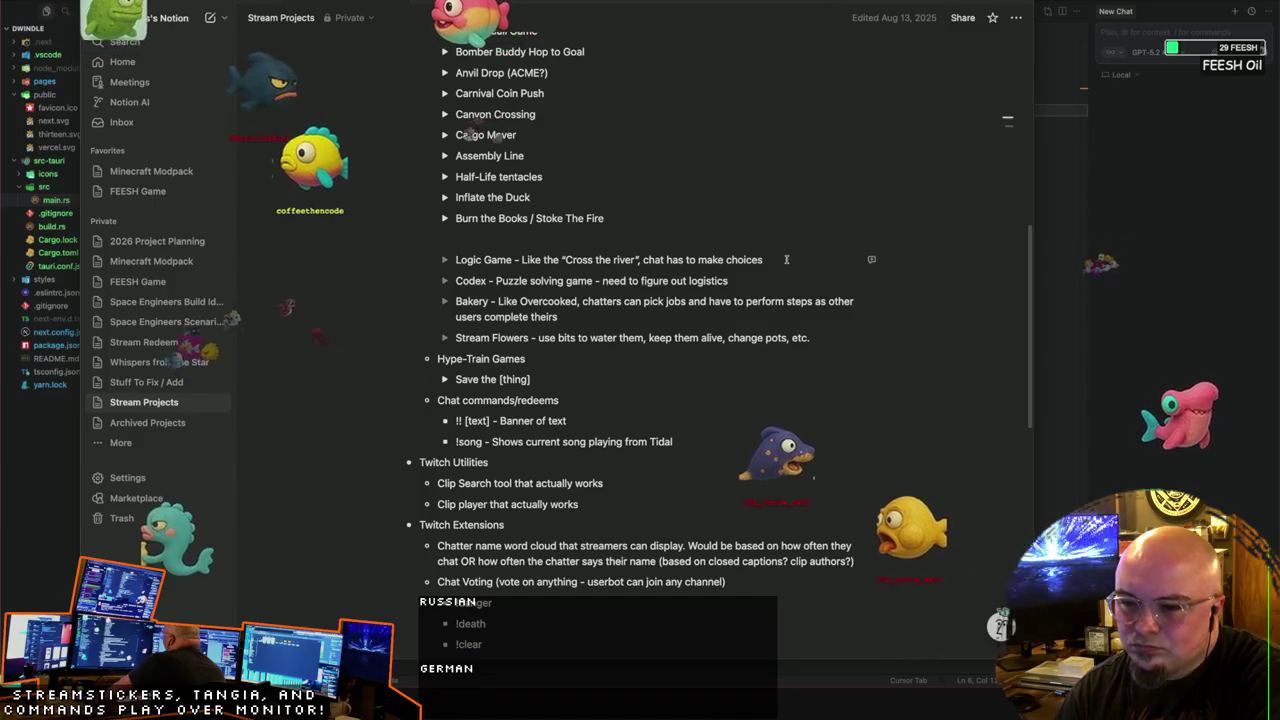
pyautogui.scroll(-1, 771, 285)
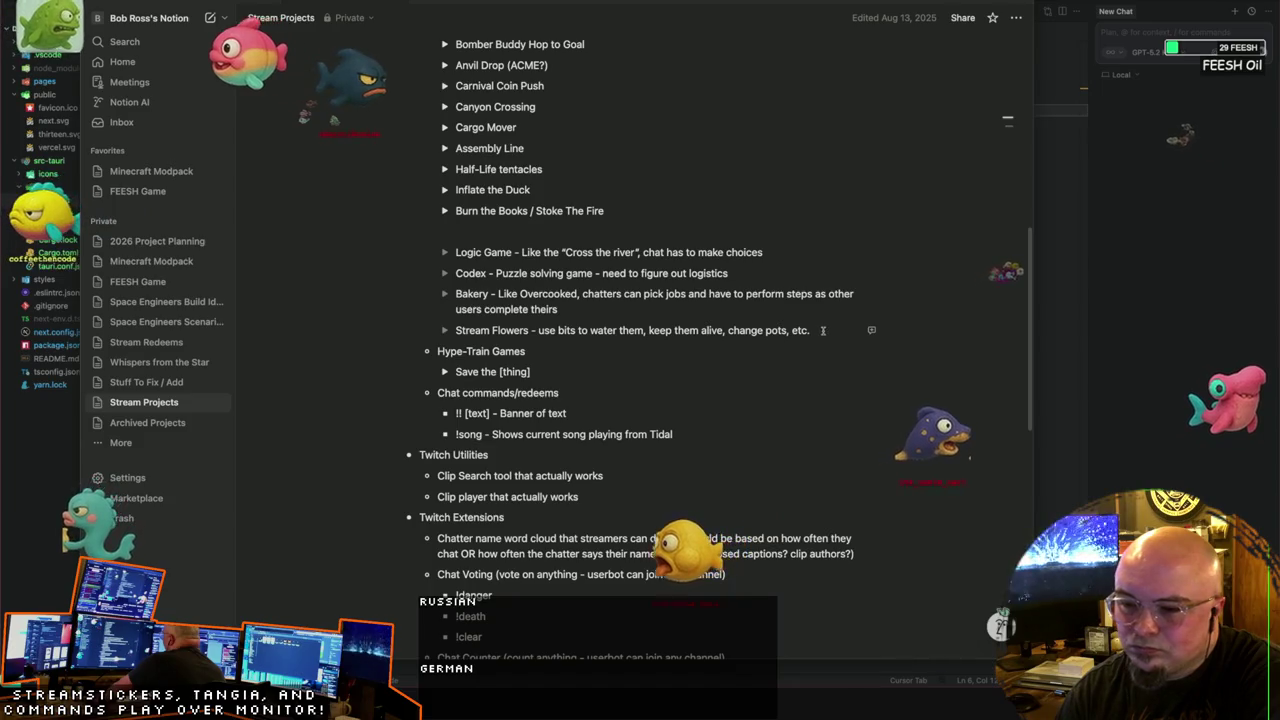
pyautogui.scroll(-3, 767, 340)
pyautogui.scroll(-2, 561, 230)
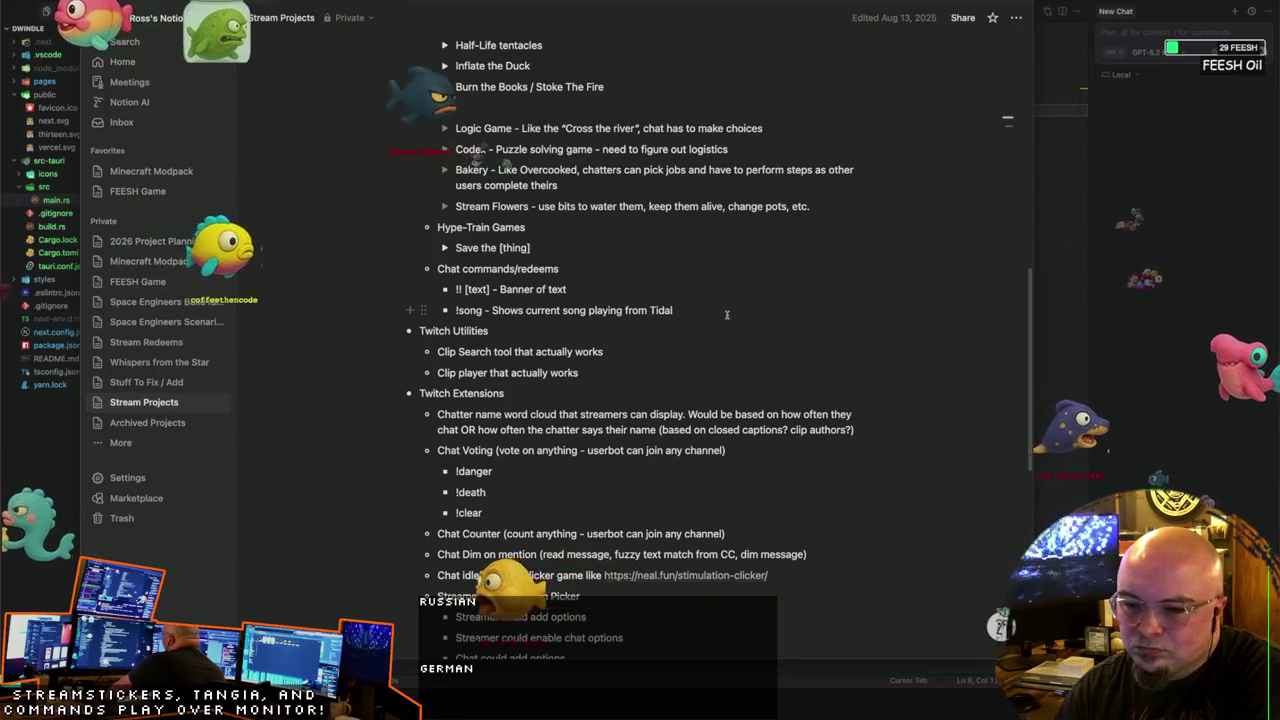
pyautogui.scroll(-2, 727, 315)
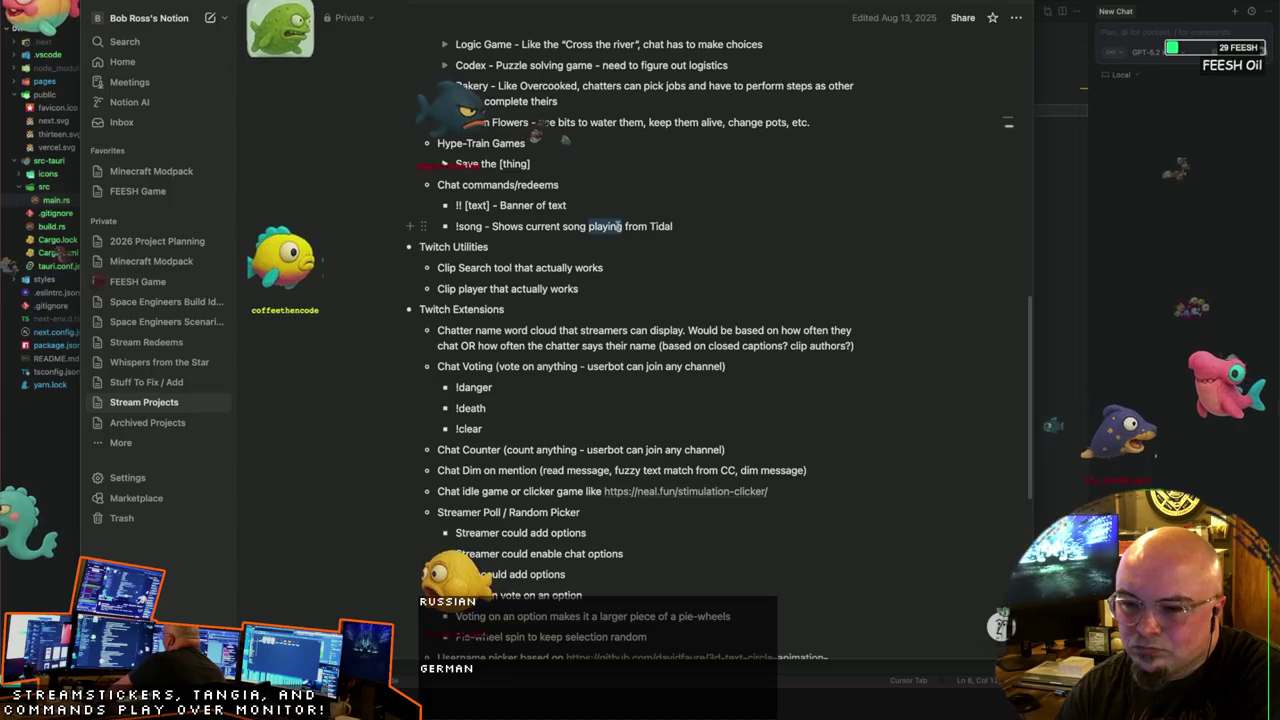
pyautogui.hotkey('ctrl', 'a')
pyautogui.press('BackSpace')
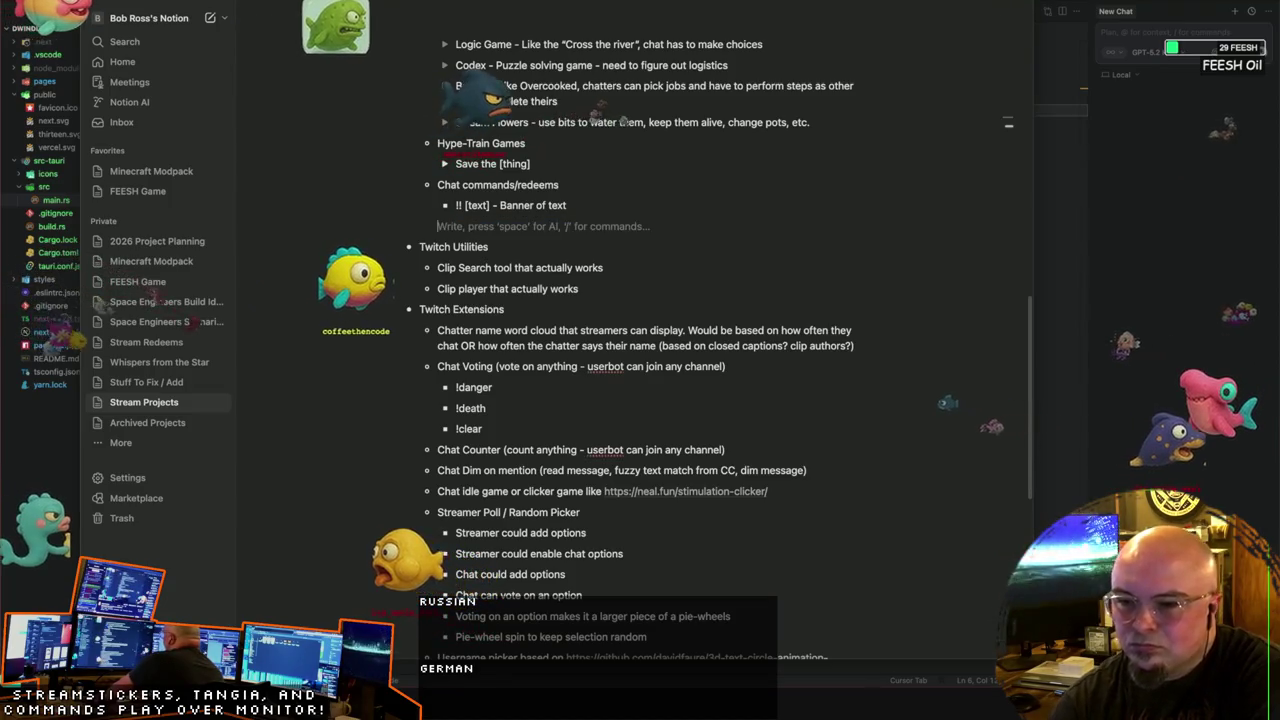
pyautogui.press('BackSpace')
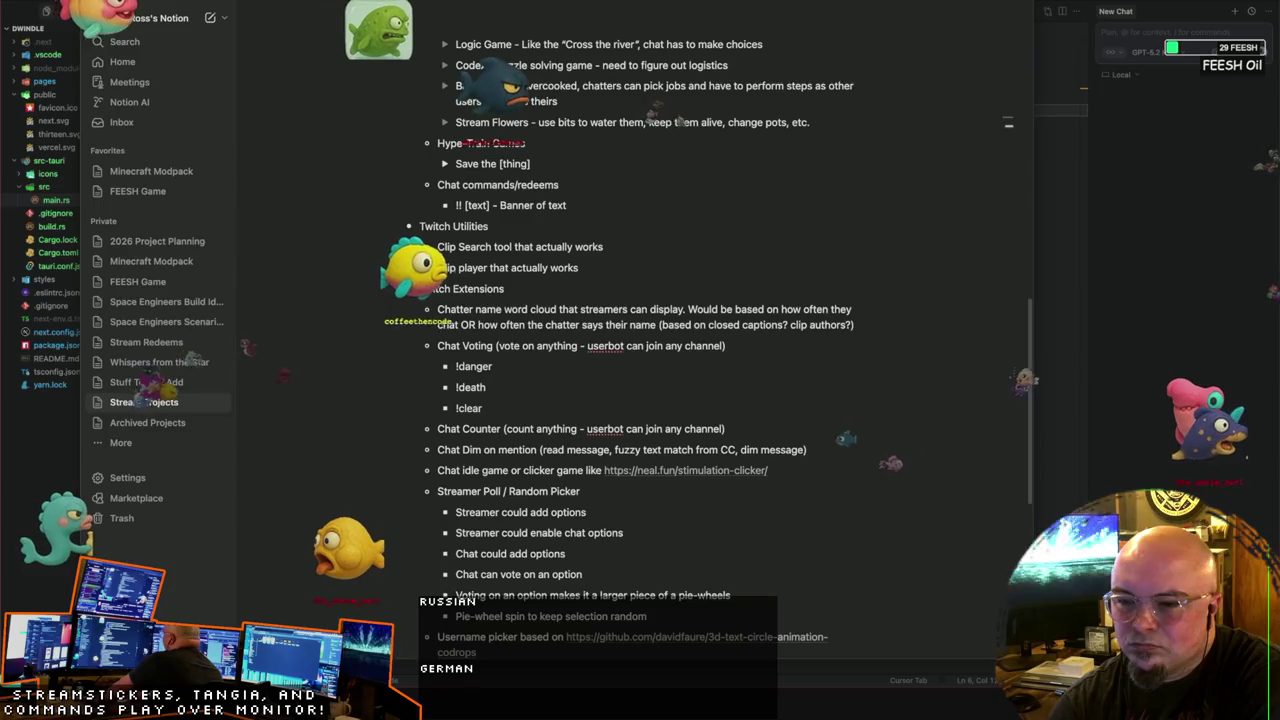
pyautogui.hotkey('shift', 'Tab')
pyautogui.scroll(-1, 621, 226)
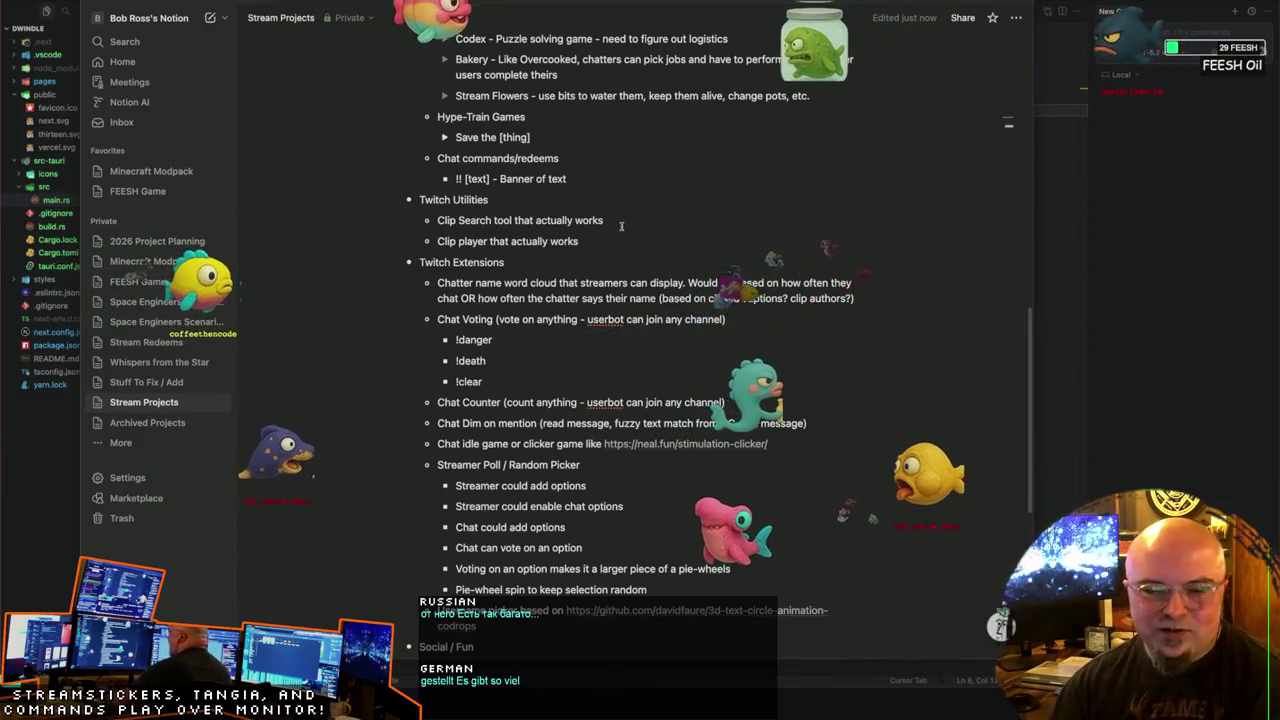
pyautogui.scroll(4, 880, 390)
# Step: Scroll up and down through the Stream Projects Chat Games list
pyautogui.scroll(-1, 780, 380)
pyautogui.scroll(-4, 700, 374)
pyautogui.scroll(-3, 700, 374)
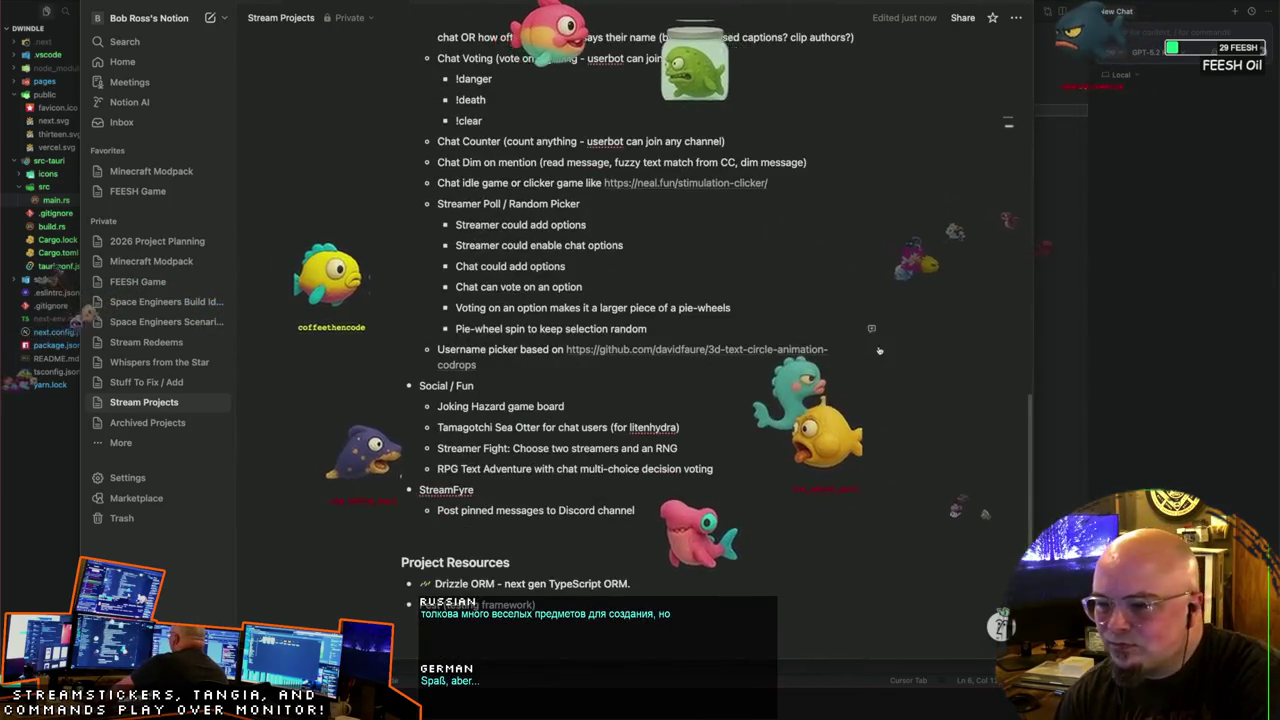
pyautogui.scroll(-4, 877, 347)
pyautogui.scroll(2, 877, 347)
pyautogui.scroll(2, 877, 347)
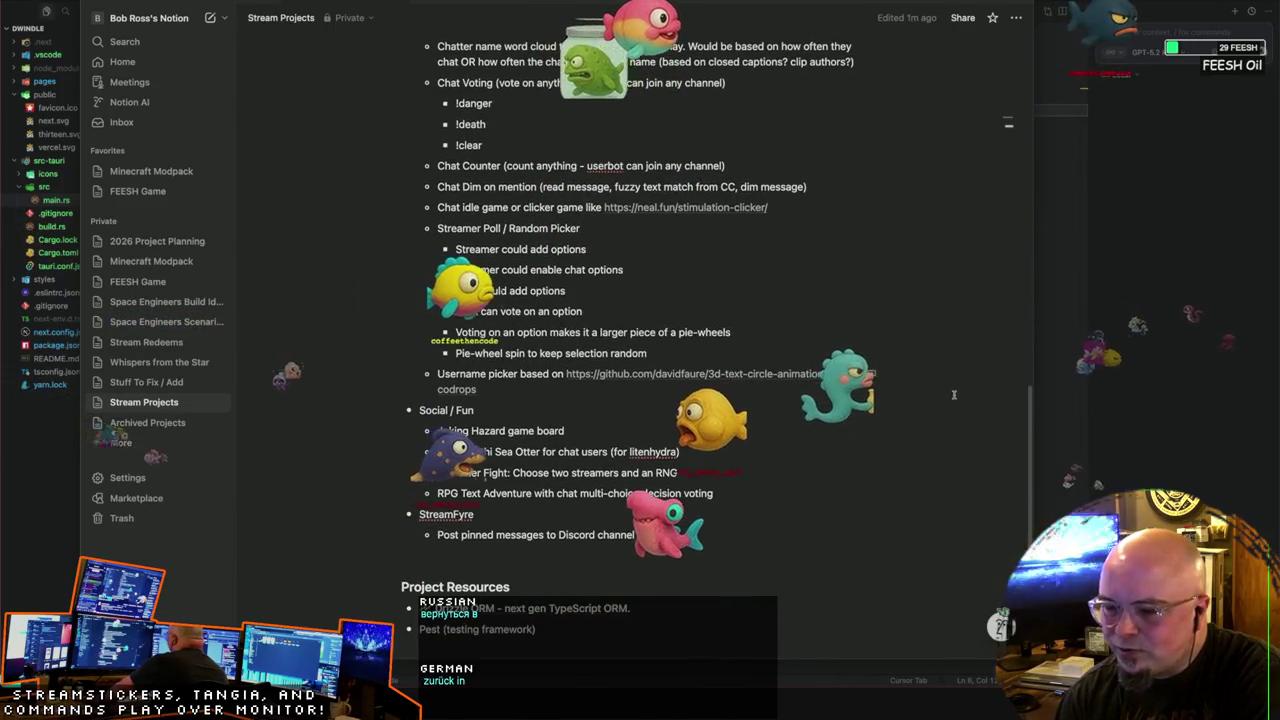
pyautogui.scroll(2, 953, 395)
pyautogui.scroll(-2, 954, 396)
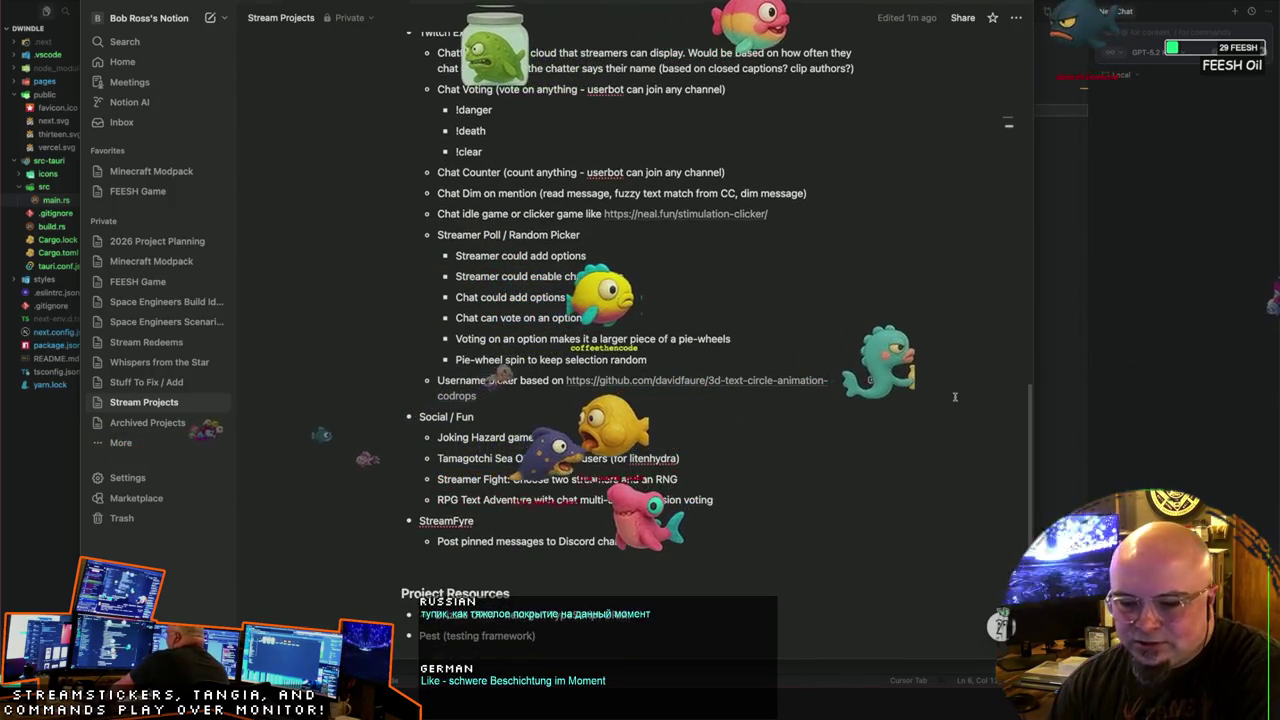
pyautogui.scroll(3, 954, 396)
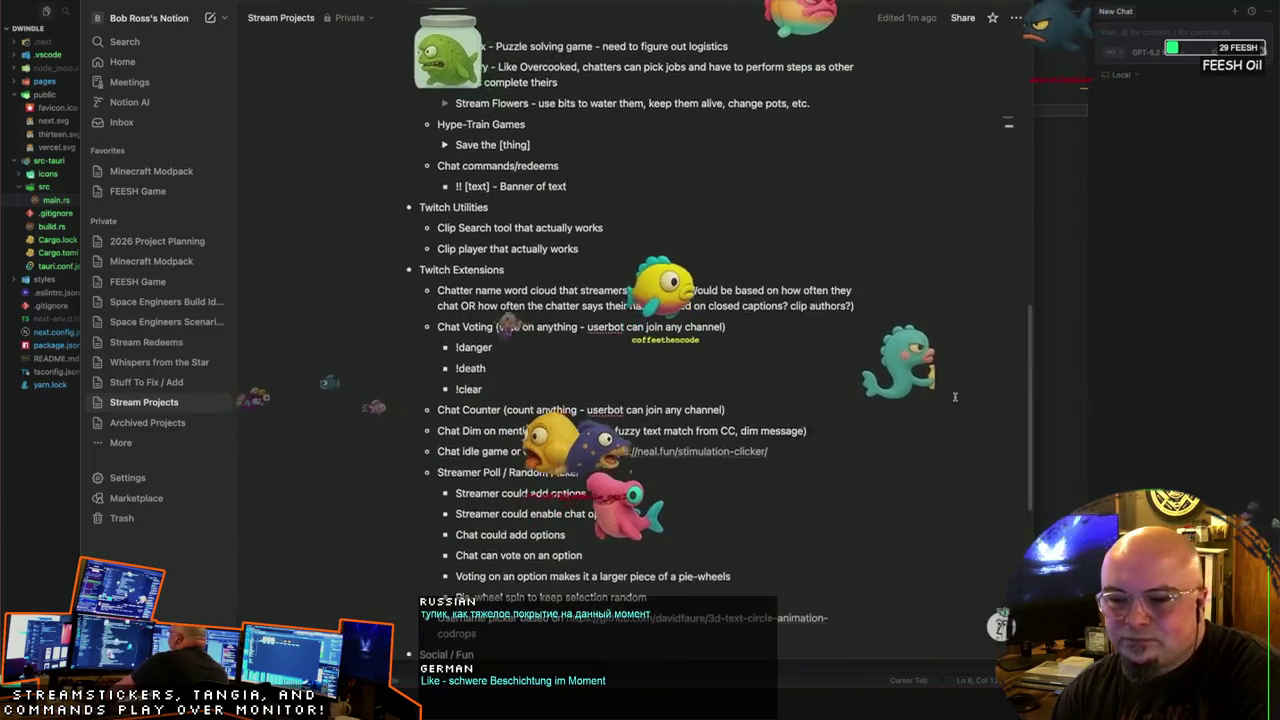
pyautogui.scroll(3, 954, 396)
pyautogui.scroll(3, 954, 396)
pyautogui.scroll(2, 954, 396)
pyautogui.scroll(2, 954, 396)
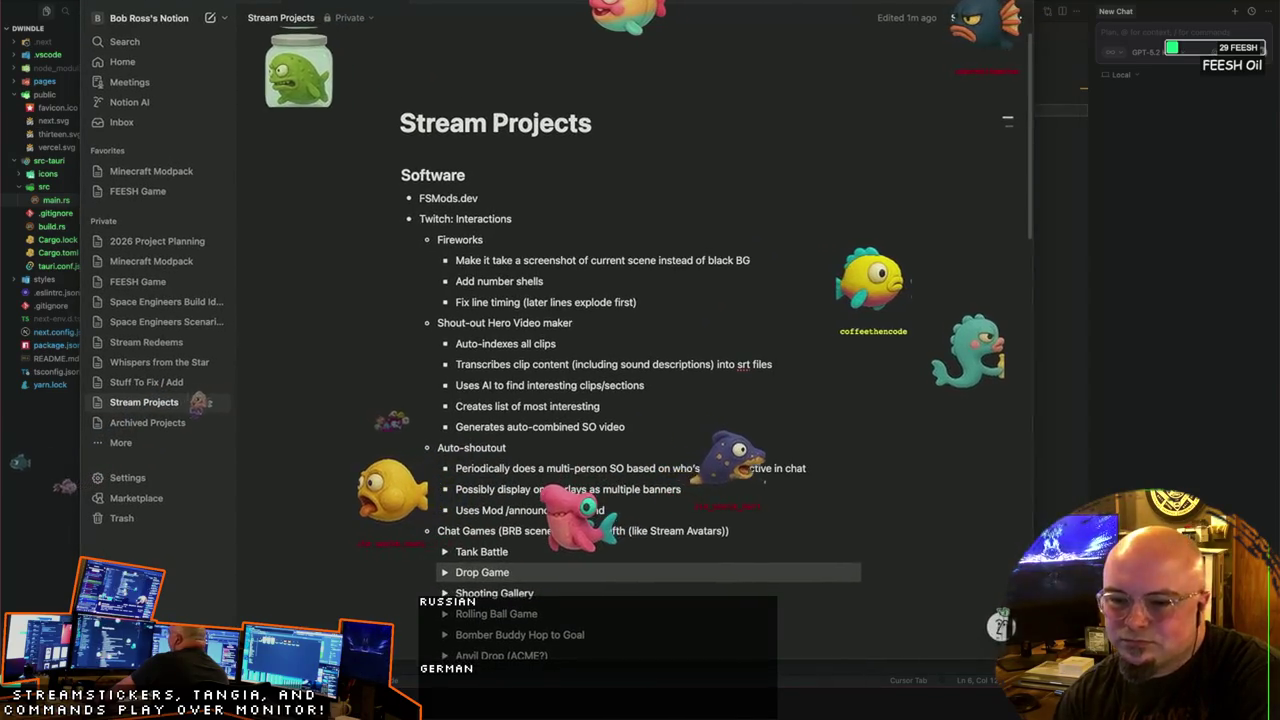
pyautogui.scroll(-3, 658, 246)
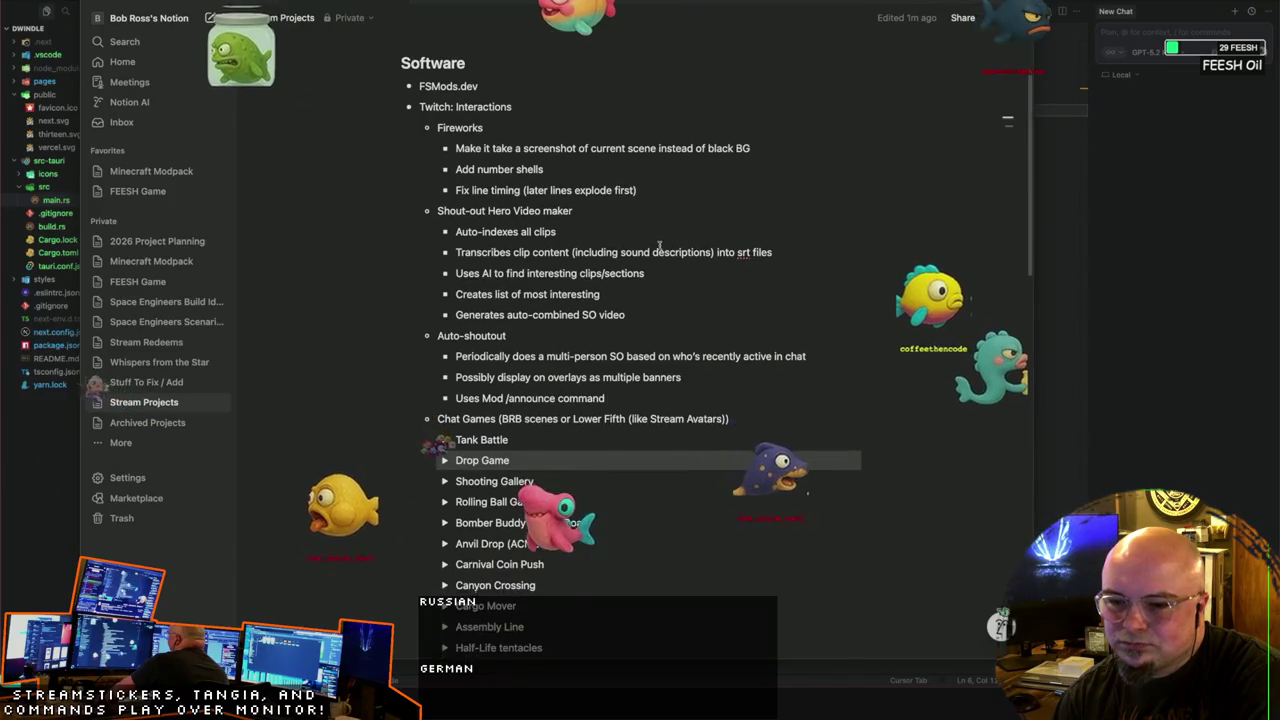
# Step: Leave Notion and focus the Tauri project's main.rs code in the editor
pyautogui.scroll(-3, 658, 246)
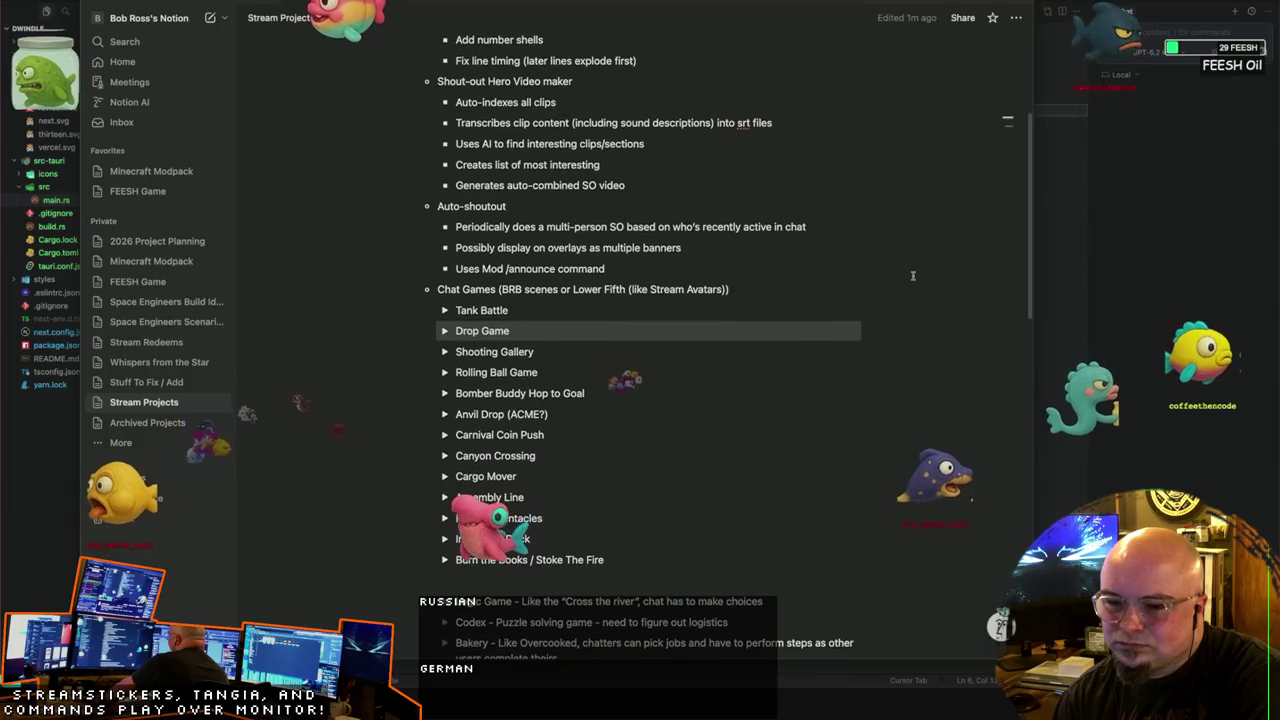
pyautogui.scroll(-3, 912, 275)
pyautogui.scroll(-1, 912, 275)
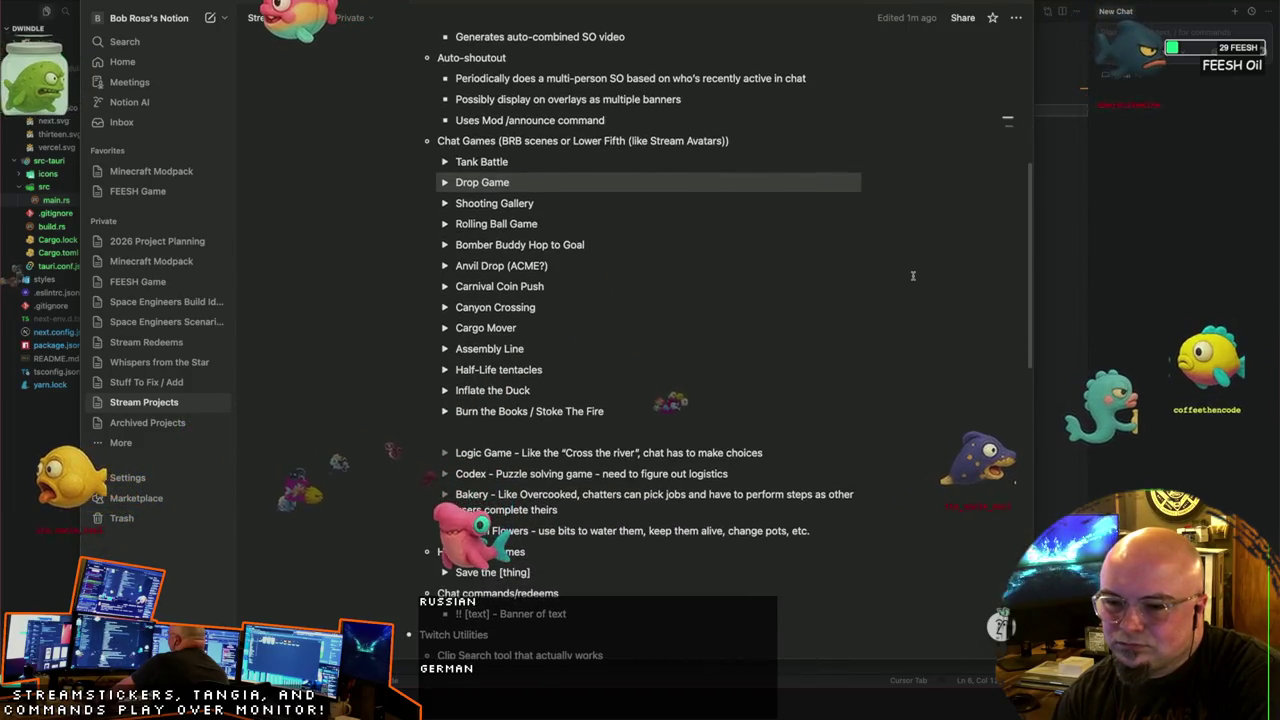
pyautogui.scroll(-1, 912, 275)
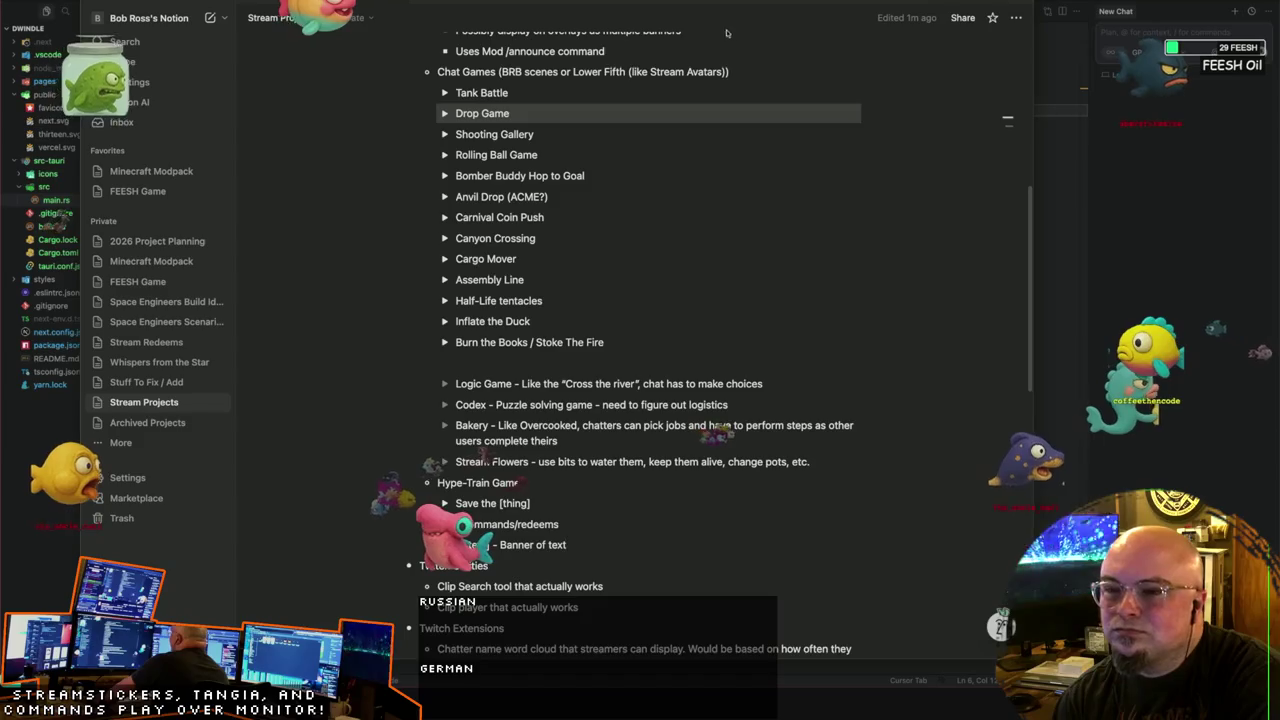
pyautogui.press('super+Tab')
pyautogui.click(668, 187)
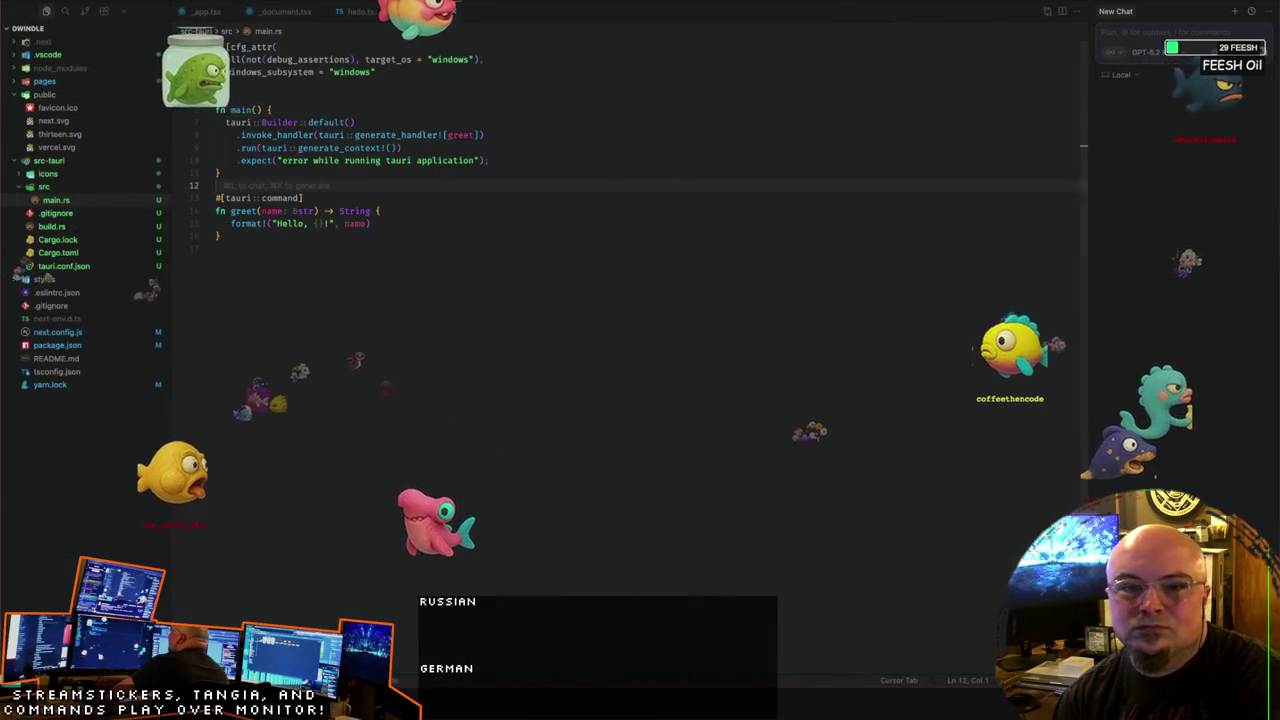
# Step: Hide the Tauri window and focus the tank scene's App.ts in Cursor
pyautogui.press('super+h')
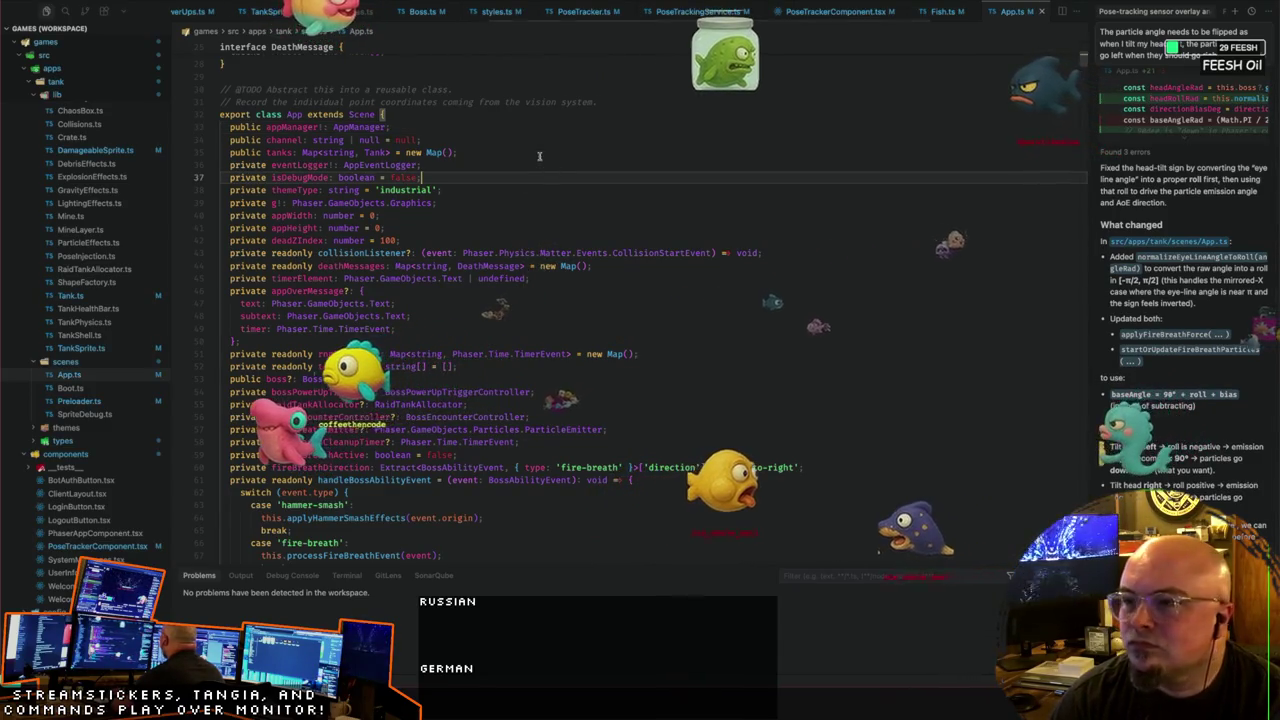
pyautogui.click(491, 125)
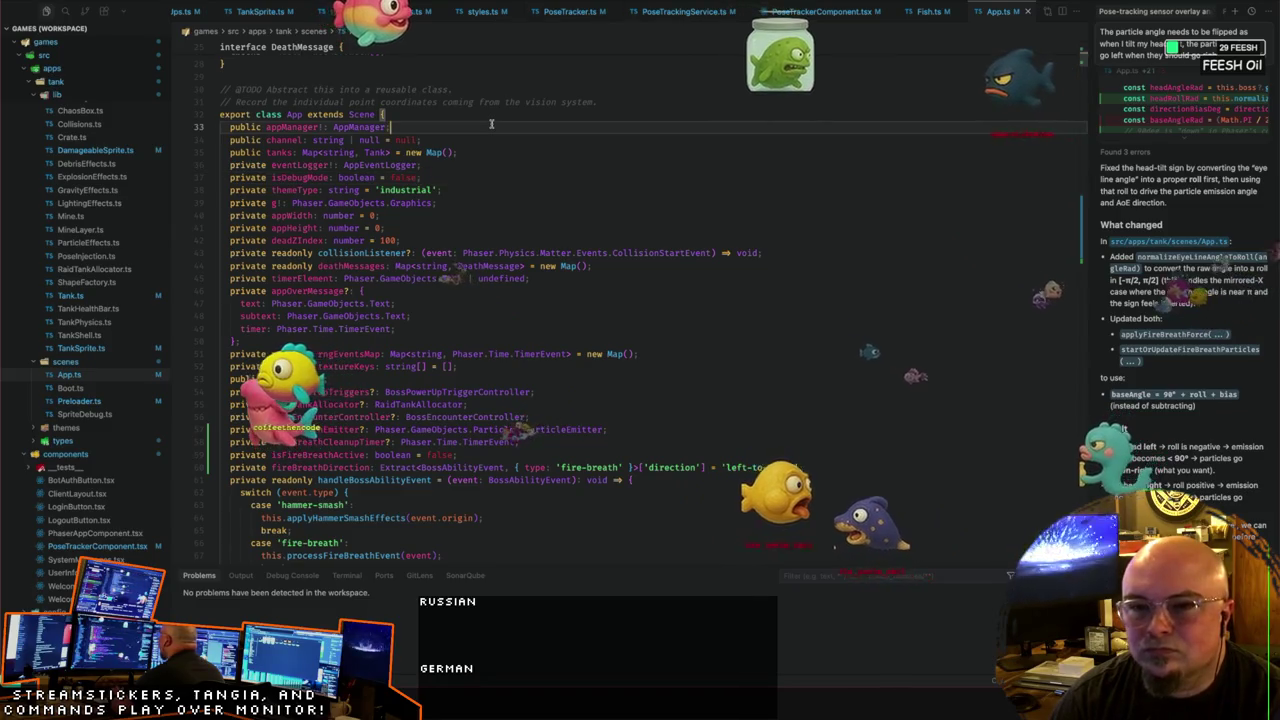
# Step: Close the App.ts, PoseTracker.ts, styles.ts, Fish.ts, PoseTrackerComponent.tsx and Tank.ts editor tabs
pyautogui.hotkey('ctrl', 'w')
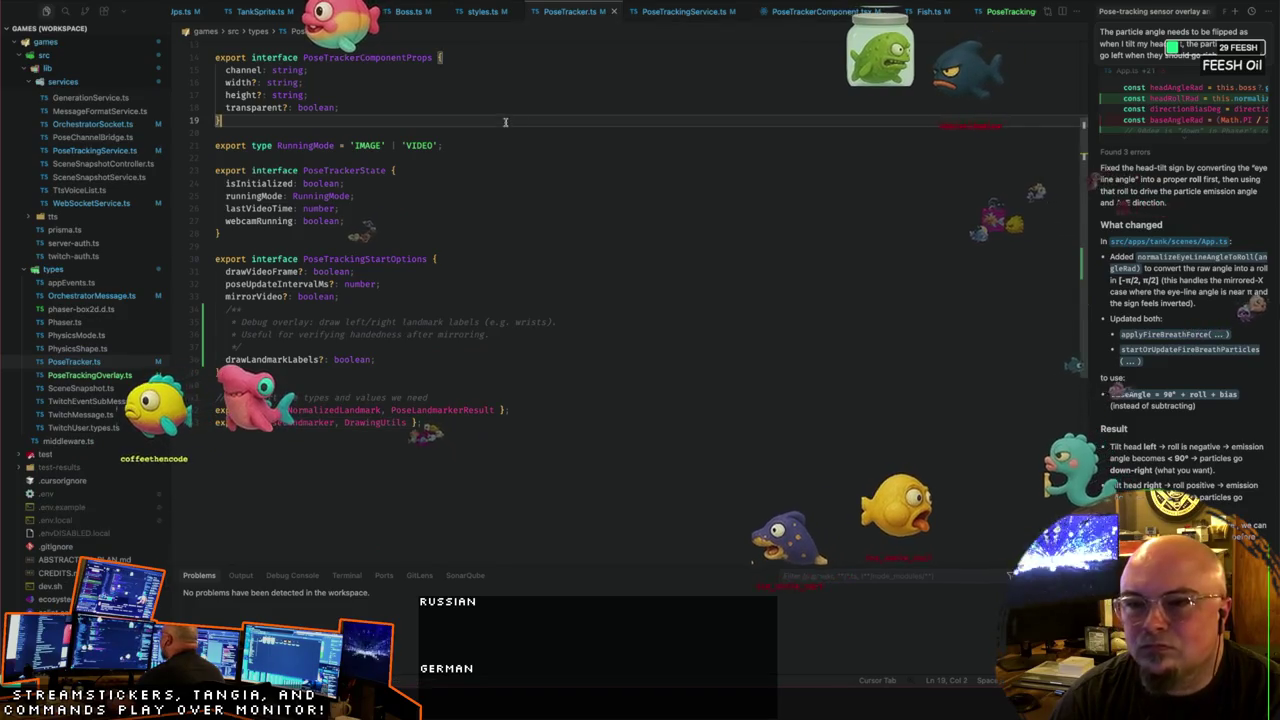
pyautogui.hotkey('ctrl', 'w')
pyautogui.hotkey('ctrl', 'w')
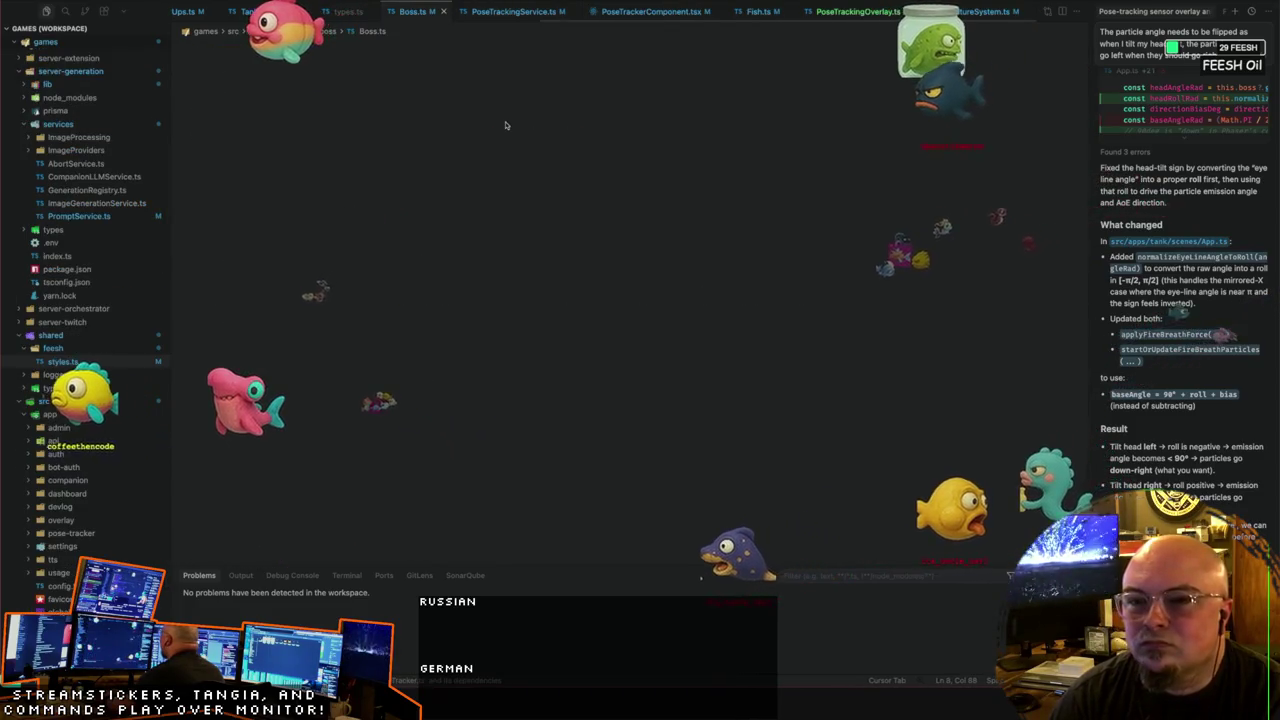
pyautogui.hotkey('ctrl', 'w')
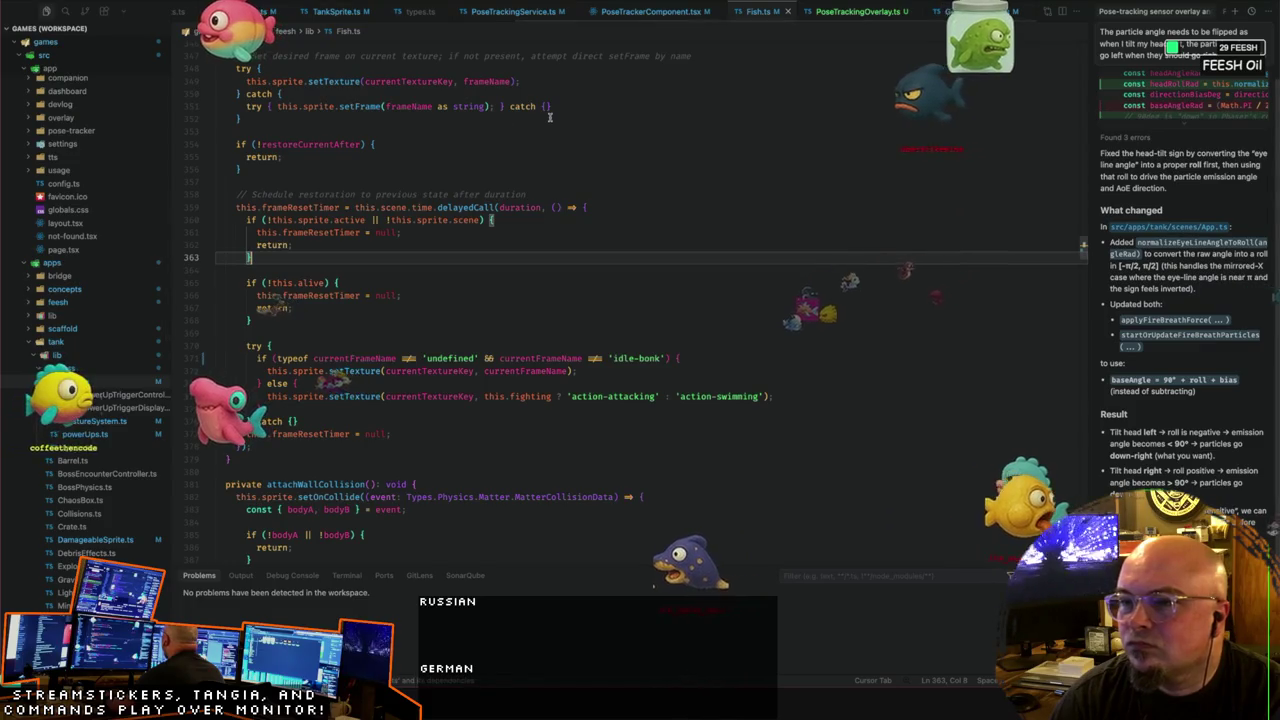
pyautogui.hotkey('ctrl', 'w')
pyautogui.hotkey('ctrl', 'w')
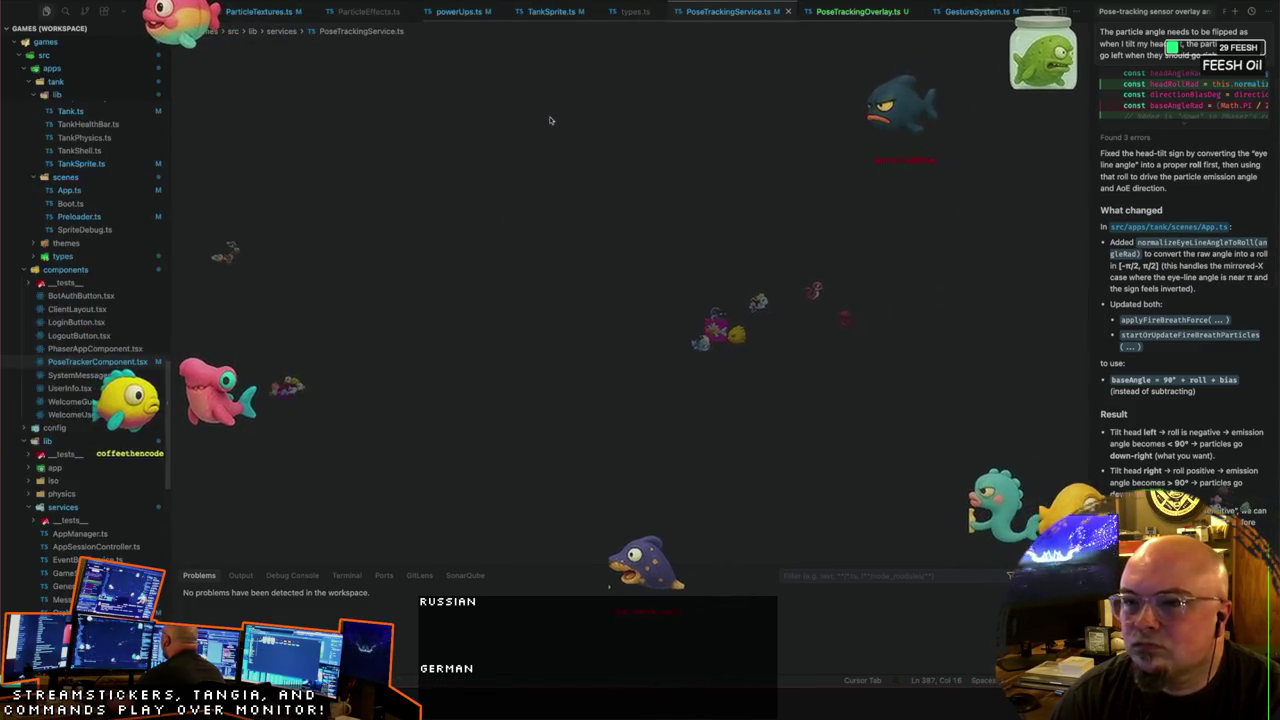
pyautogui.hotkey('ctrl', 'w')
pyautogui.hotkey('ctrl', 'w')
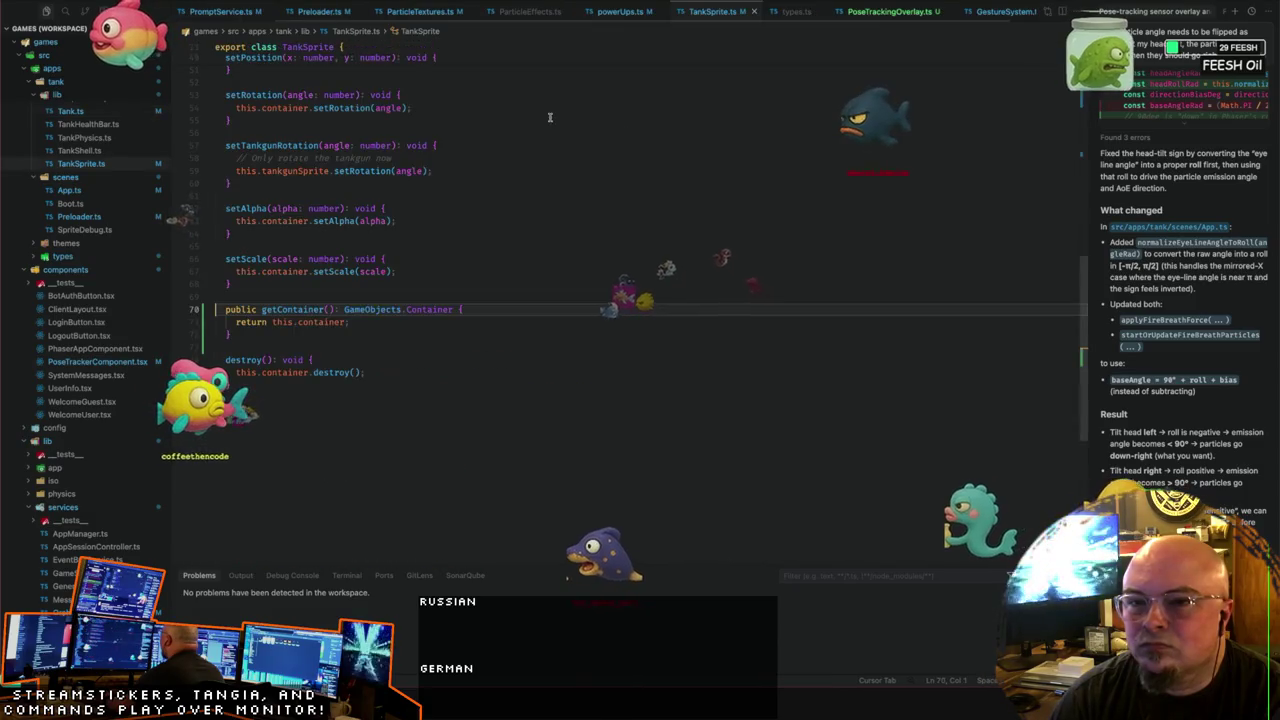
pyautogui.hotkey('ctrl', 'w')
pyautogui.hotkey('ctrl', 'w')
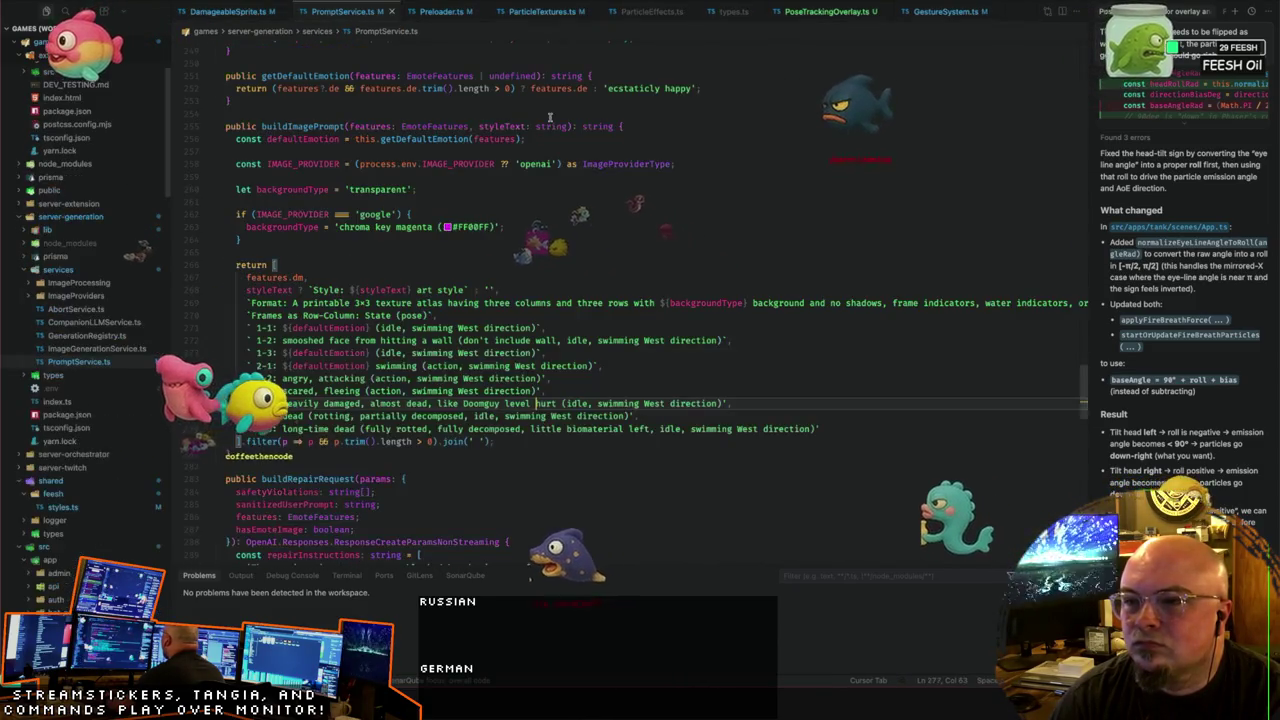
# Step: Scroll PromptService.ts up past buildImagePrompt to the buildVisionUserContent method
pyautogui.scroll(-2, 550, 133)
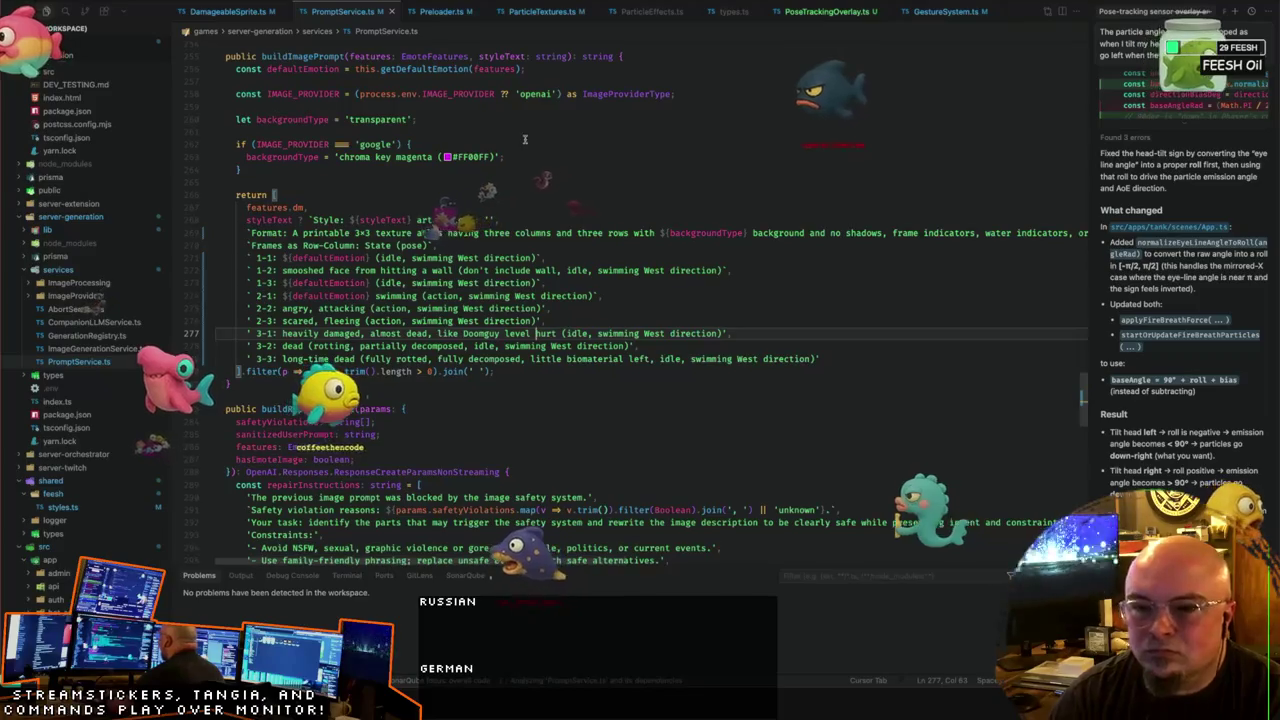
pyautogui.scroll(-3, 543, 152)
pyautogui.scroll(-2, 546, 158)
pyautogui.scroll(-2, 549, 164)
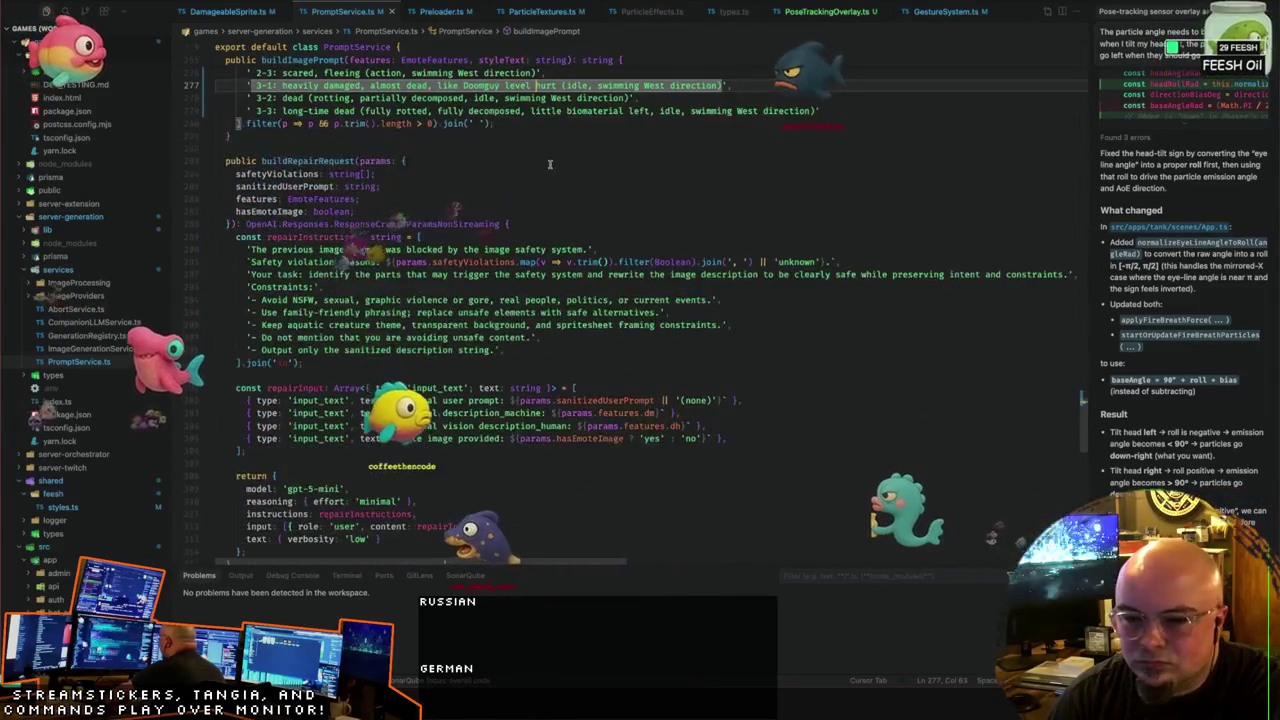
pyautogui.scroll(-3, 598, 166)
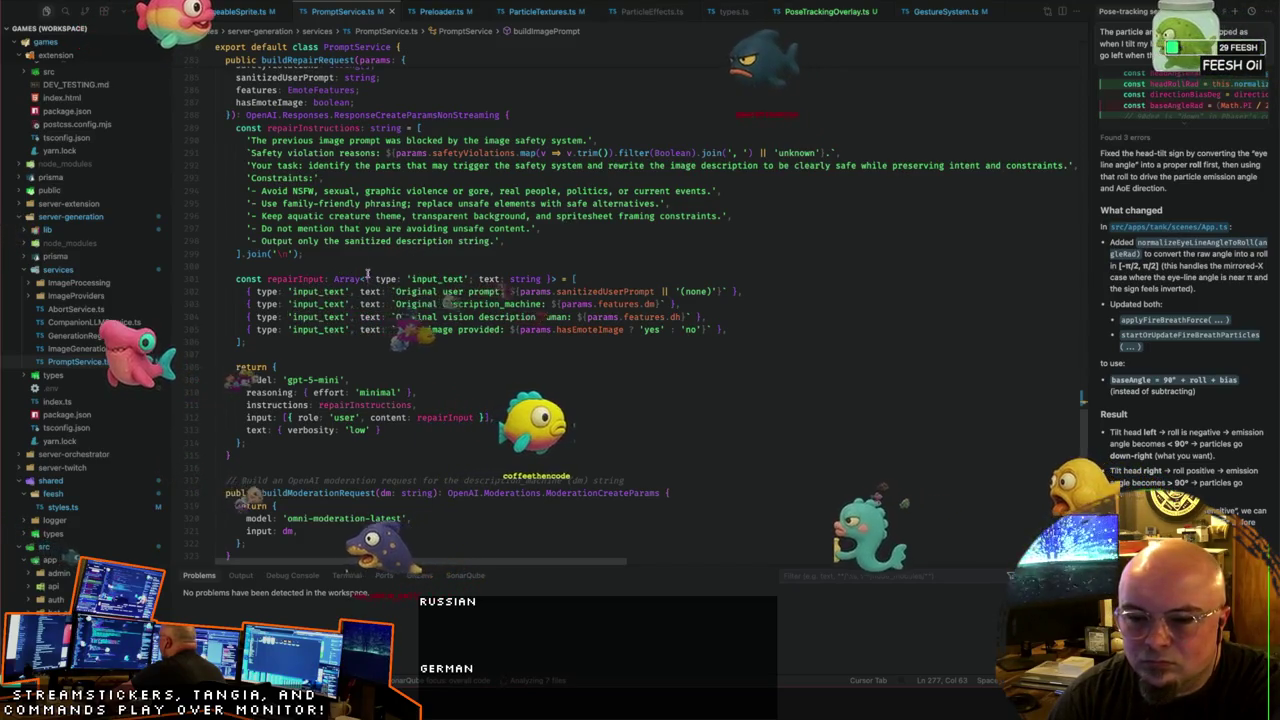
pyautogui.scroll(10, 368, 274)
pyautogui.scroll(2, 410, 264)
pyautogui.click(450, 229)
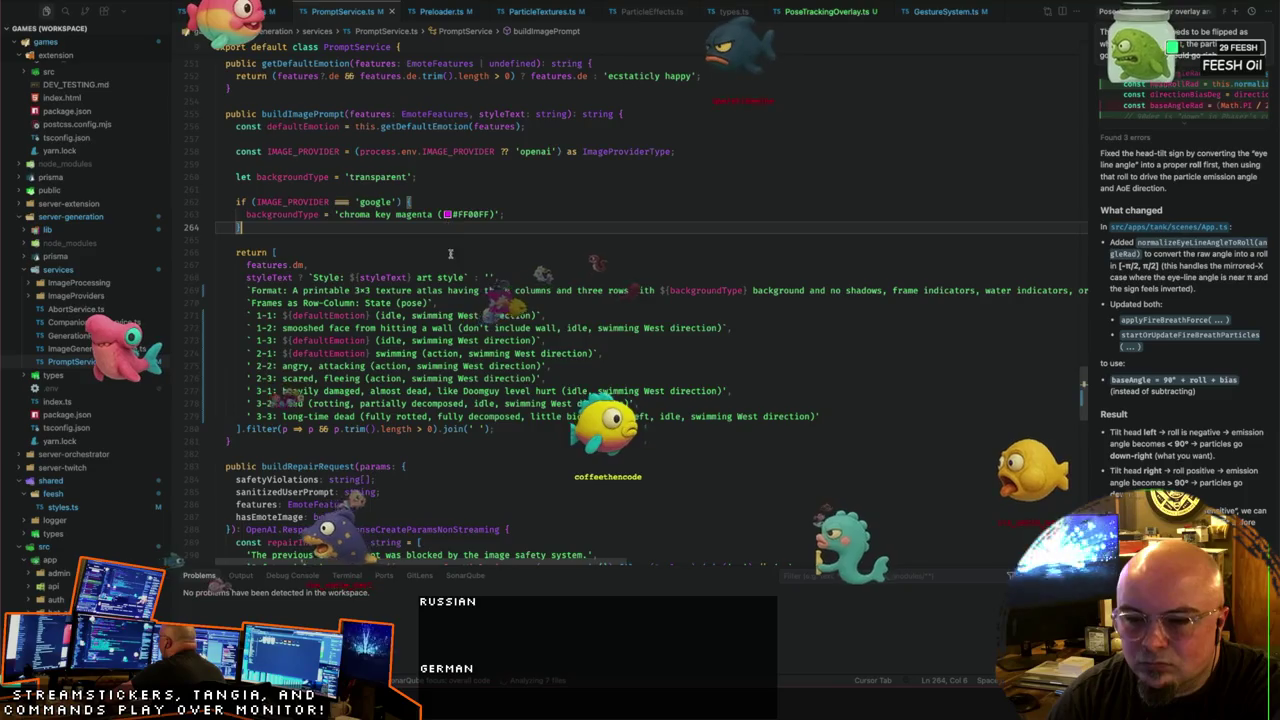
pyautogui.scroll(4, 450, 253)
pyautogui.scroll(2, 450, 255)
pyautogui.scroll(4, 451, 258)
pyautogui.scroll(8, 452, 263)
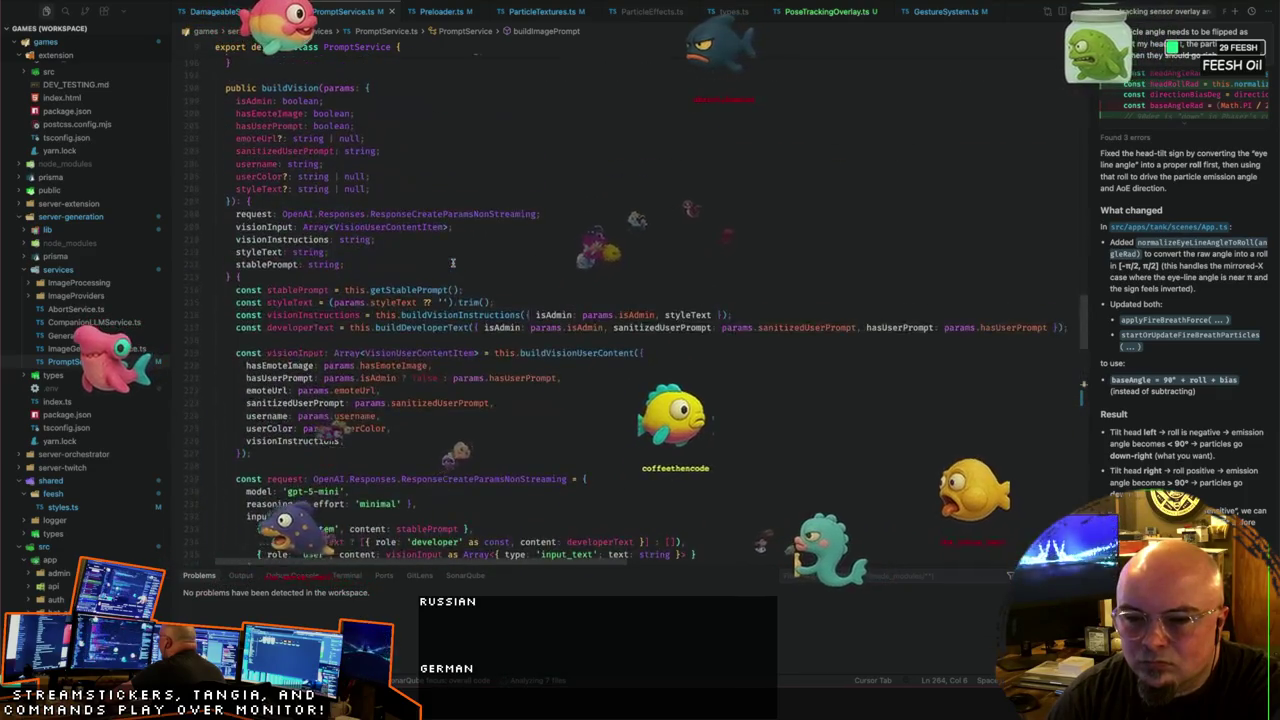
pyautogui.scroll(6, 452, 263)
pyautogui.scroll(6, 452, 263)
pyautogui.scroll(6, 452, 263)
pyautogui.scroll(6, 452, 263)
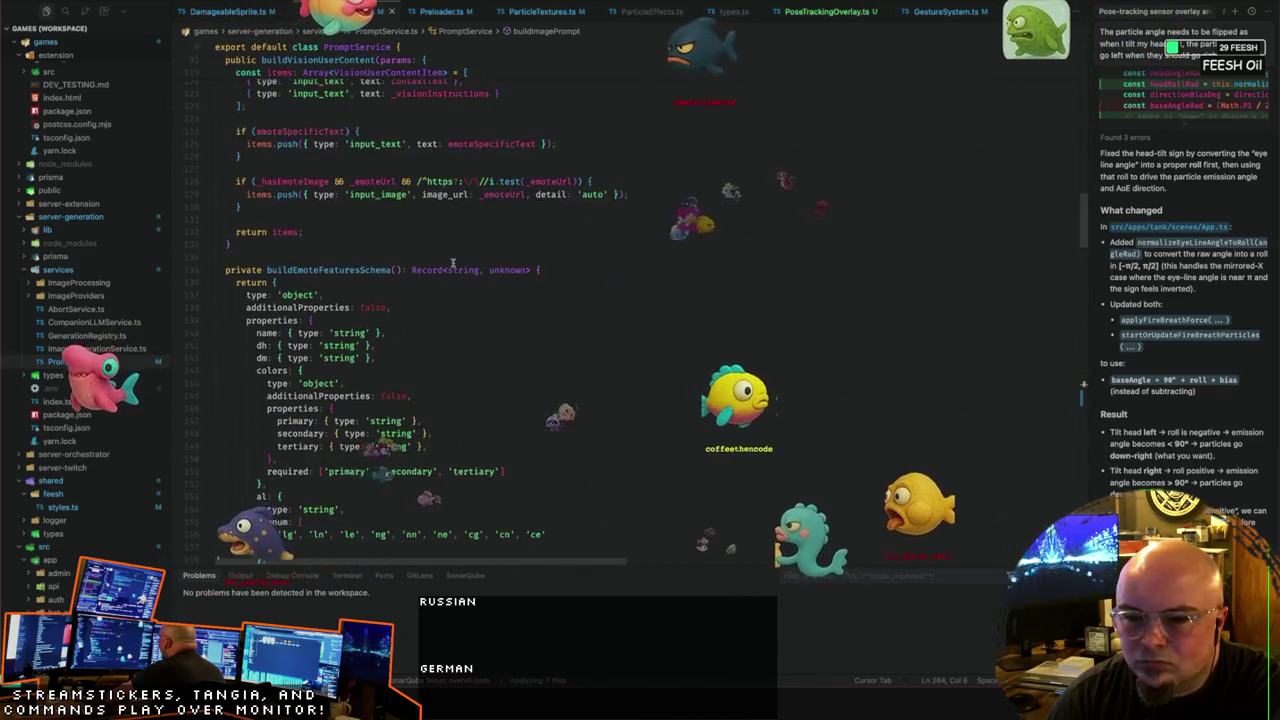
pyautogui.scroll(6, 452, 263)
pyautogui.scroll(1, 452, 263)
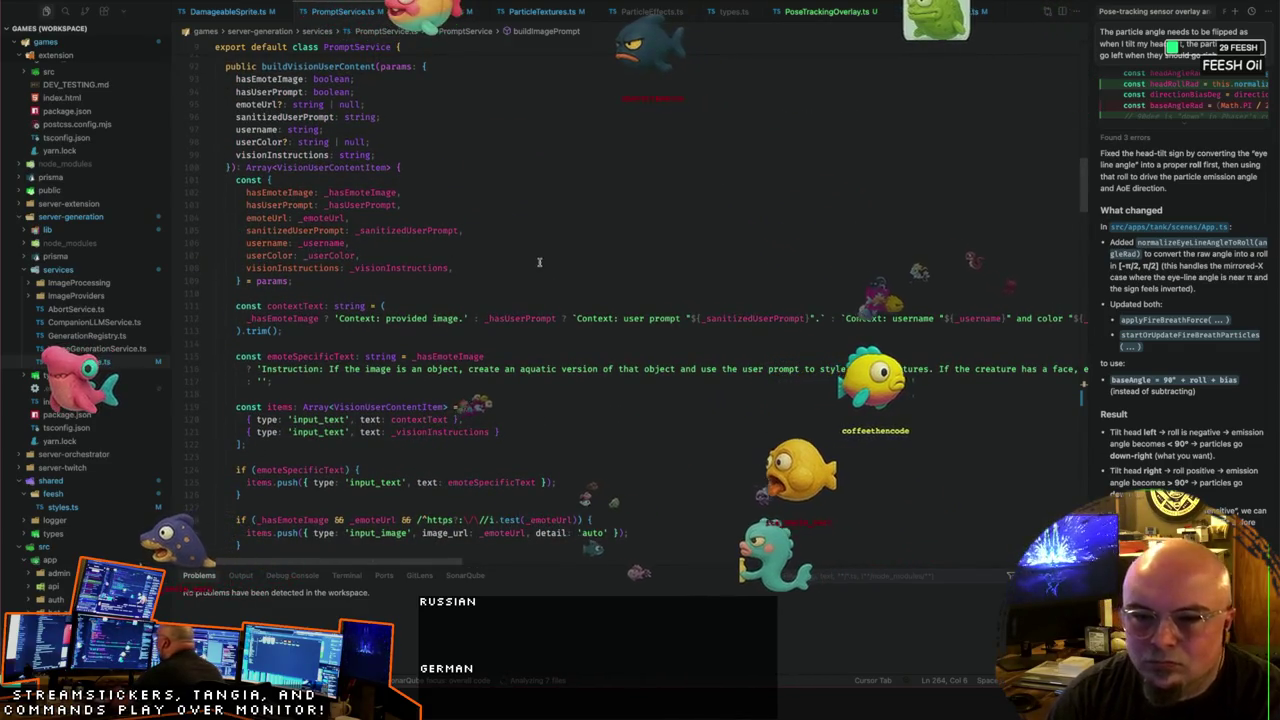
pyautogui.scroll(-1, 467, 273)
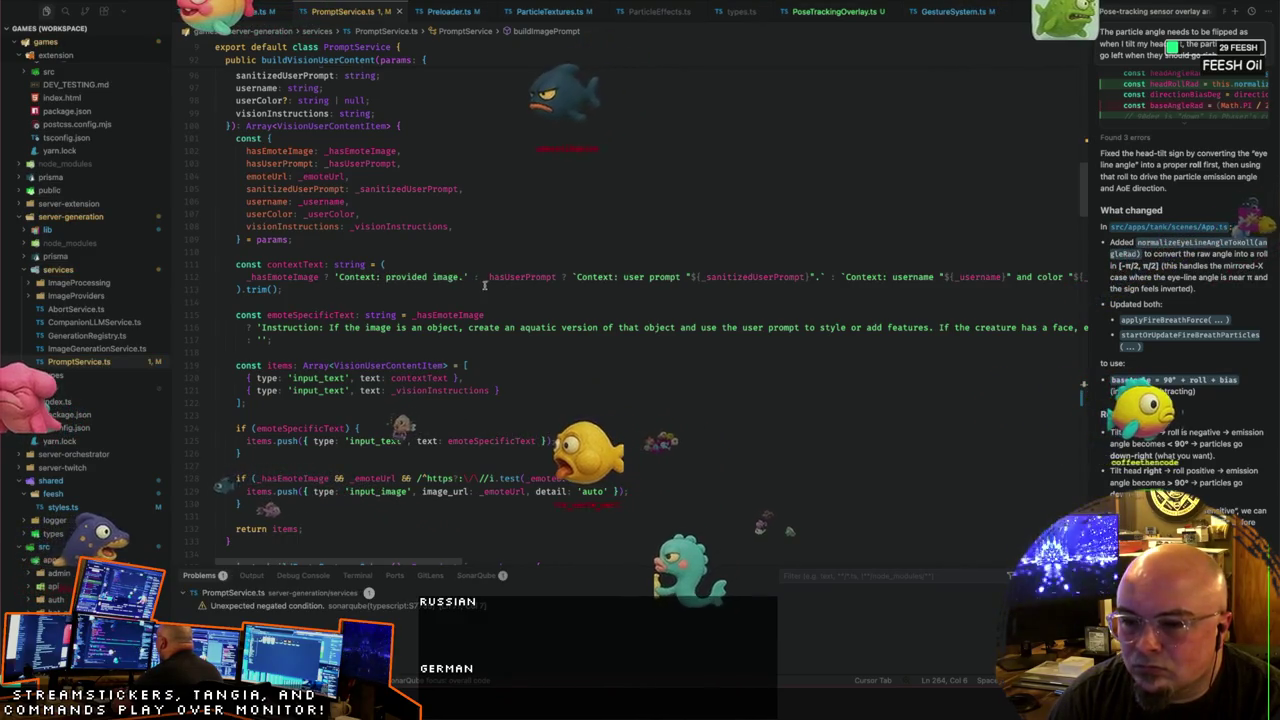
pyautogui.moveTo(520, 318)
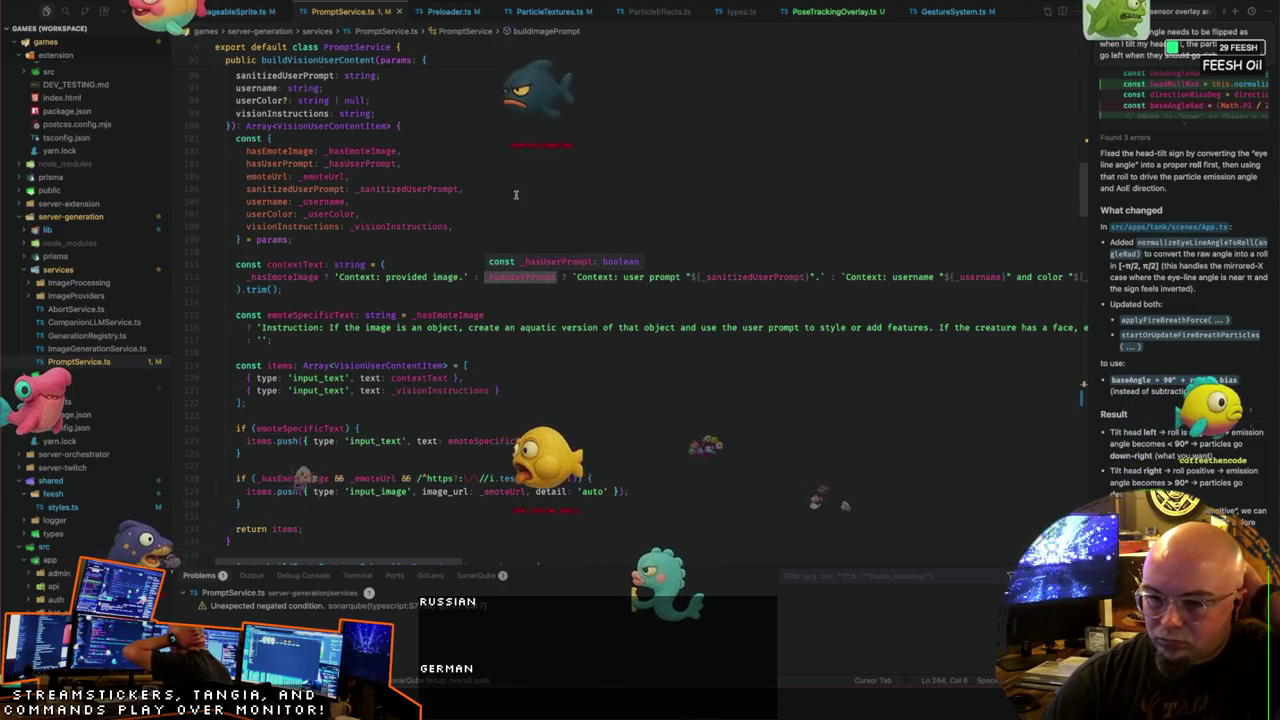
# Step: Select the const items declaration line in buildVisionUserContent
pyautogui.rightClick(563, 213)
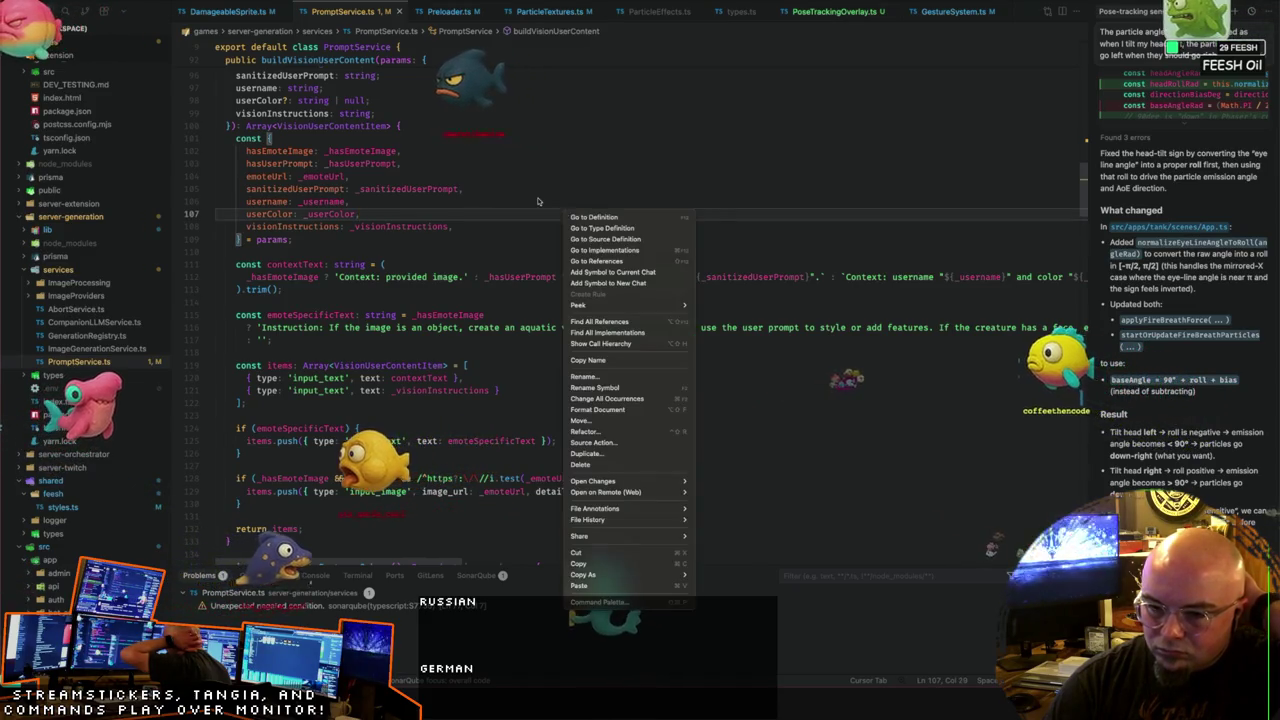
pyautogui.press('Escape')
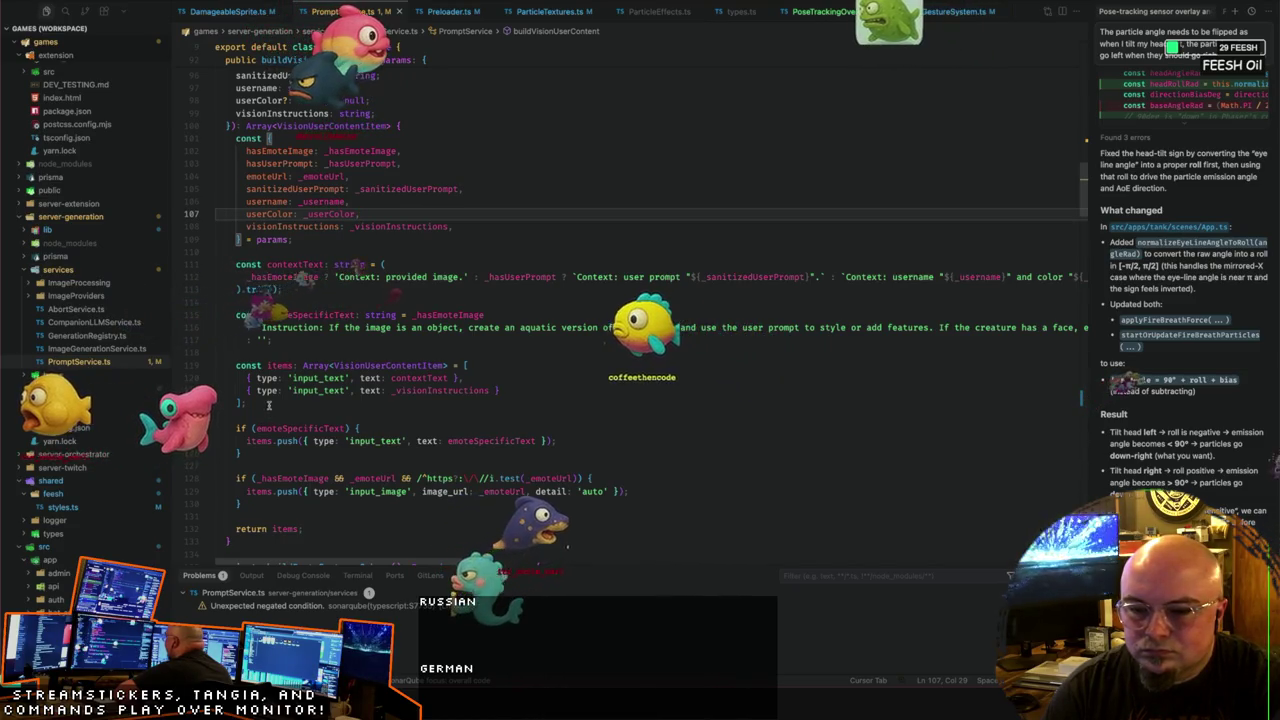
pyautogui.moveTo(468, 365); pyautogui.dragTo(249, 366)
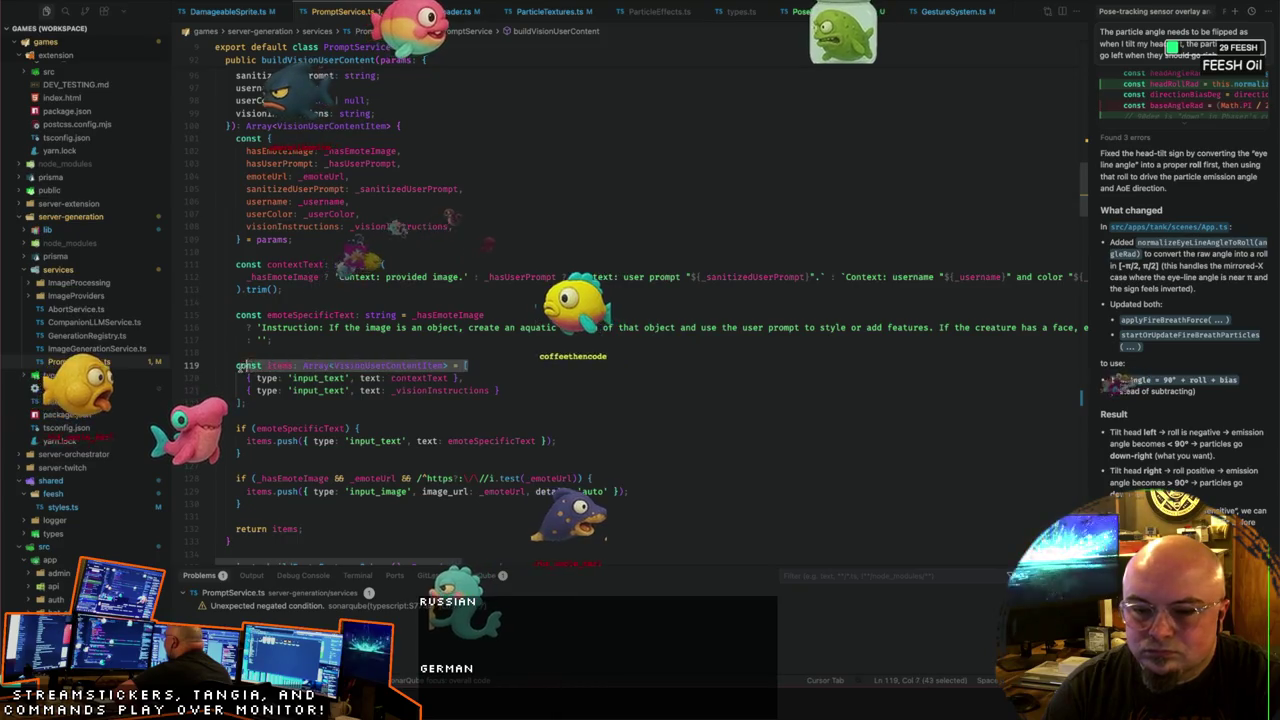
# Step: Move the items declaration above contextText as an empty array ending in '];'
pyautogui.press('BackSpace')
pyautogui.click(322, 249)
pyautogui.press('Return')
pyautogui.write('const items: Array<VisionUserContentItem> = [')
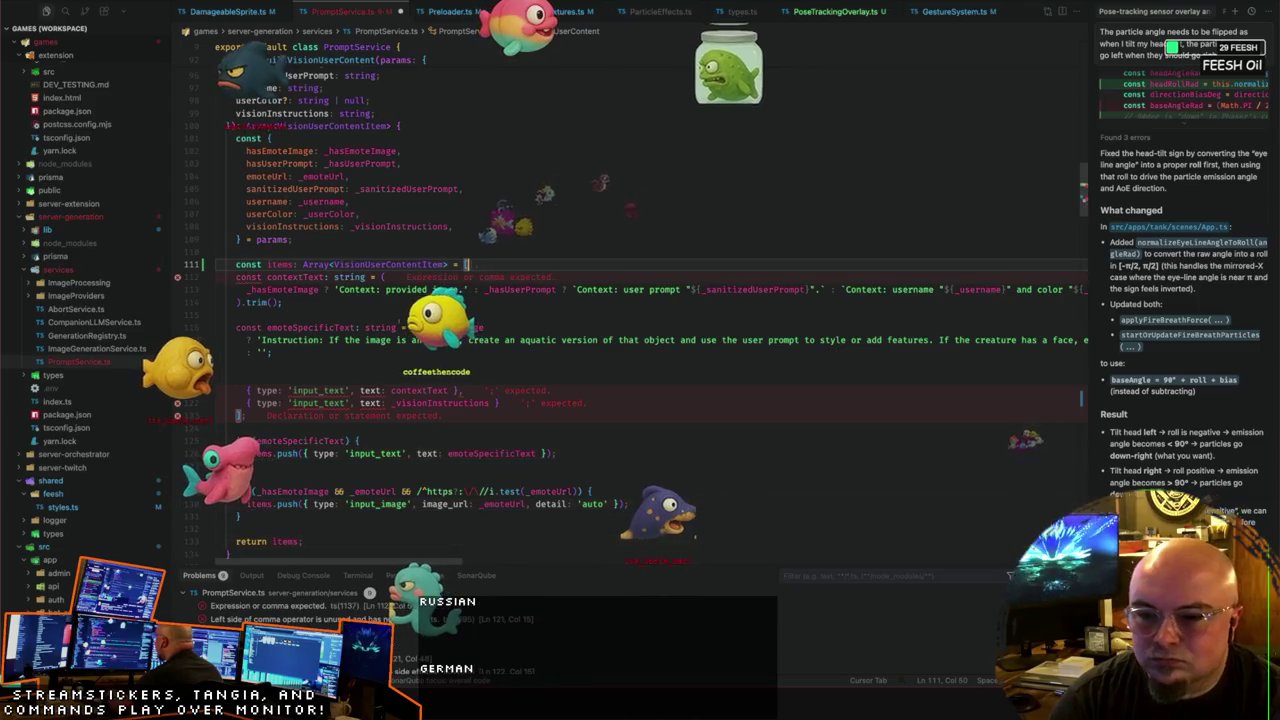
pyautogui.write('];')
pyautogui.press('Return')
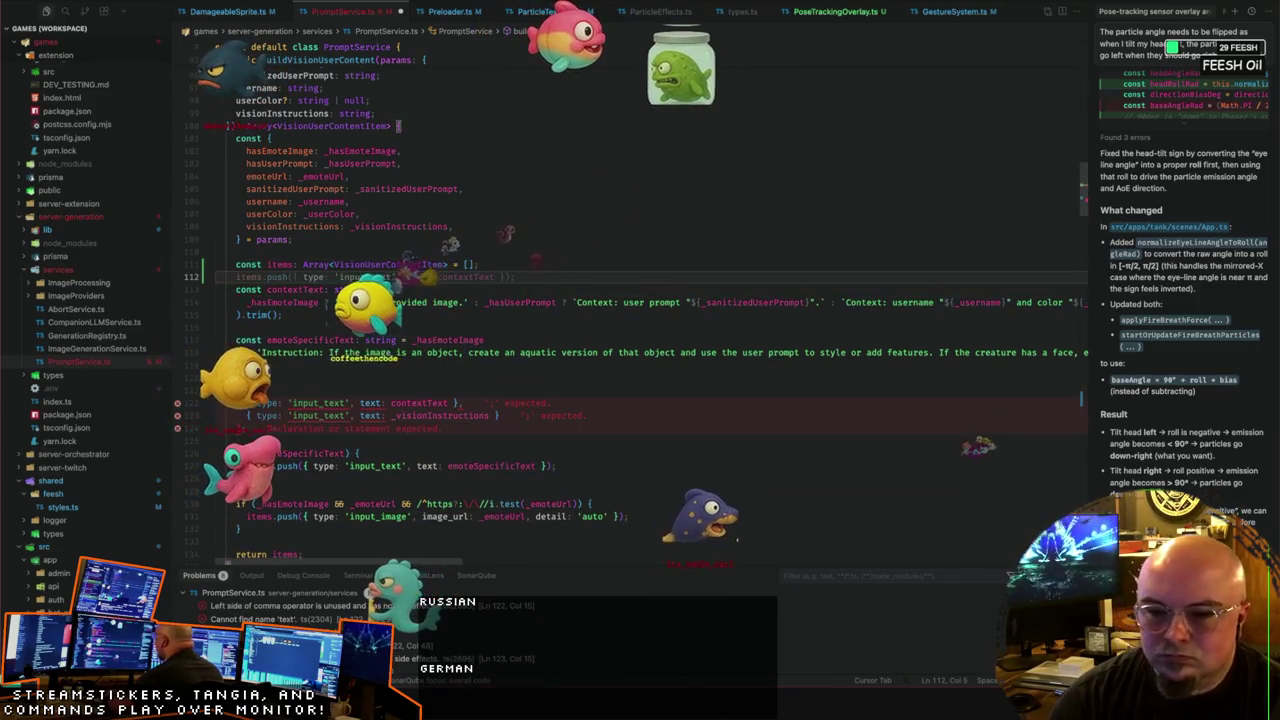
# Step: Add an if (_hasEmoteImage) condition below the items array using Cursor's suggestion
pyautogui.press('Down')
pyautogui.press('Down')
pyautogui.press('Down')
pyautogui.press('End')
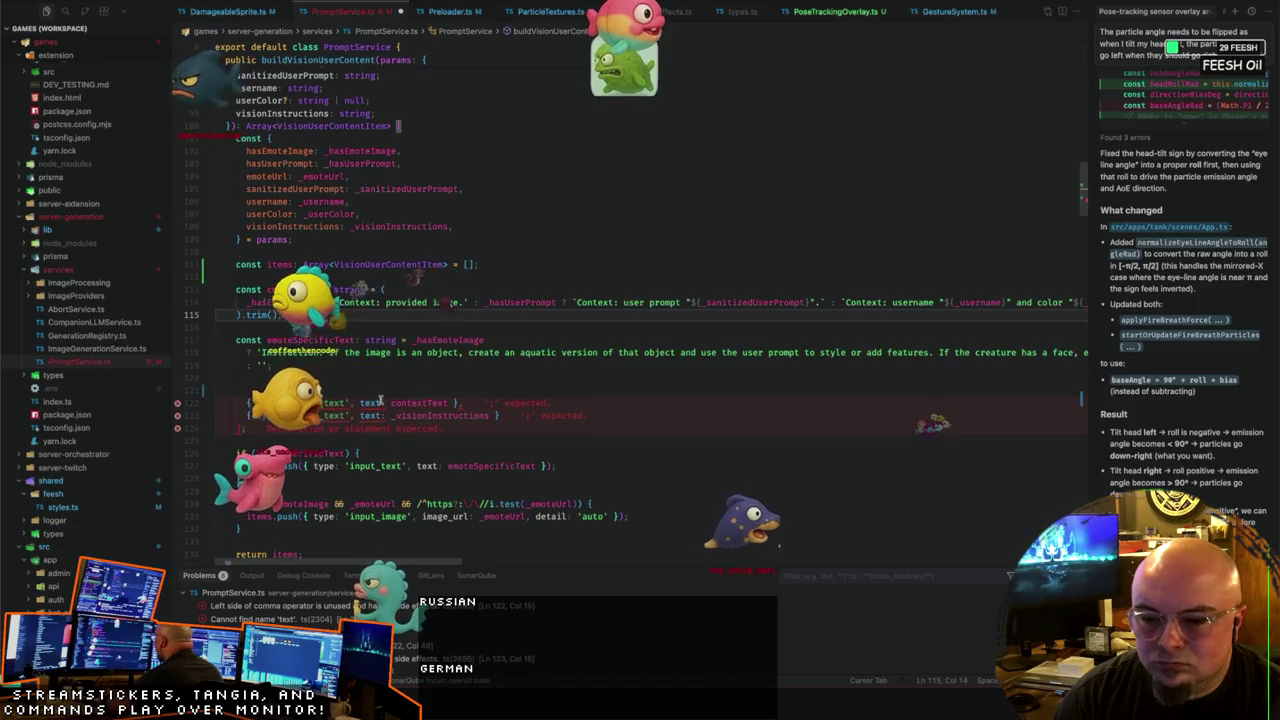
pyautogui.click(463, 279)
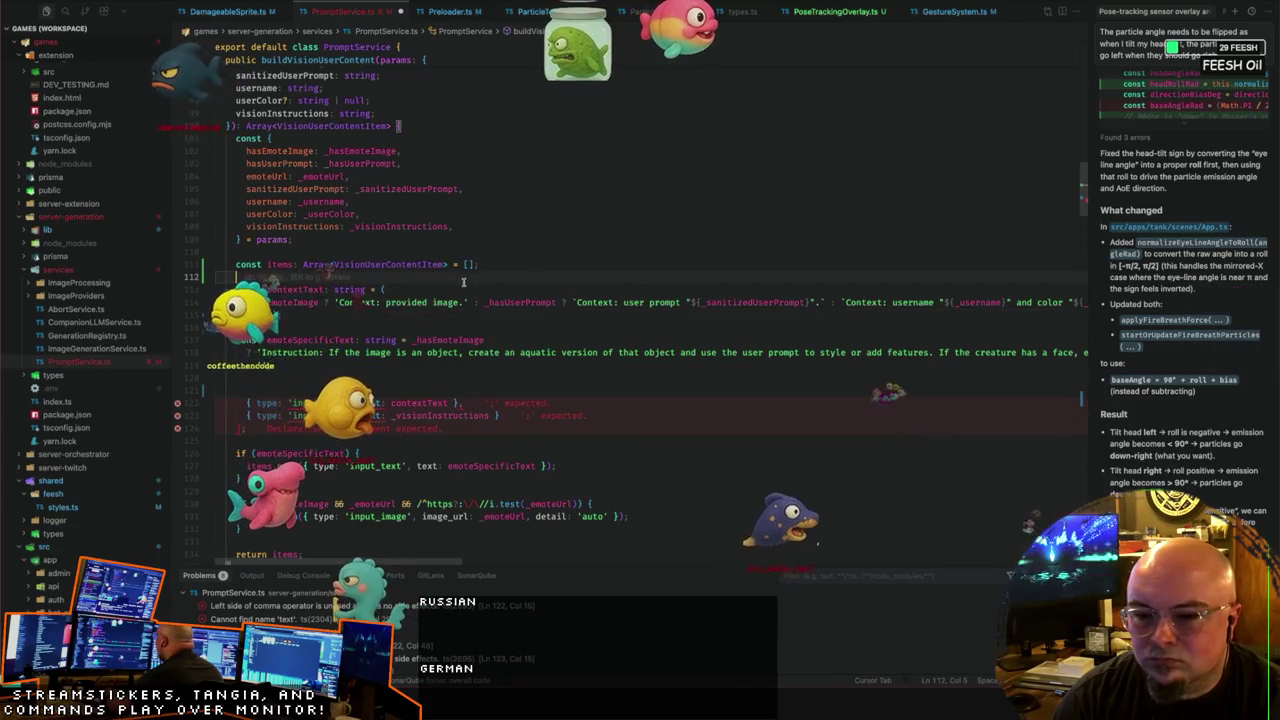
pyautogui.click(411, 291)
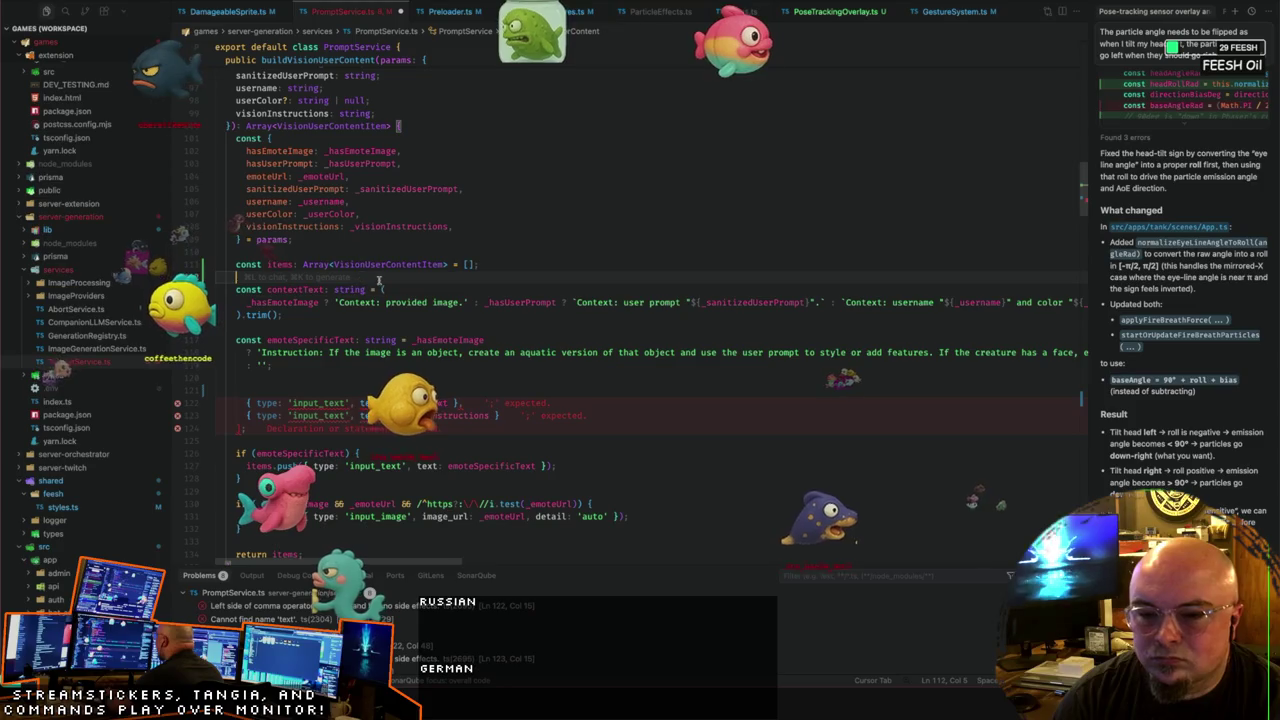
pyautogui.hotkey('ctrl', 'shift', 'Return')
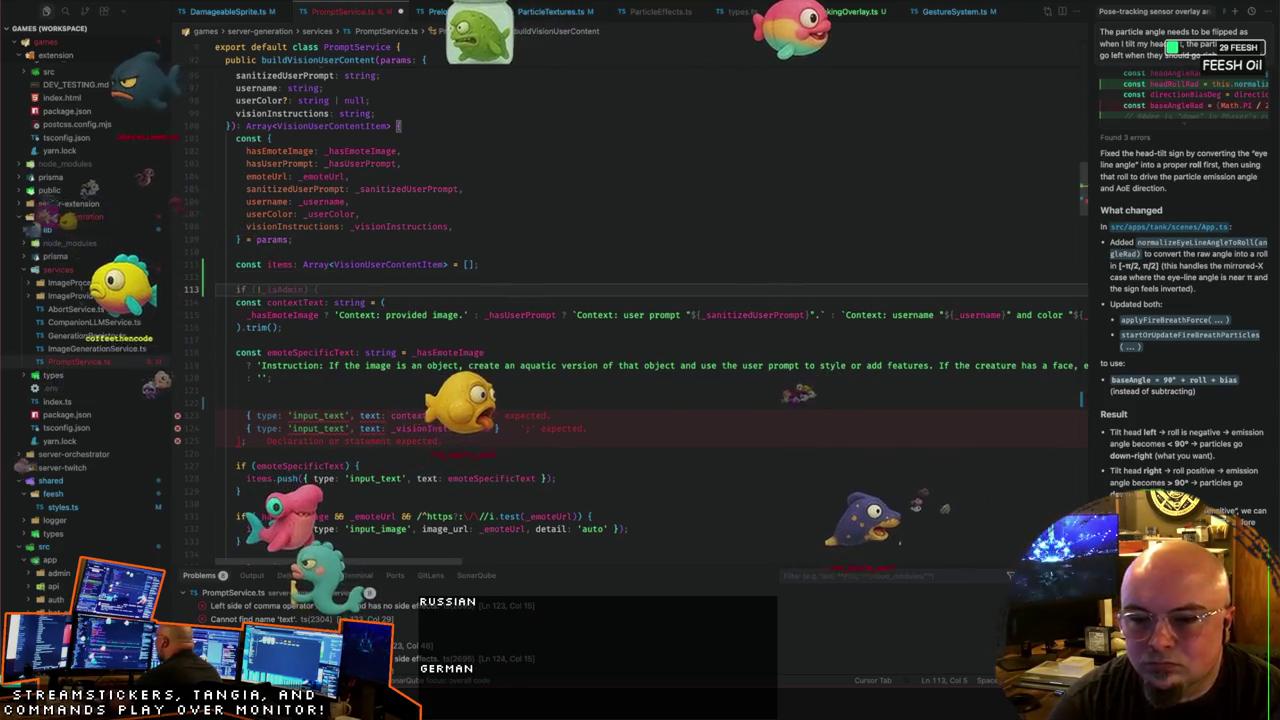
pyautogui.write('if (')
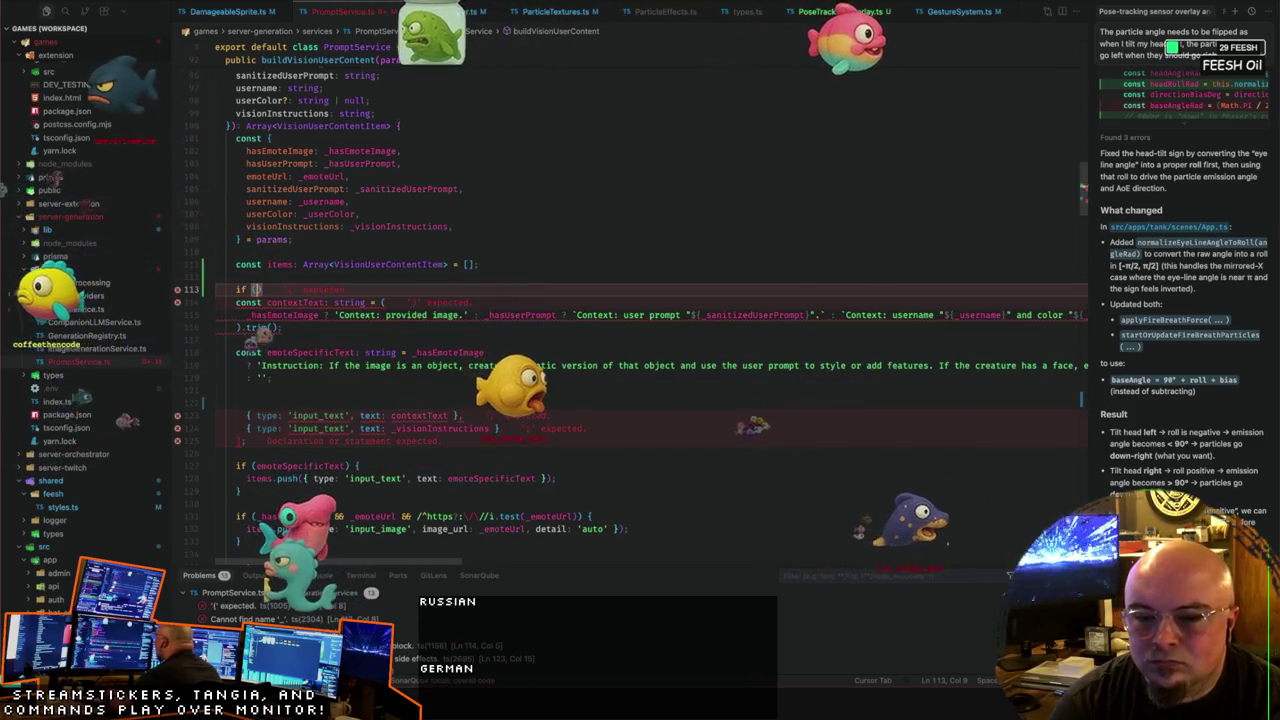
pyautogui.write('_hasEmoteImage')
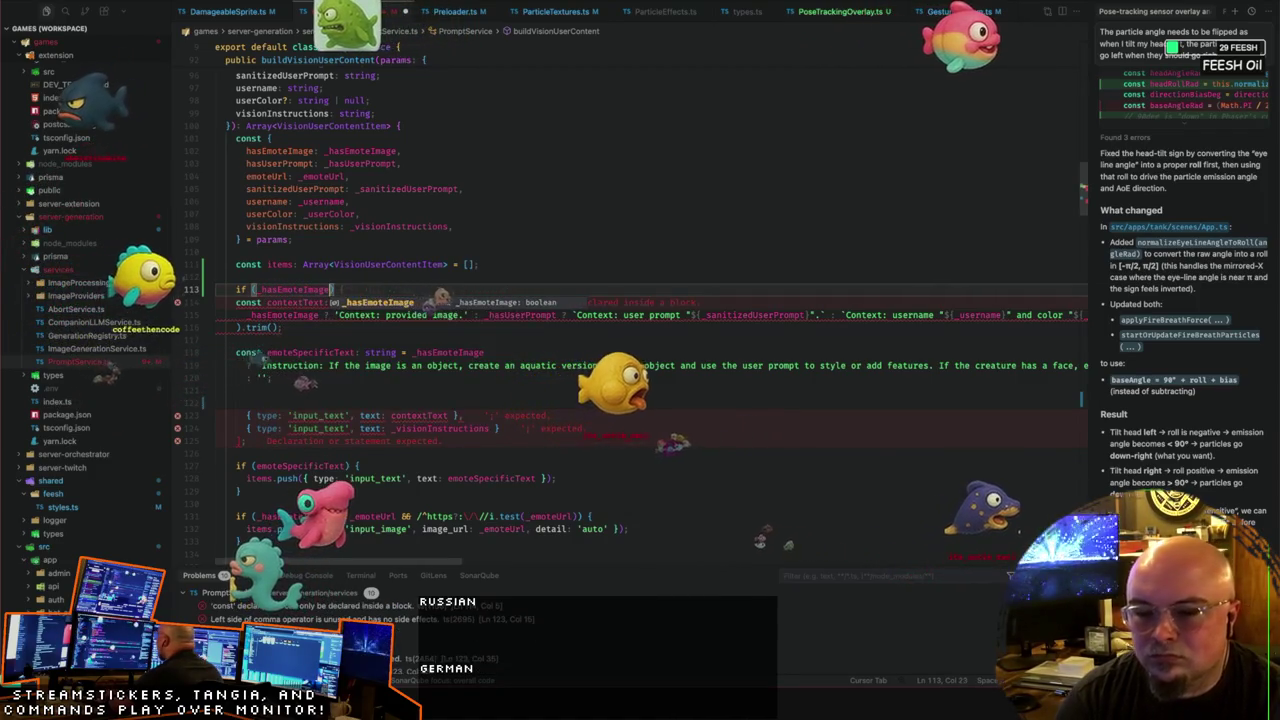
pyautogui.press('Tab')
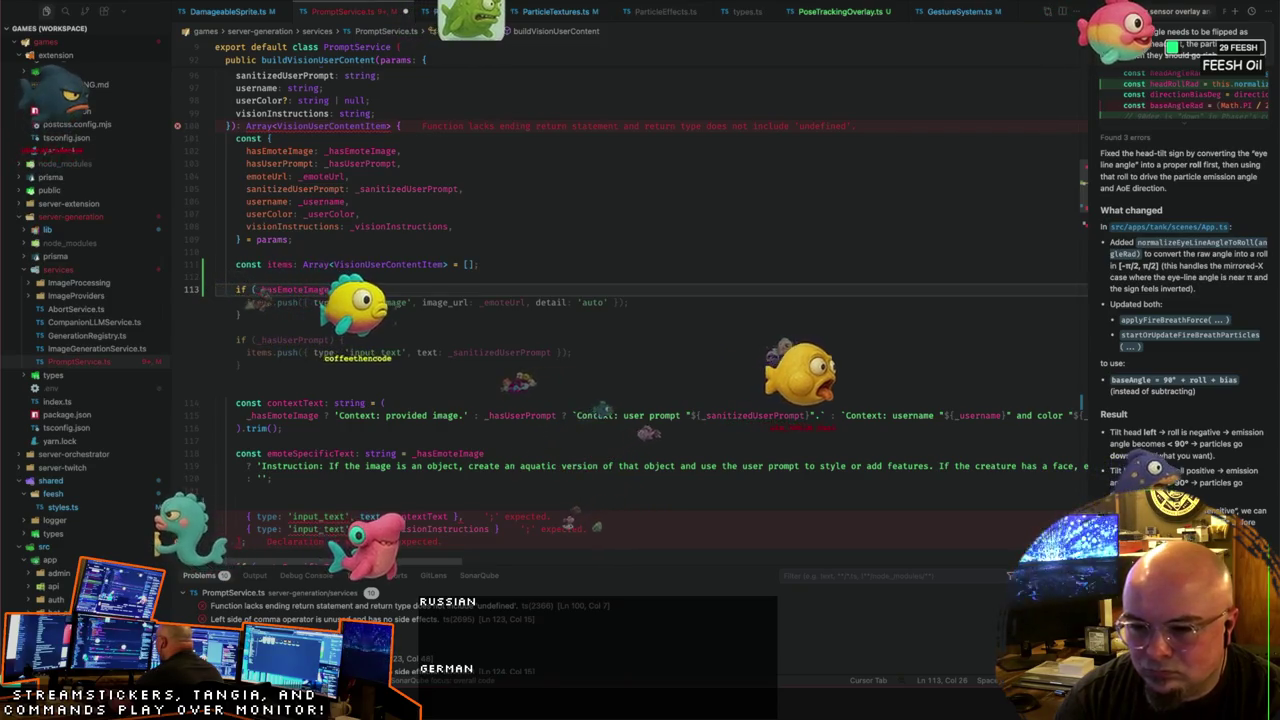
# Step: Review and discard Cursor's suggested emote-image push blocks
pyautogui.scroll(-3, 548, 371)
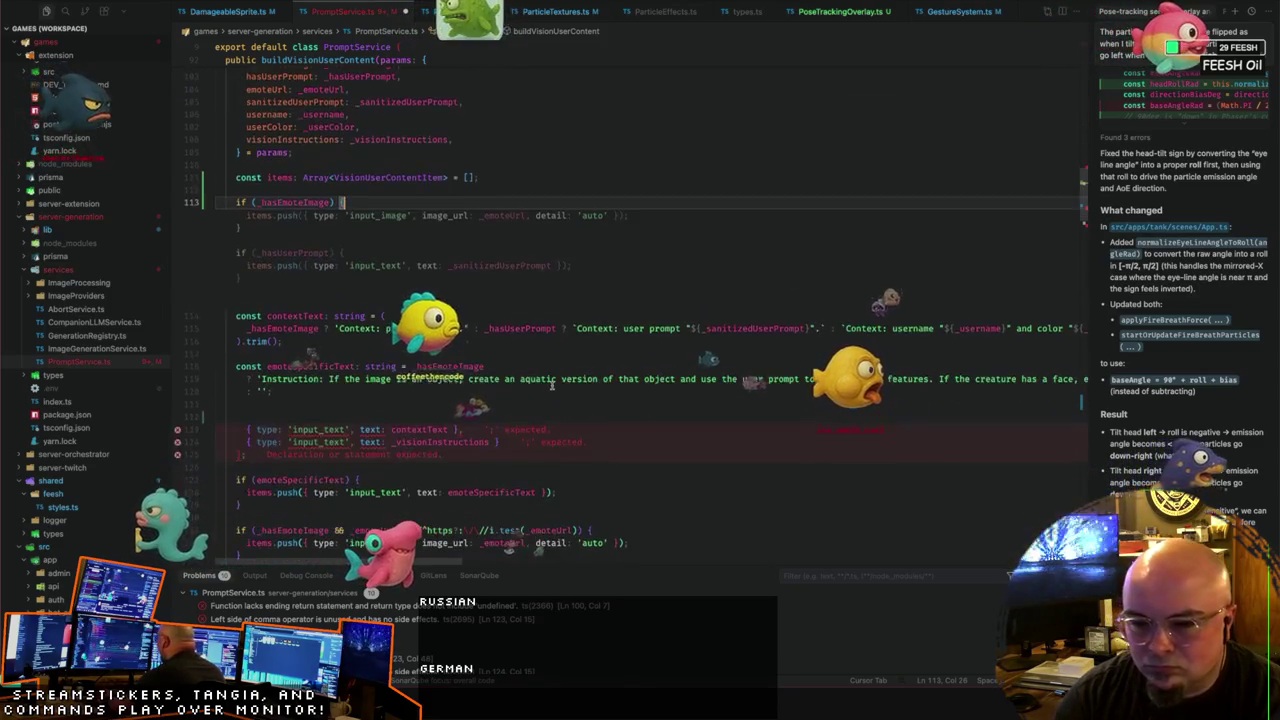
pyautogui.scroll(-2, 398, 371)
pyautogui.scroll(-1, 398, 371)
pyautogui.scroll(-1, 398, 371)
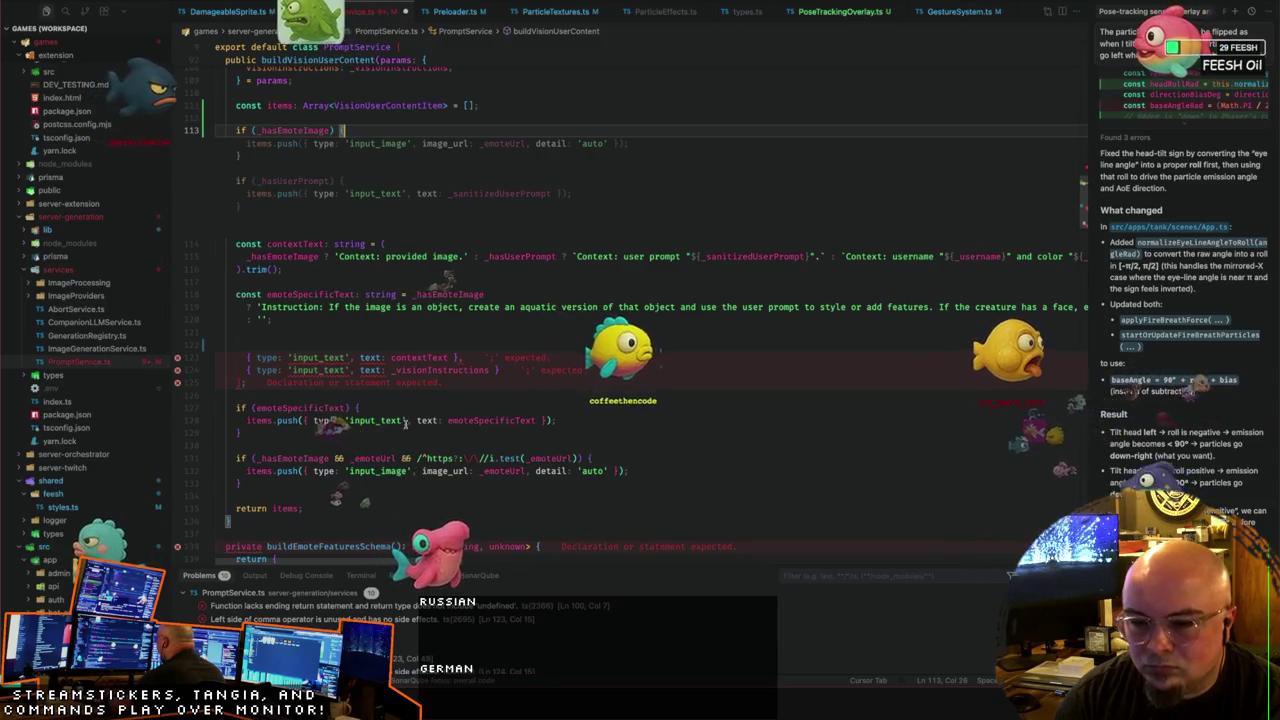
pyautogui.scroll(2, 395, 419)
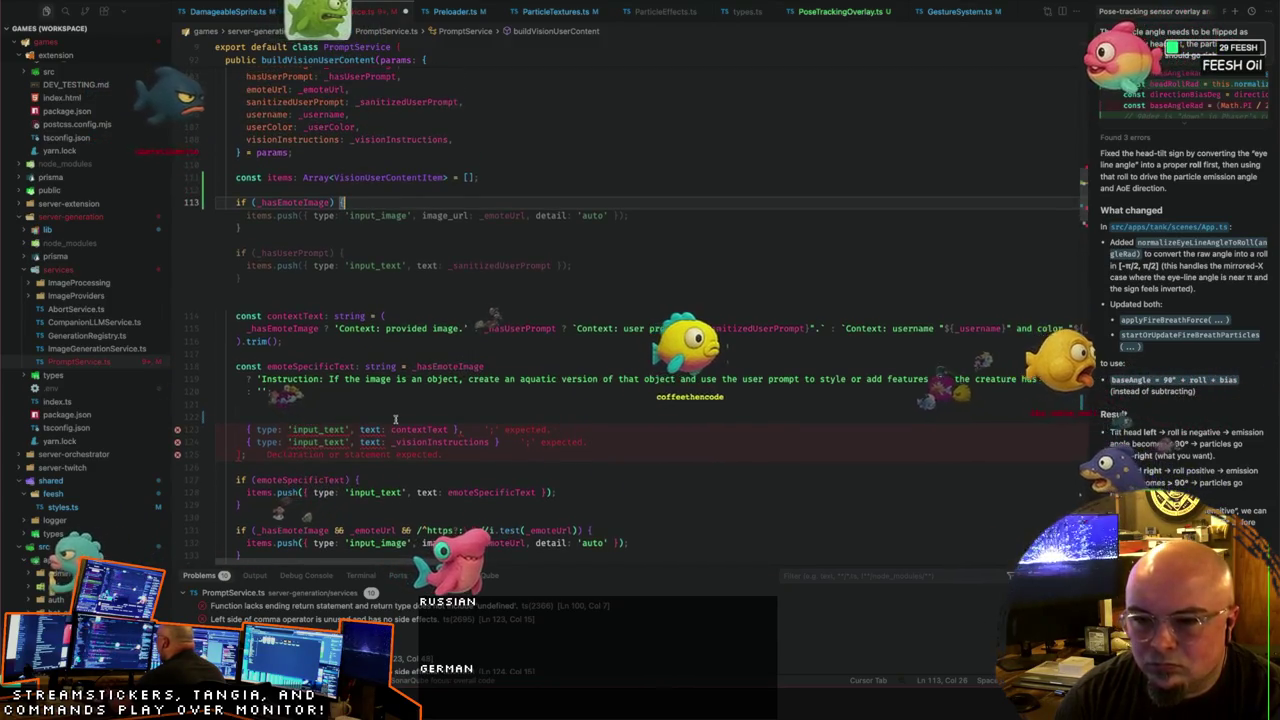
pyautogui.scroll(-2, 395, 419)
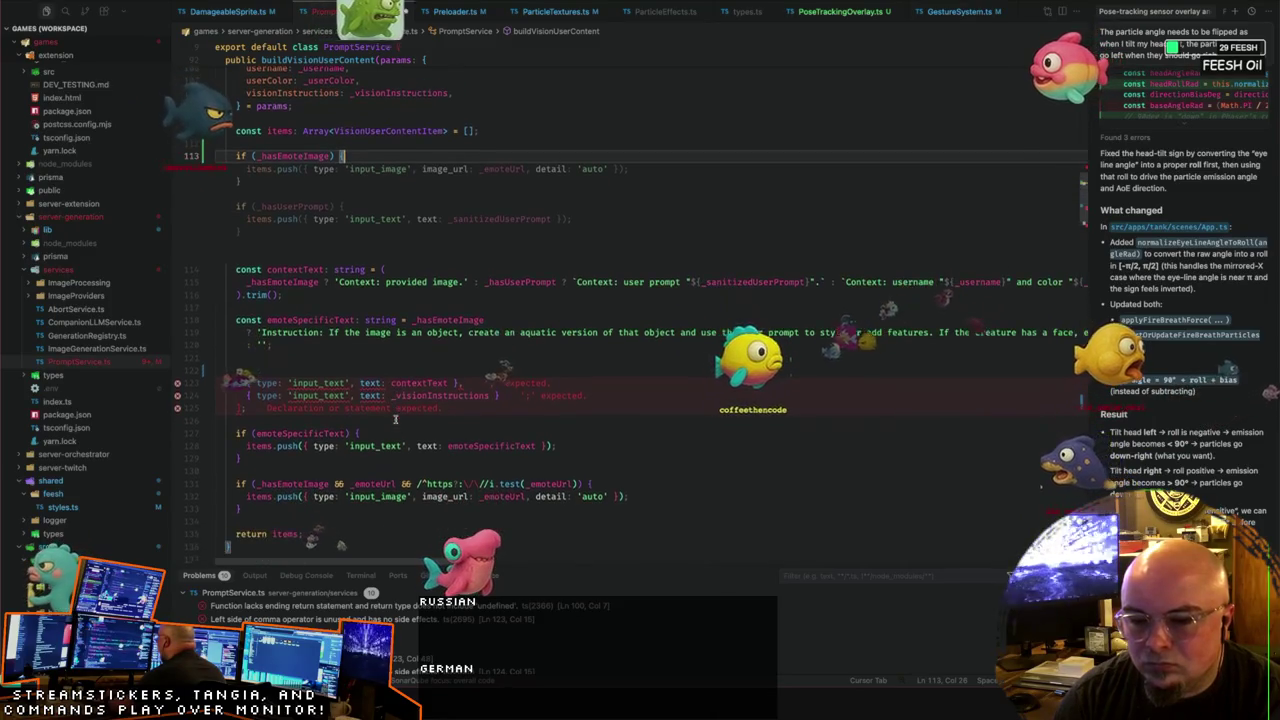
pyautogui.press('Tab')
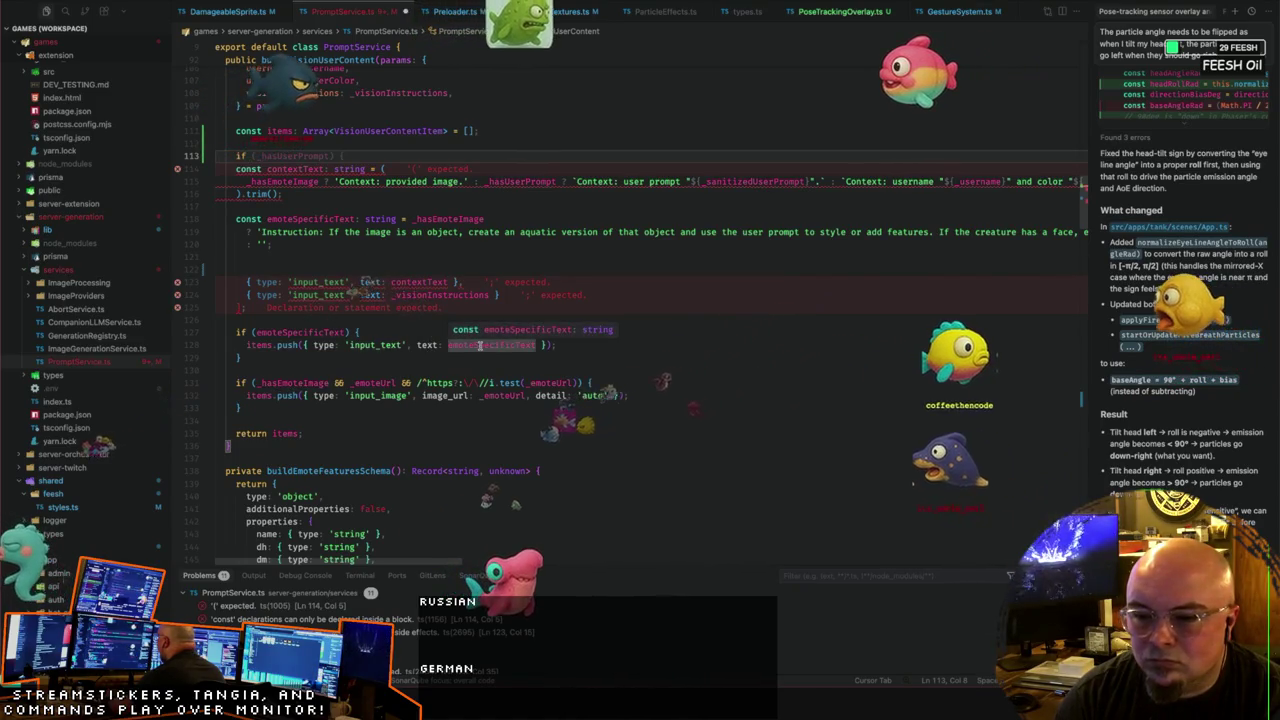
# Step: Accept the if (_hasUserPrompt) block pushing a 'User prompt' input_text item
pyautogui.scroll(2, 445, 358)
pyautogui.scroll(1, 445, 358)
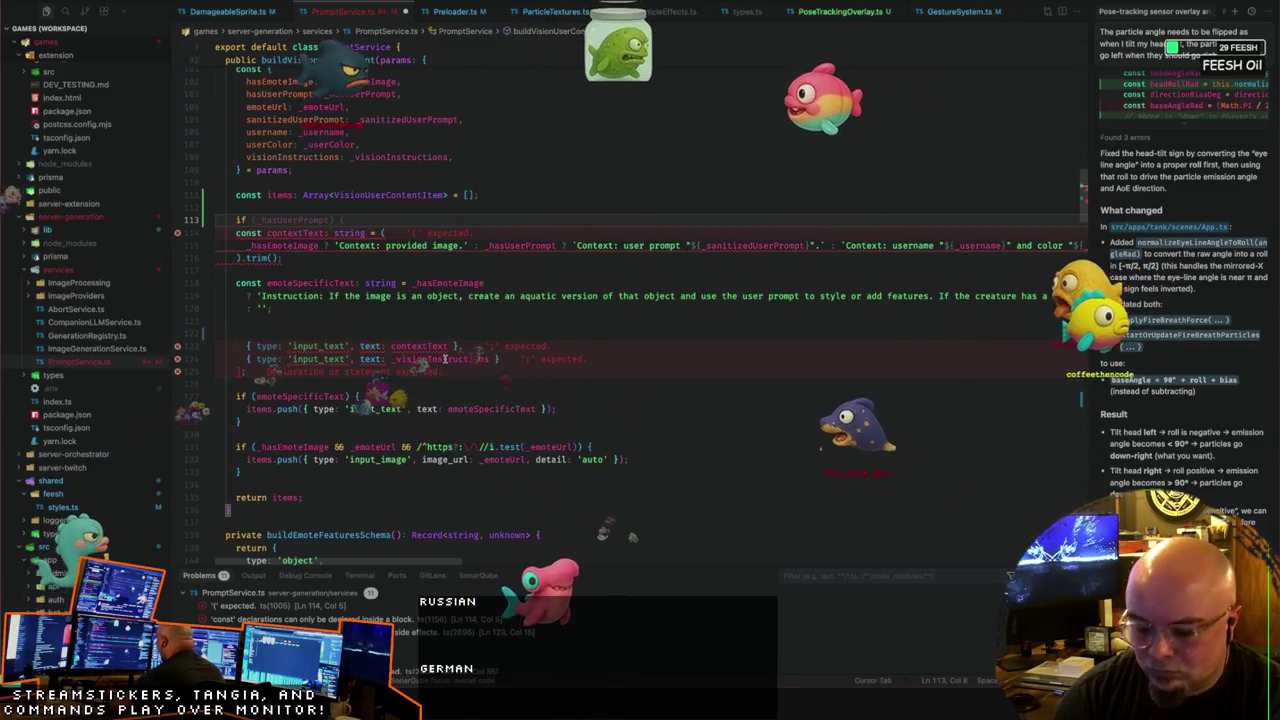
pyautogui.press('Tab')
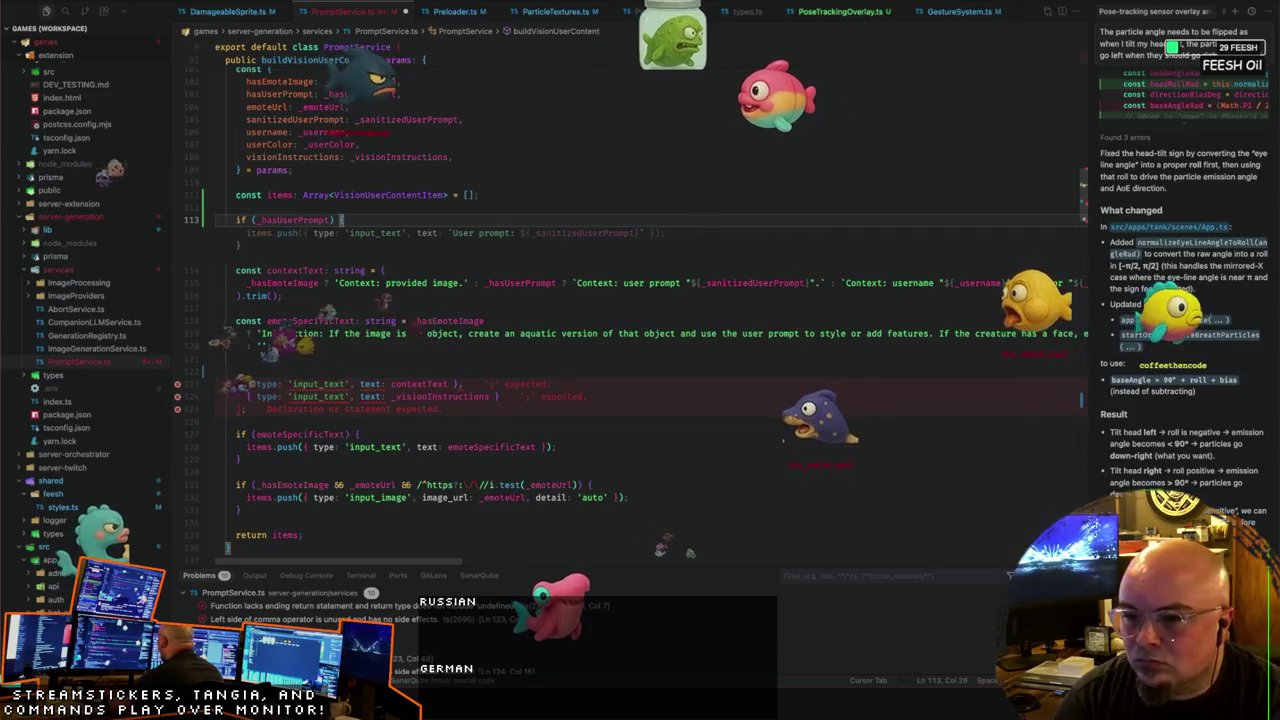
pyautogui.press('Tab')
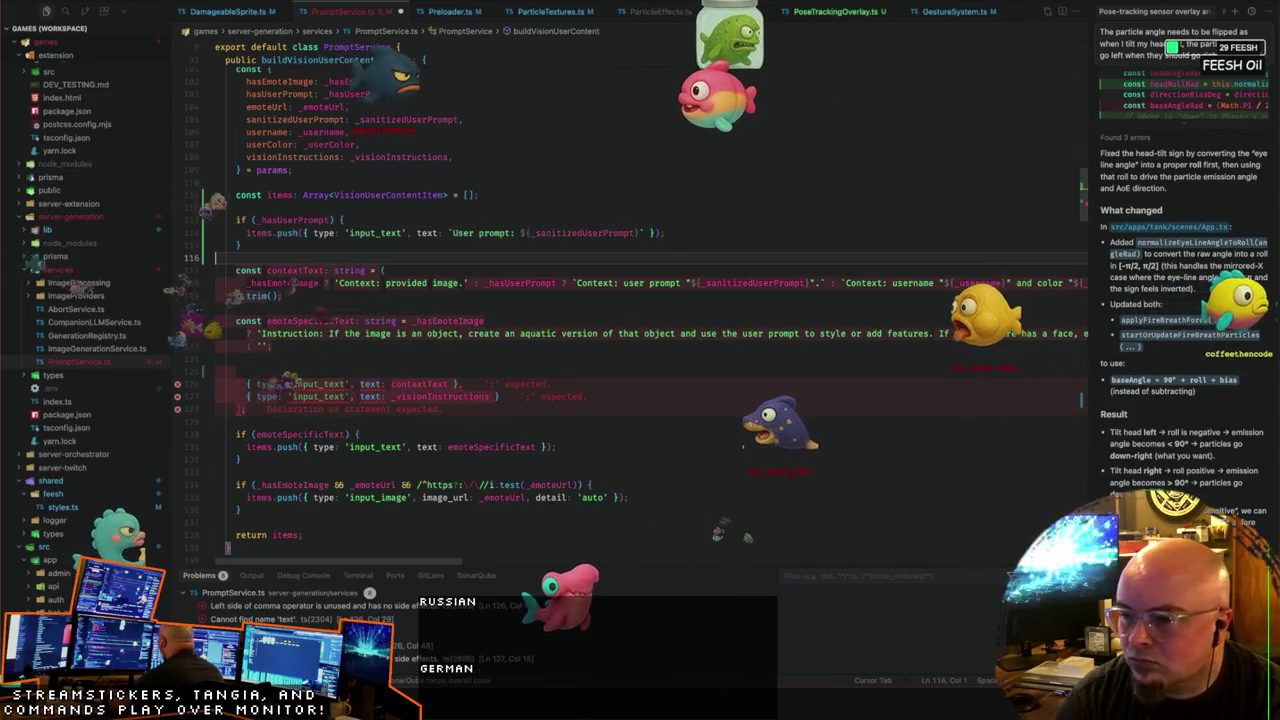
# Step: Delete the contextText declaration and ternary, keeping only the username-and-colour template string
pyautogui.click(278, 244)
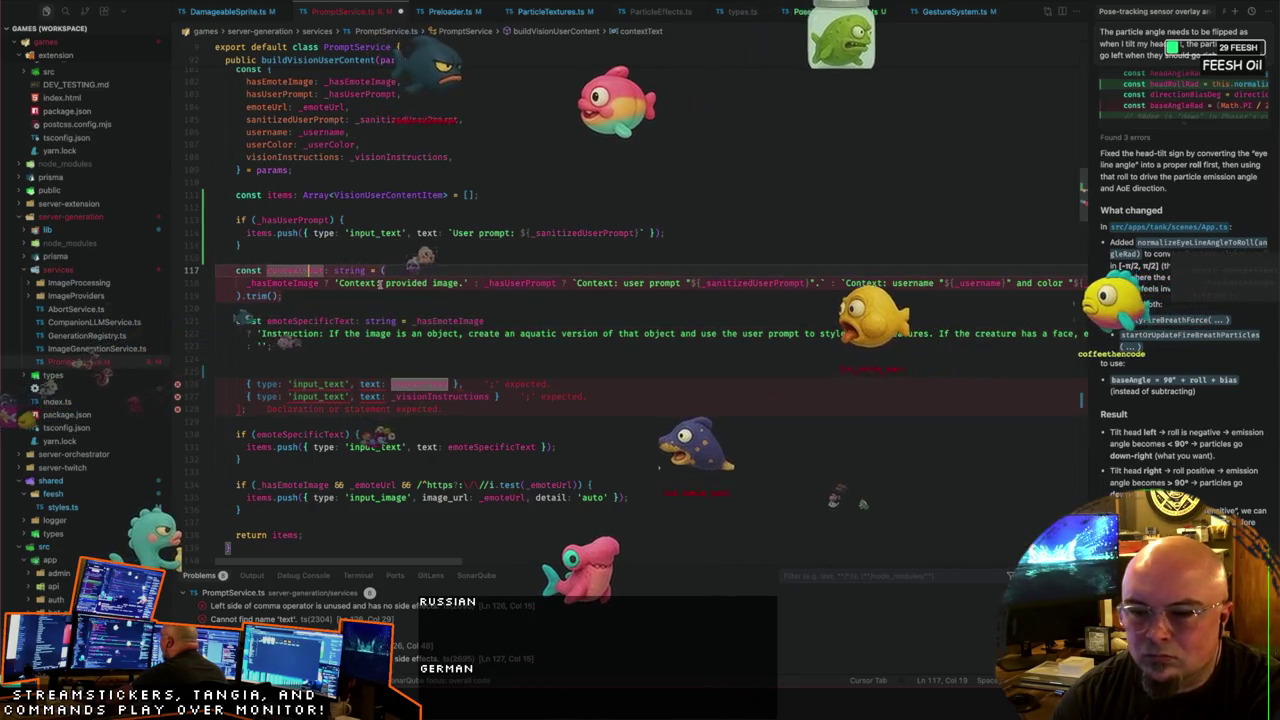
pyautogui.click(508, 283)
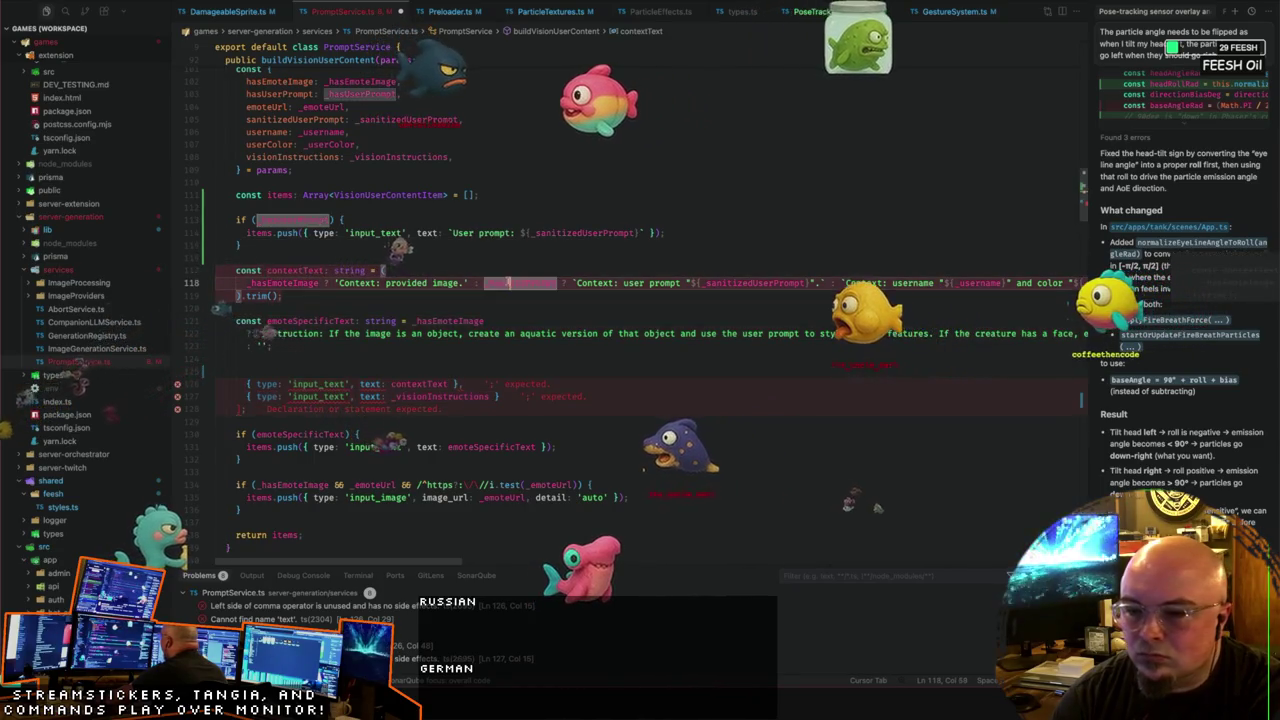
pyautogui.click(838, 283)
pyautogui.moveTo(838, 283); pyautogui.dragTo(235, 270)
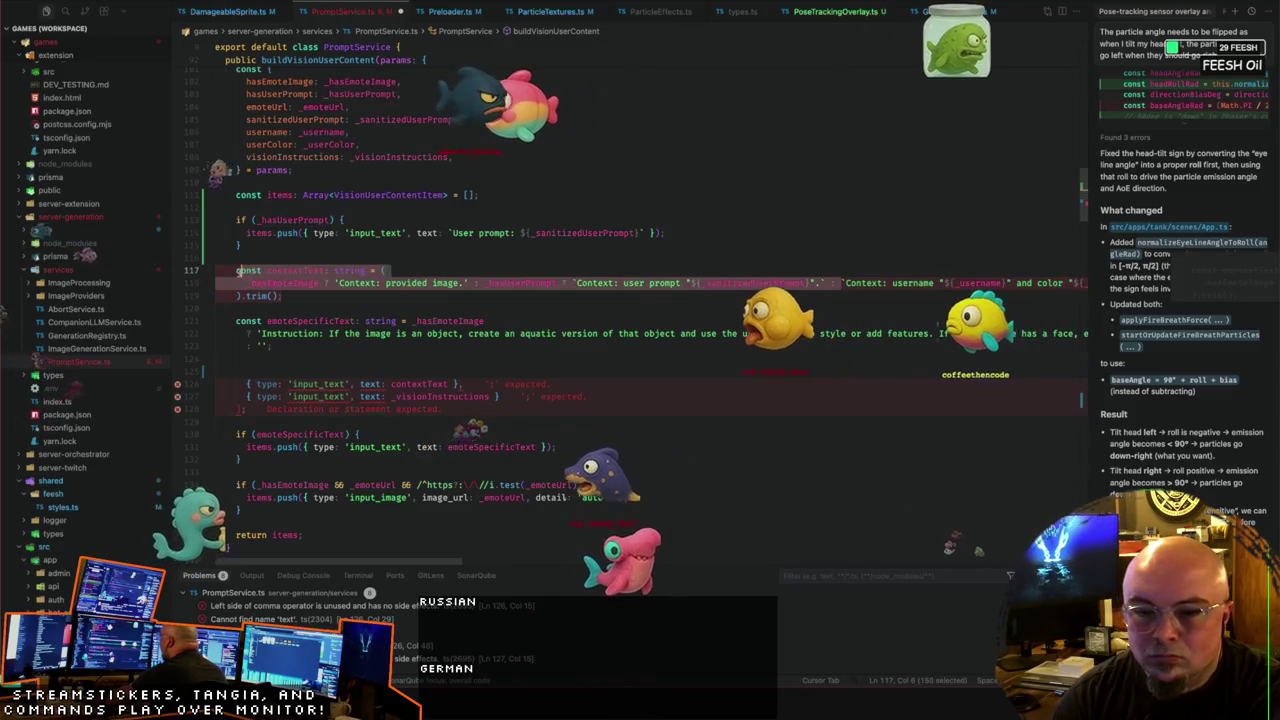
pyautogui.press('BackSpace')
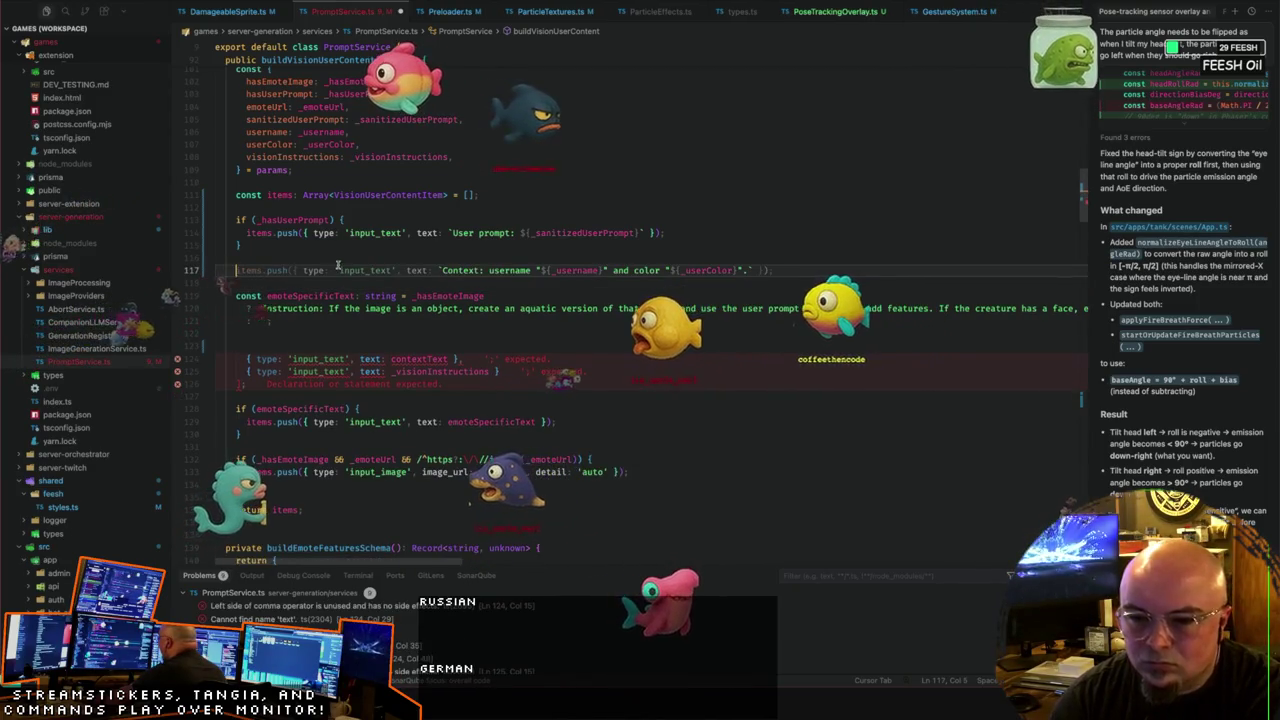
pyautogui.click(320, 240)
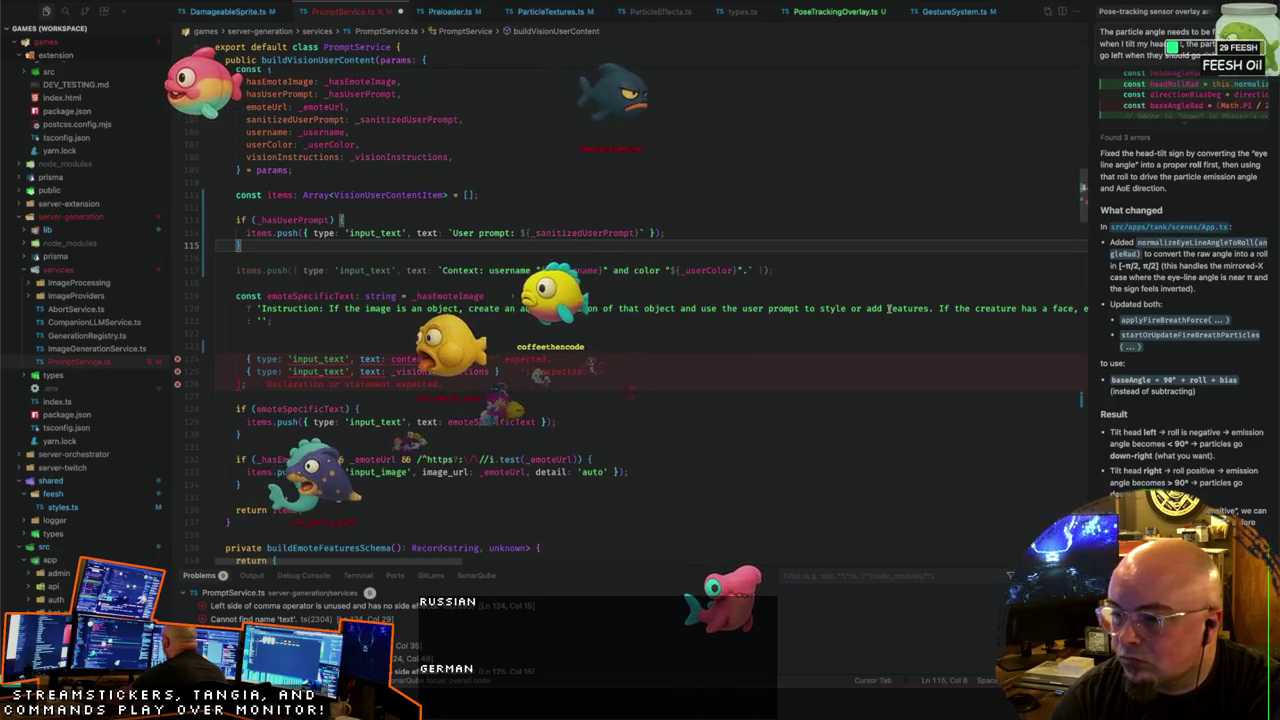
pyautogui.hscroll(3, 888, 310)
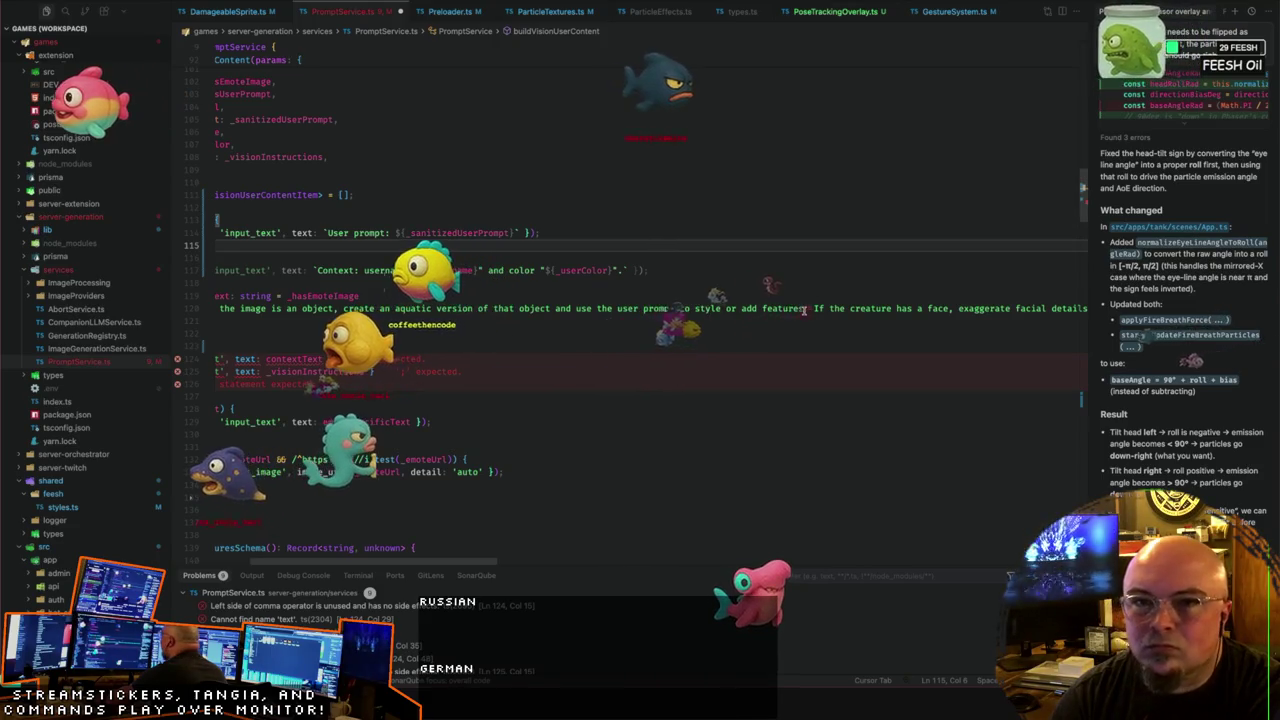
# Step: Insert 'specified in the user' before 'prompt' in the instruction text on line 120
pyautogui.hscroll(2, 803, 311)
pyautogui.hscroll(2, 803, 311)
pyautogui.hscroll(2, 803, 311)
pyautogui.hscroll(2, 803, 311)
pyautogui.hscroll(2, 803, 311)
pyautogui.hscroll(2, 803, 311)
pyautogui.hscroll(1, 803, 311)
pyautogui.hscroll(1, 803, 311)
pyautogui.hscroll(1, 803, 311)
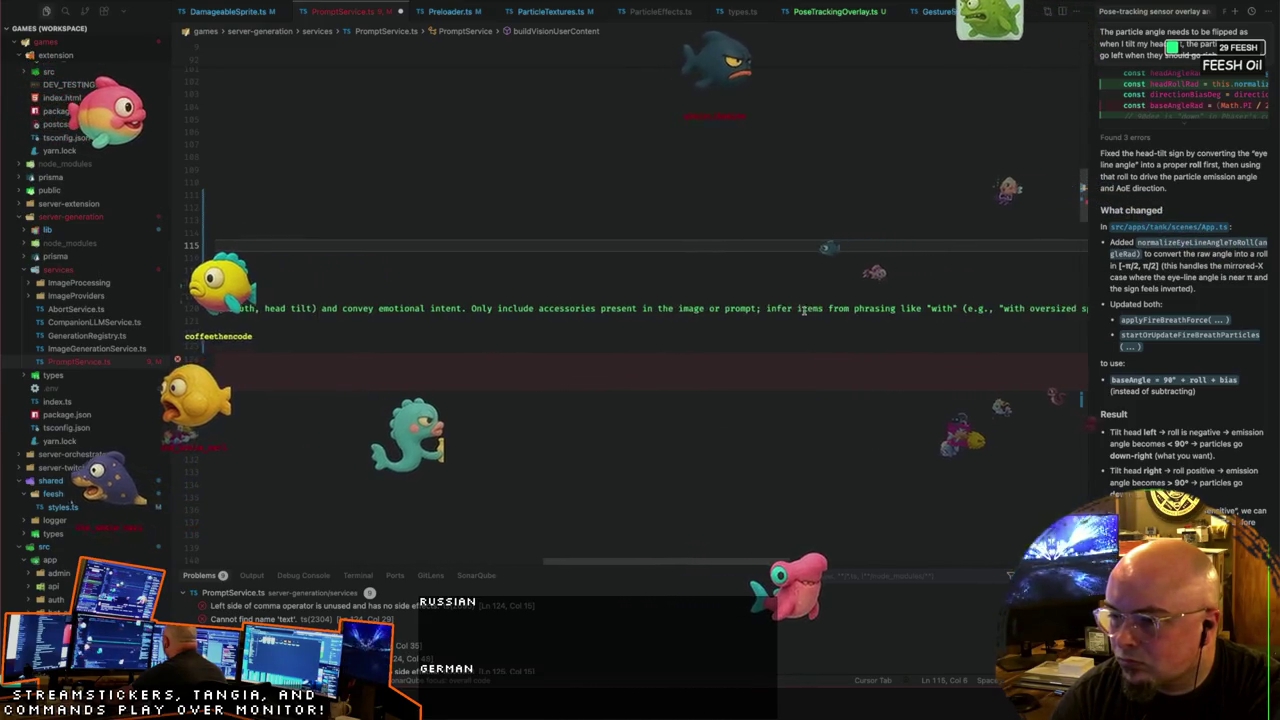
pyautogui.hscroll(2, 803, 311)
pyautogui.hscroll(2, 803, 311)
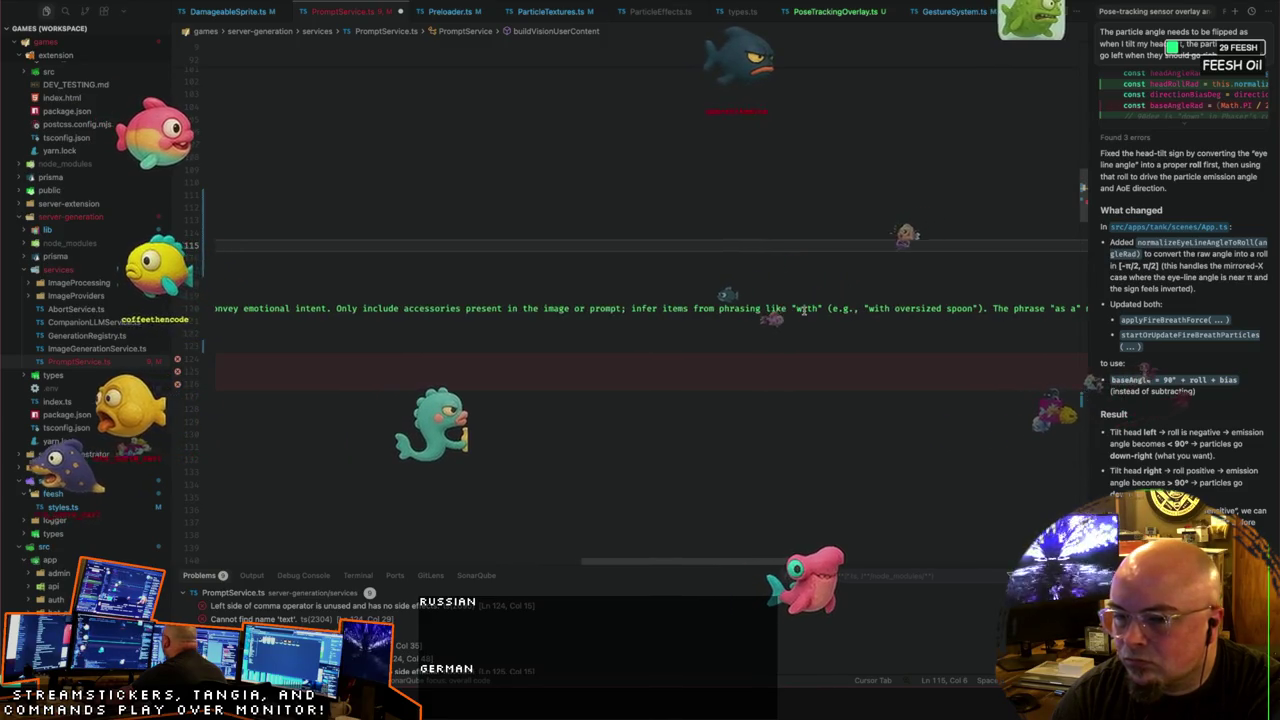
pyautogui.click(589, 309)
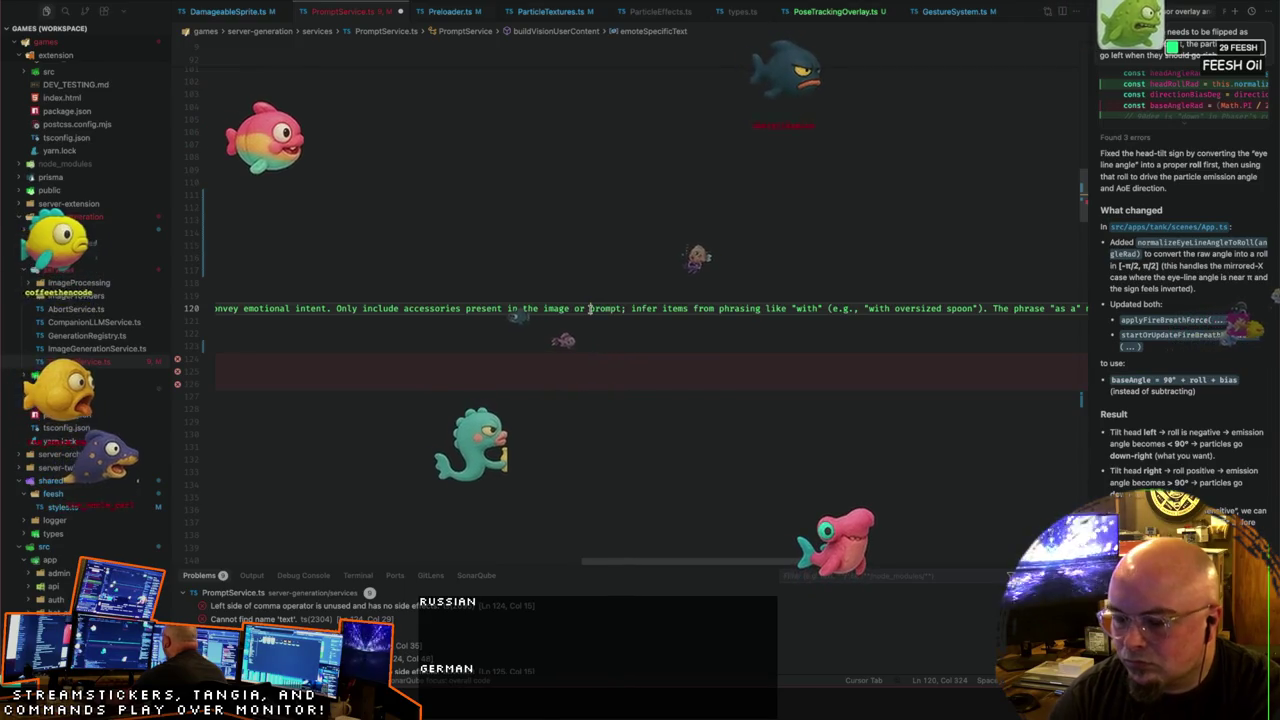
pyautogui.write('specified in the user')
# Step: Wrap the username-and-colour Context template in an items.push input_text call
pyautogui.hscroll(-5, 585, 308)
pyautogui.rightClick(585, 308)
pyautogui.press('Escape')
pyautogui.hscroll(-10, 423, 290)
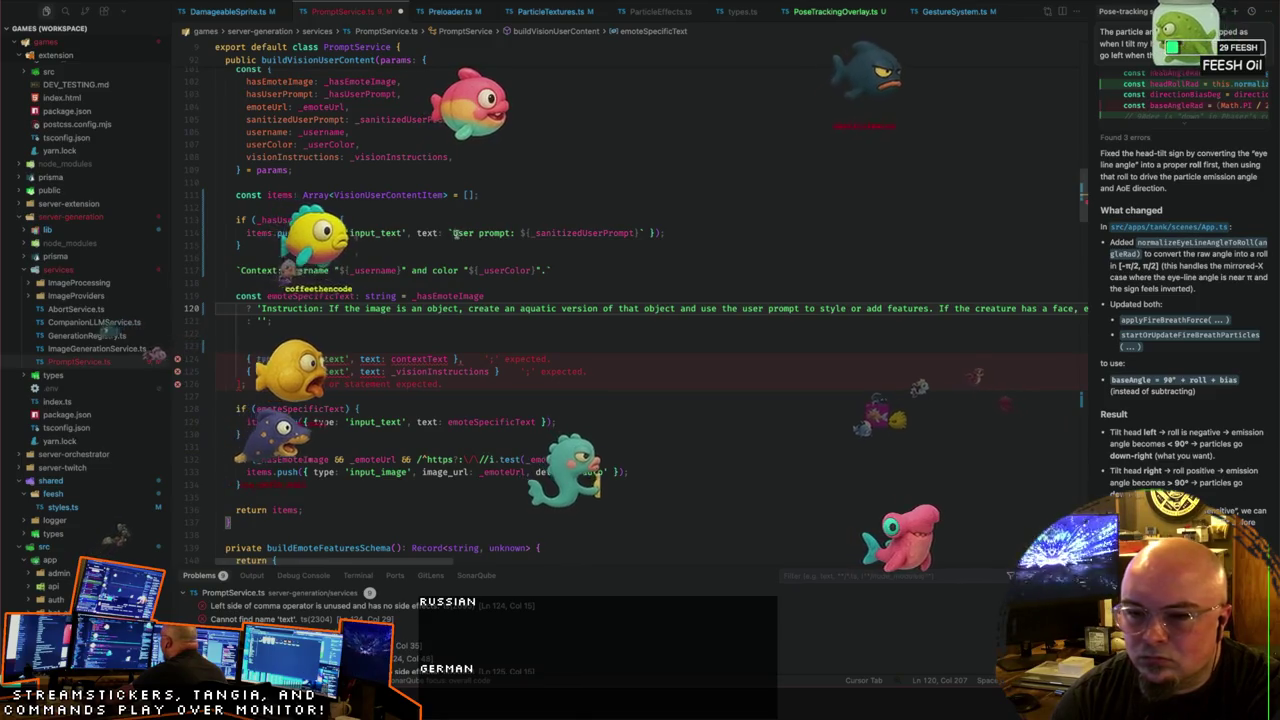
pyautogui.moveTo(293, 220)
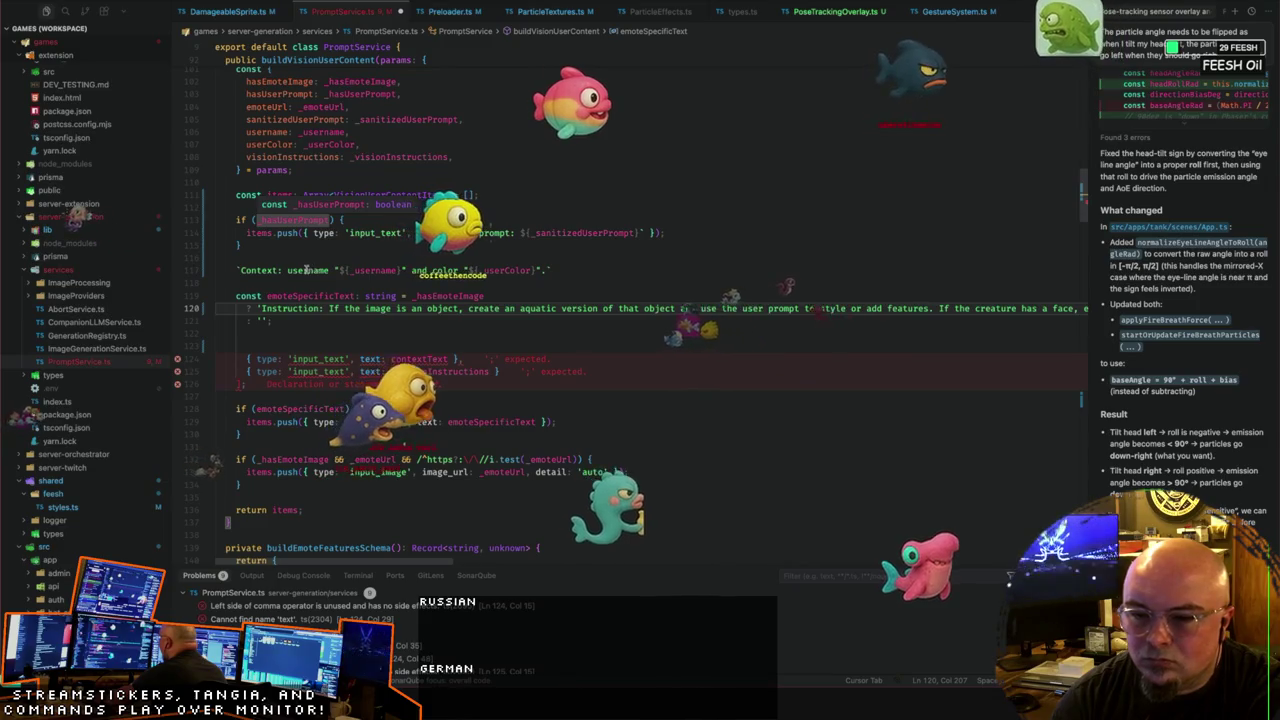
pyautogui.click(270, 270)
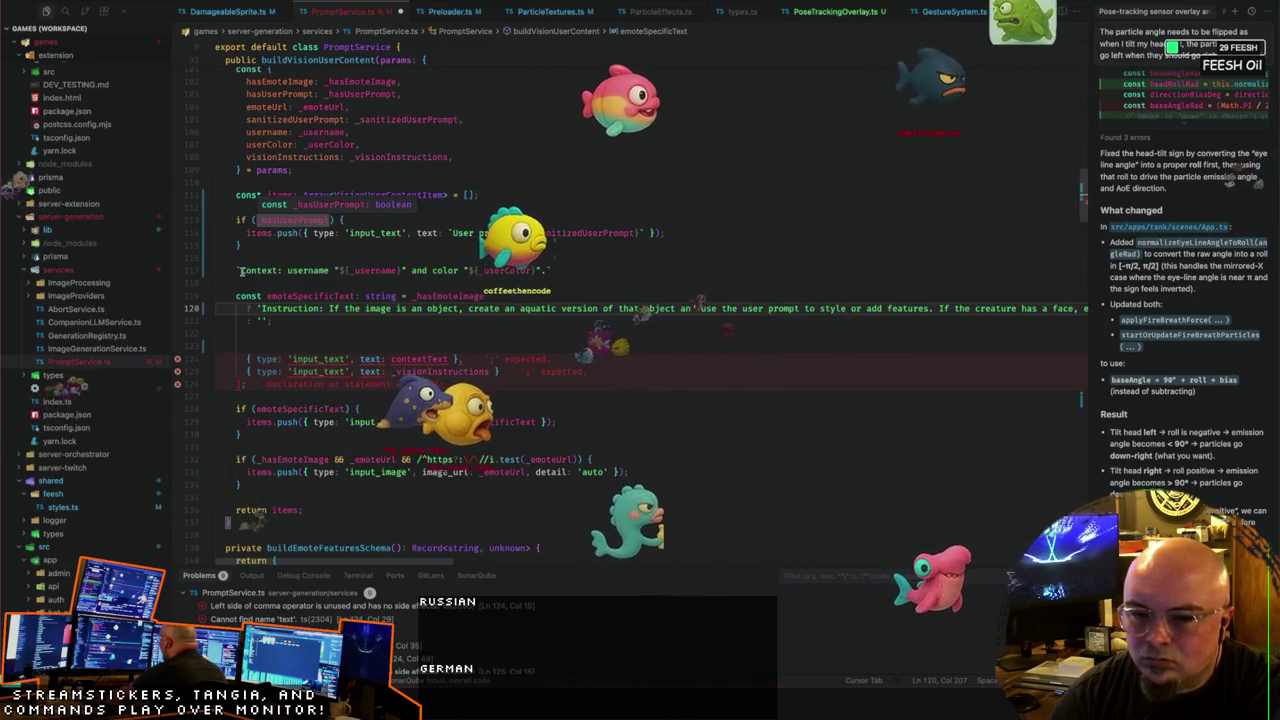
pyautogui.press('Tab')
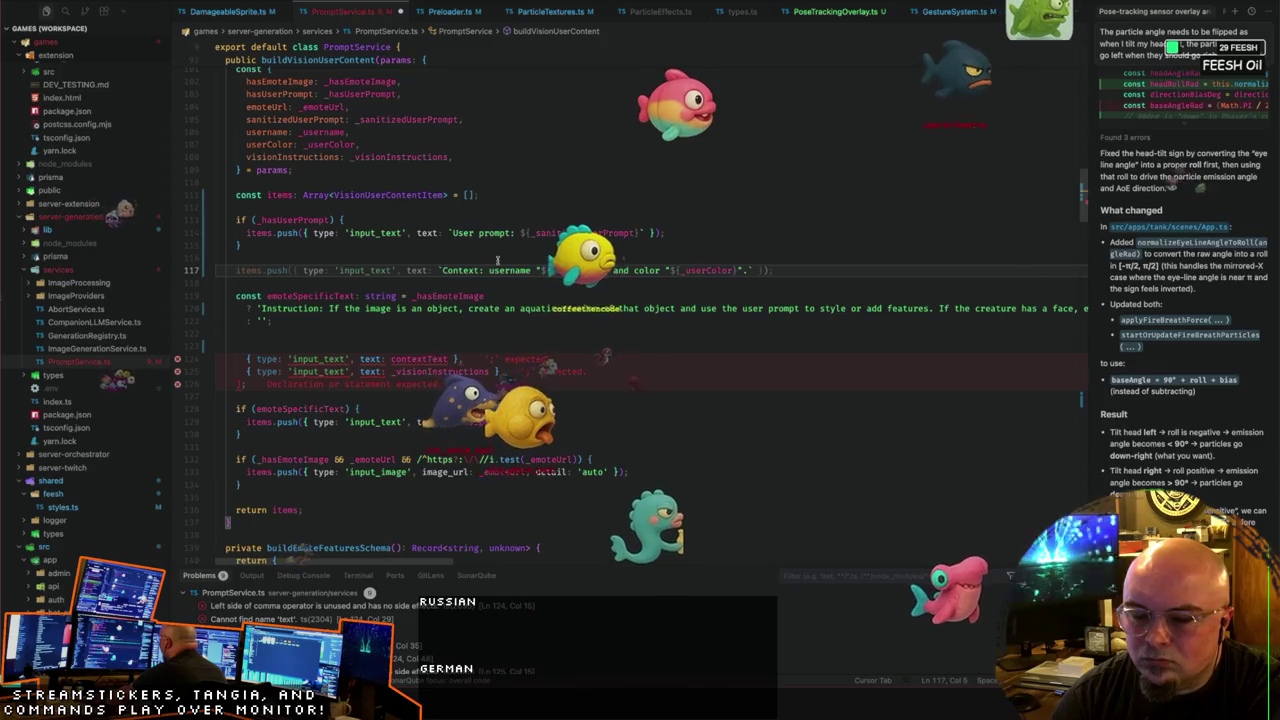